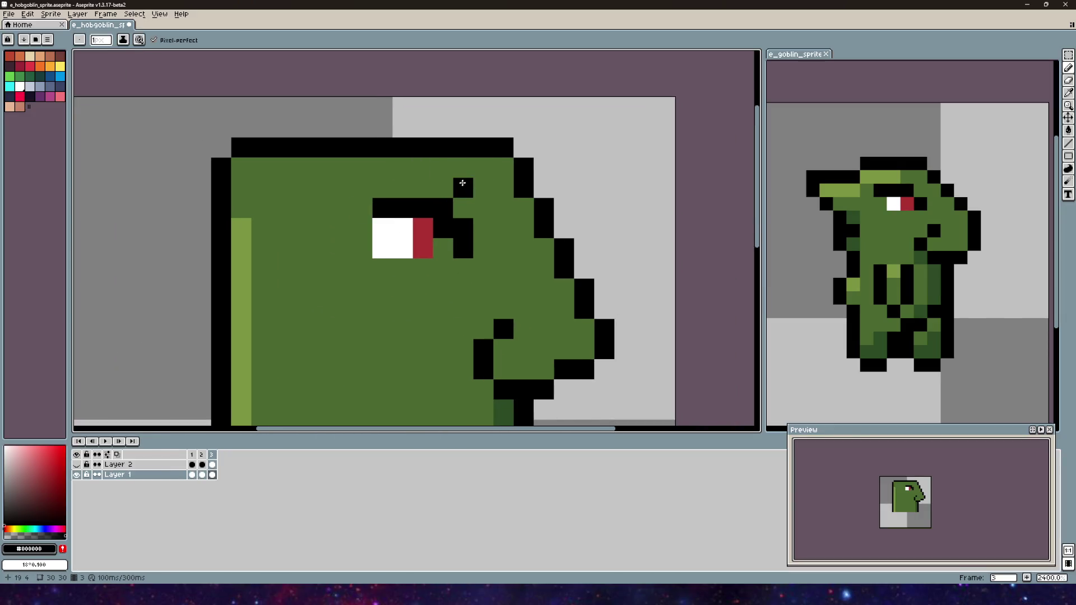
- Try extending the black brow left of and diagonally above the eye, undoing unwanted strokes
mouse_move(449, 180)
left_mouse_down()
mouse_move(361, 167)
mouse_move(432, 188)
mouse_move(392, 170)
mouse_move(374, 188)
left_mouse_up()
scroll(409, 179, "down", 2)
key("v")
key("ctrl+z")
key("ctrl+z")
key("b")
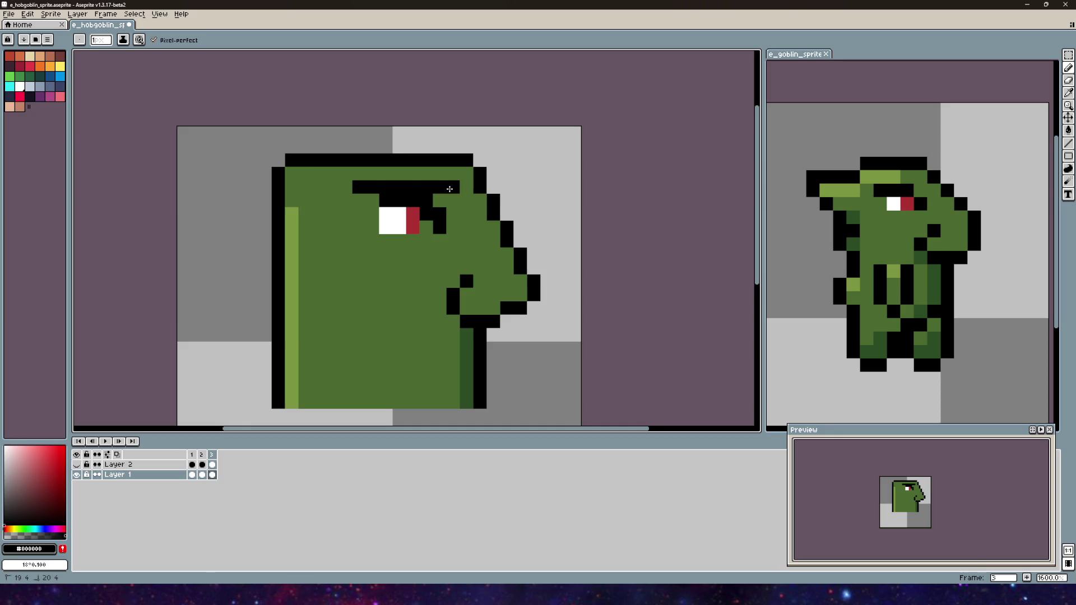
scroll(449, 189, "down", 3)
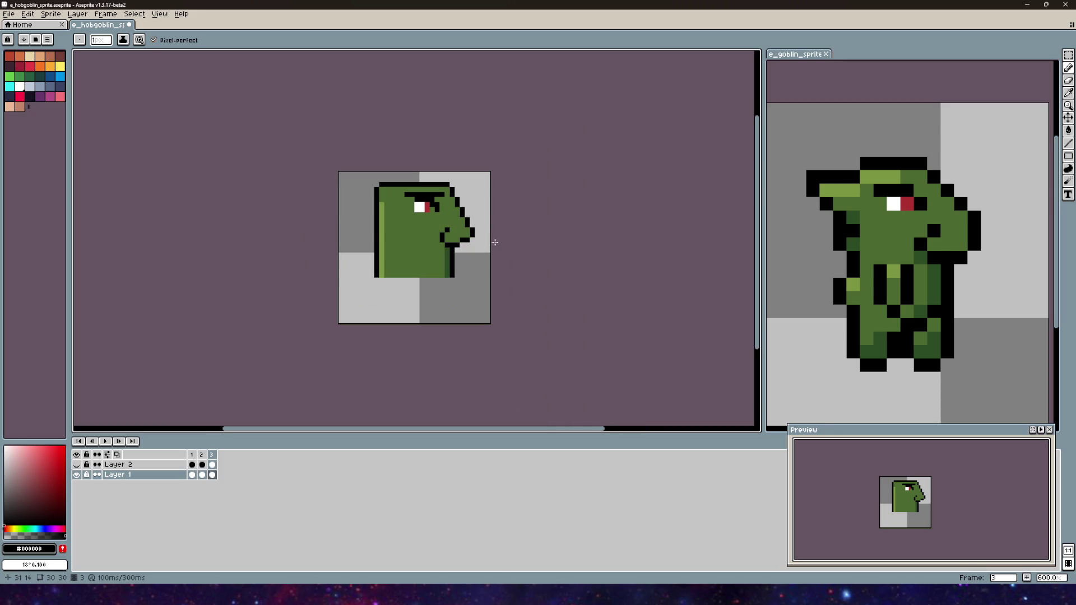
scroll(448, 189, "up", 4)
mouse_move(450, 190)
left_mouse_down()
mouse_move(460, 194)
mouse_move(370, 183)
left_mouse_up()
left_click(428, 184)
- Undo extra brow pixels, keep one black pixel above, and paint the old brow head-green
scroll(426, 248, "down", 5)
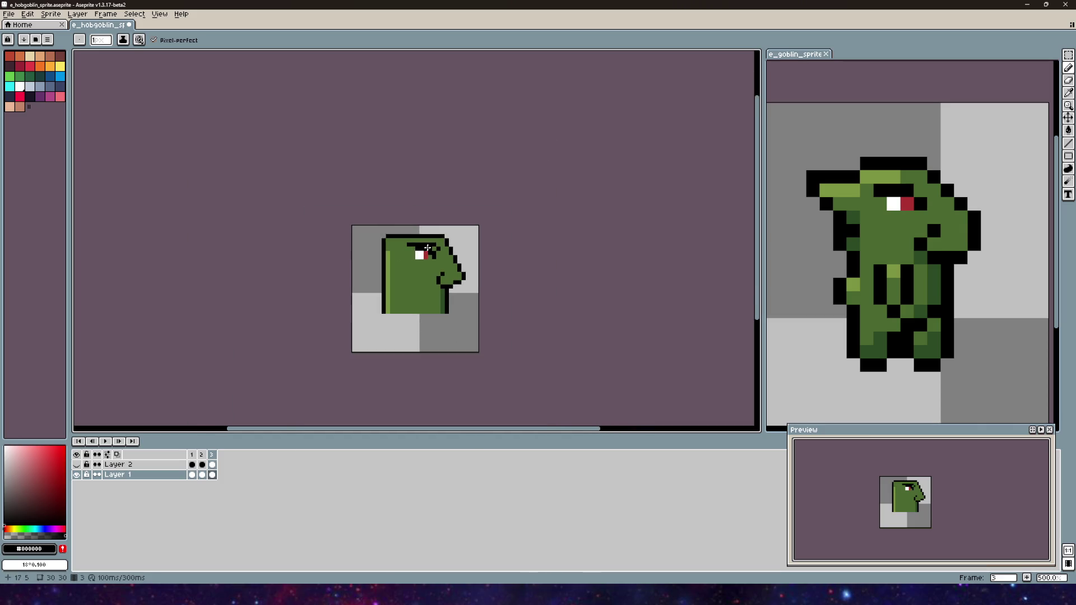
scroll(427, 248, "up", 9)
scroll(424, 210, "down", 7)
key("ctrl+z")
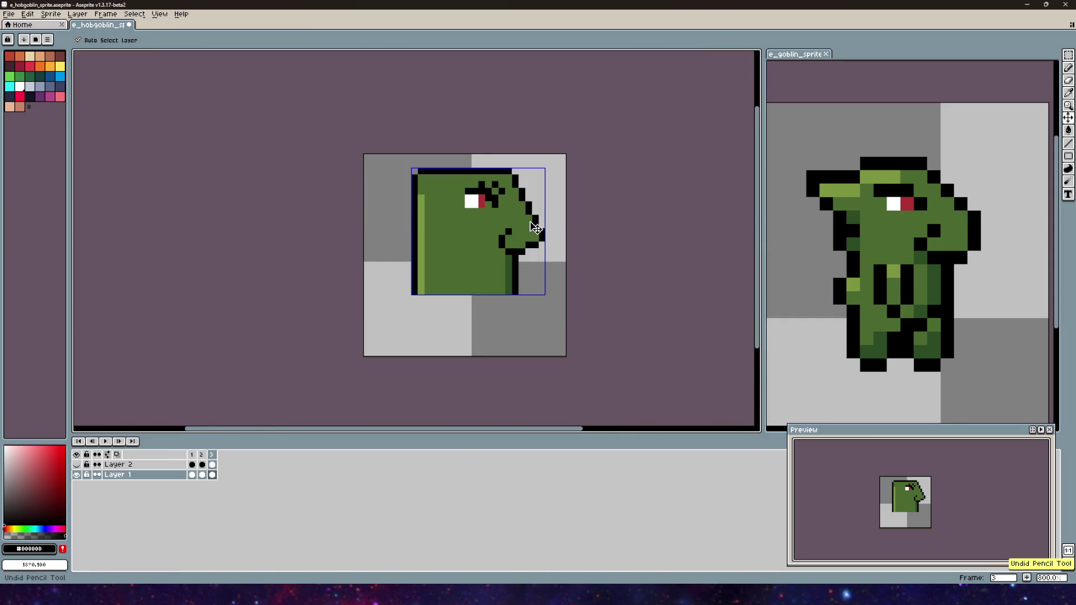
key("ctrl+z")
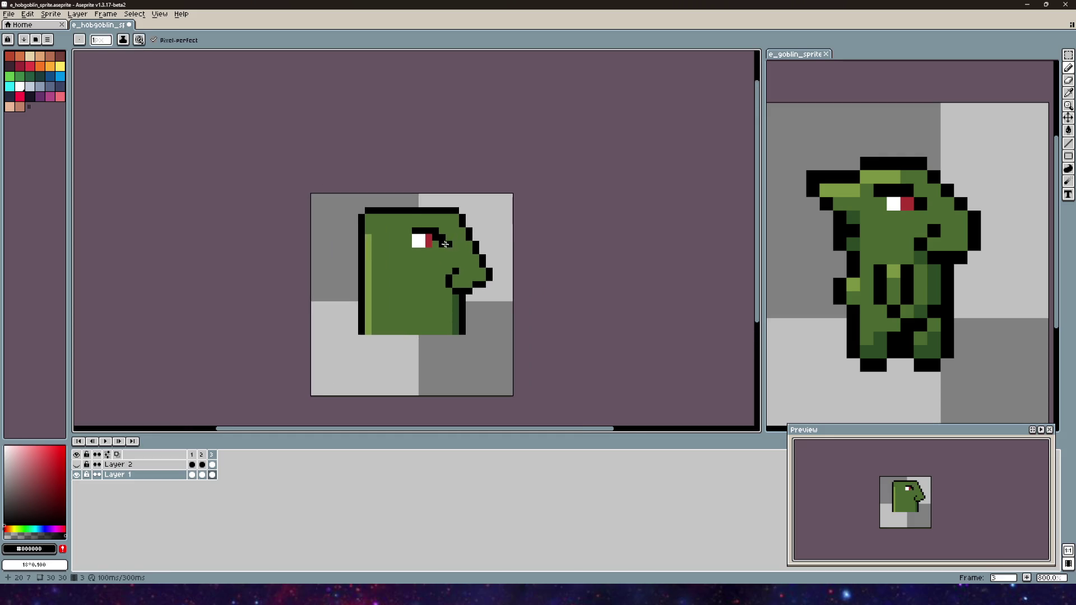
scroll(377, 243, "up", 3)
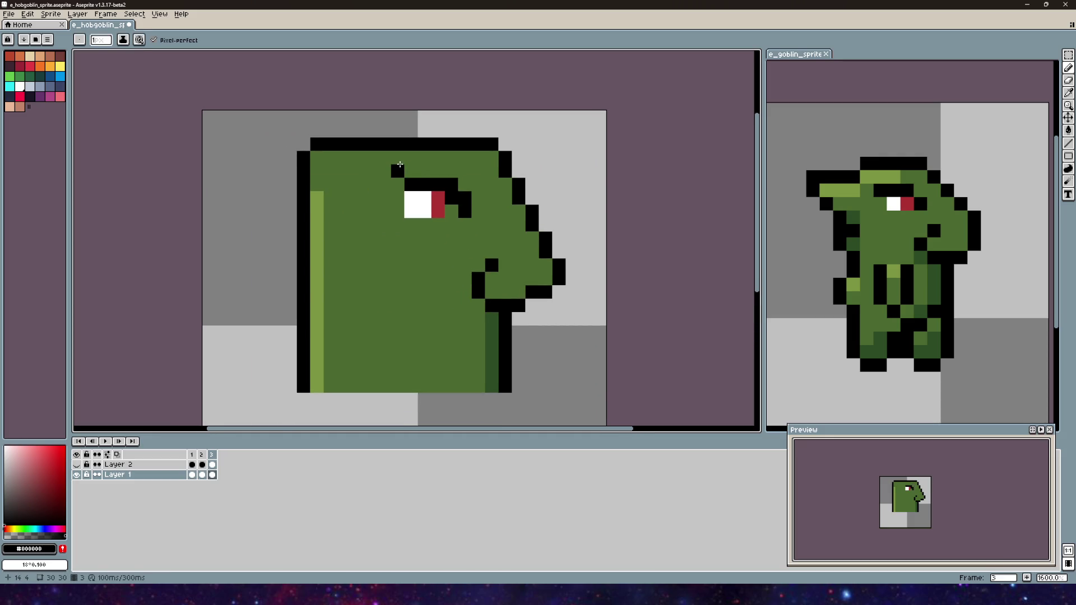
left_click(390, 173)
left_click(412, 168, "alt")
mouse_move(412, 185)
left_mouse_down()
mouse_move(451, 188)
mouse_move(464, 207)
left_mouse_up()
- Draw a new black brow bar above the eye stepping diagonally down-right, removing the stray chin pixel
key("alt")
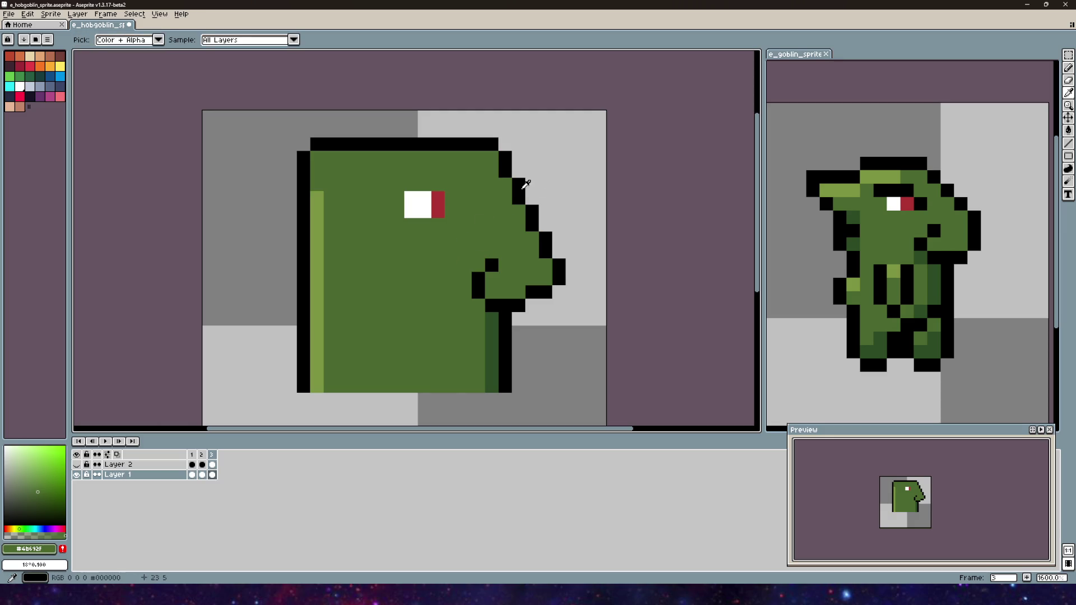
left_click(516, 184, "alt")
left_click(401, 179)
left_click_drag(434, 169, 458, 169)
left_click(477, 200)
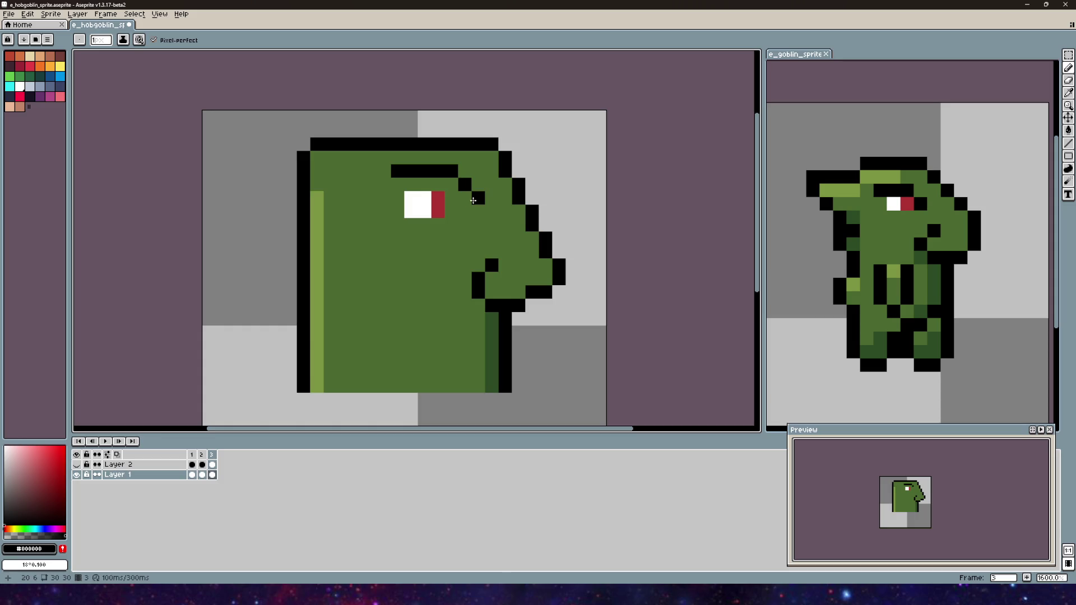
left_click(484, 232)
scroll(489, 227, "down", 3)
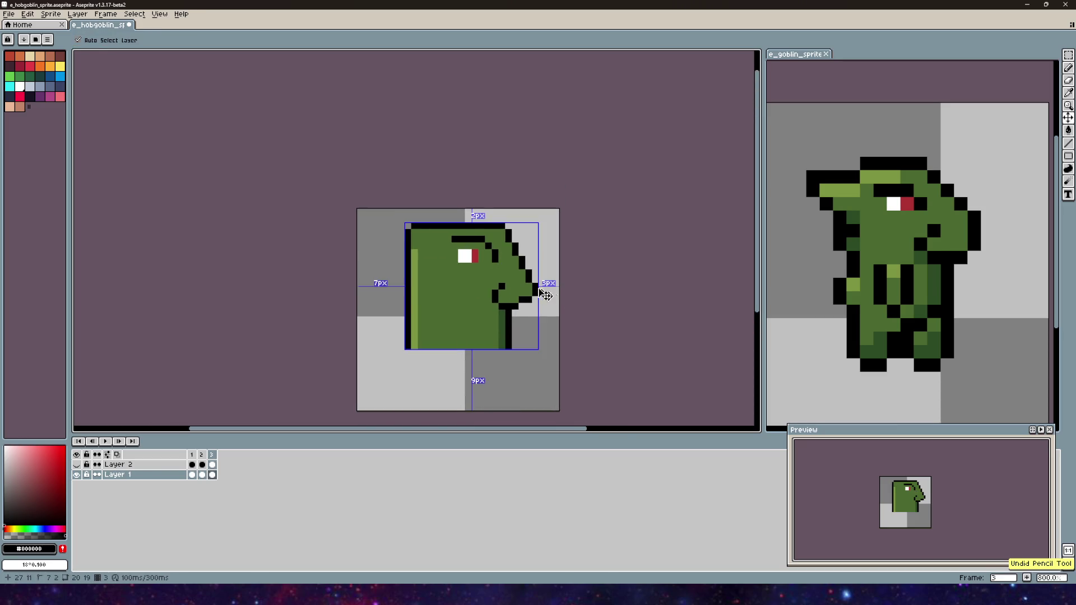
scroll(529, 282, "down", 1)
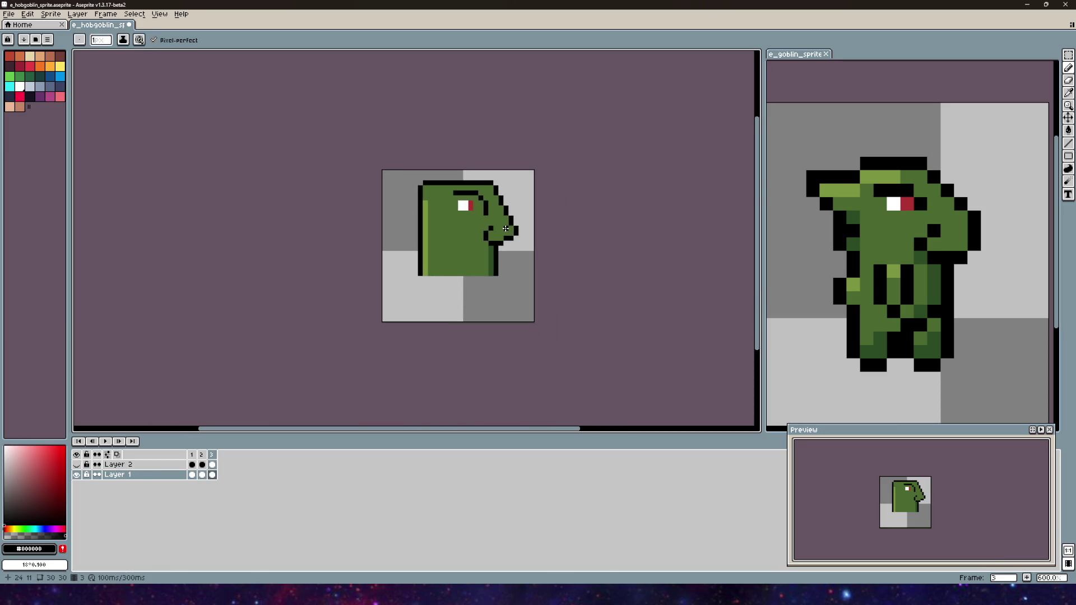
key("ctrl+z")
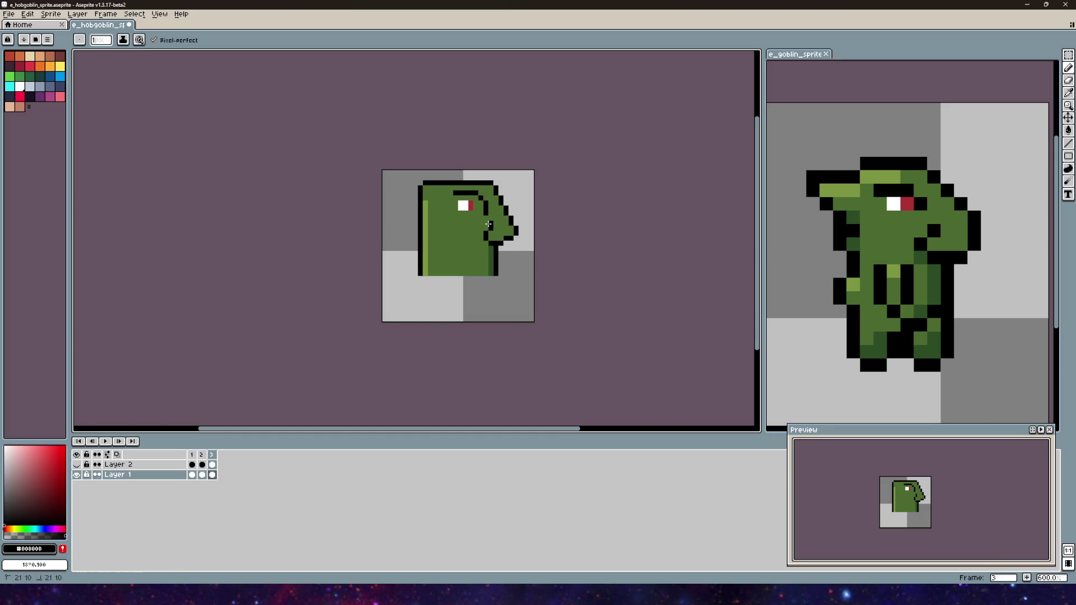
- Re-pick black and add two black pixels on the head, undoing and redoing the stroke
left_click(481, 238, "alt")
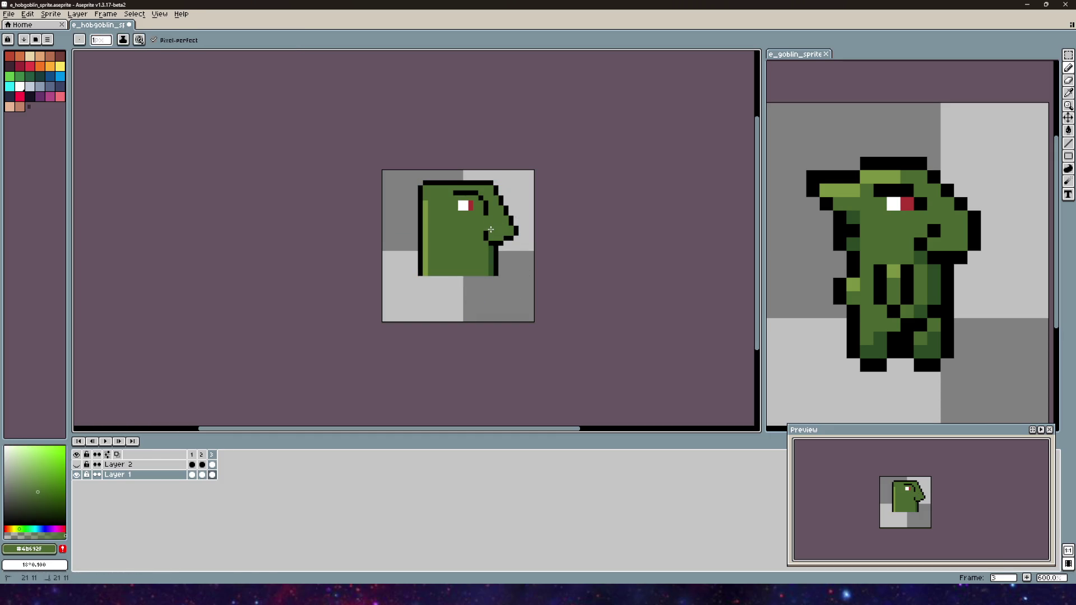
left_click(484, 234, "alt")
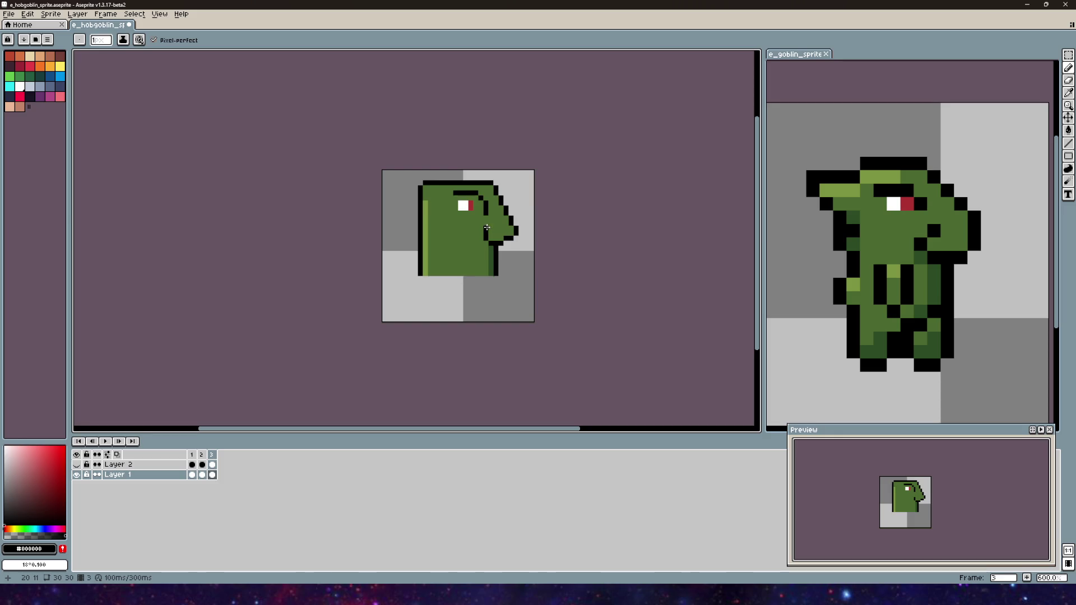
key("ctrl")
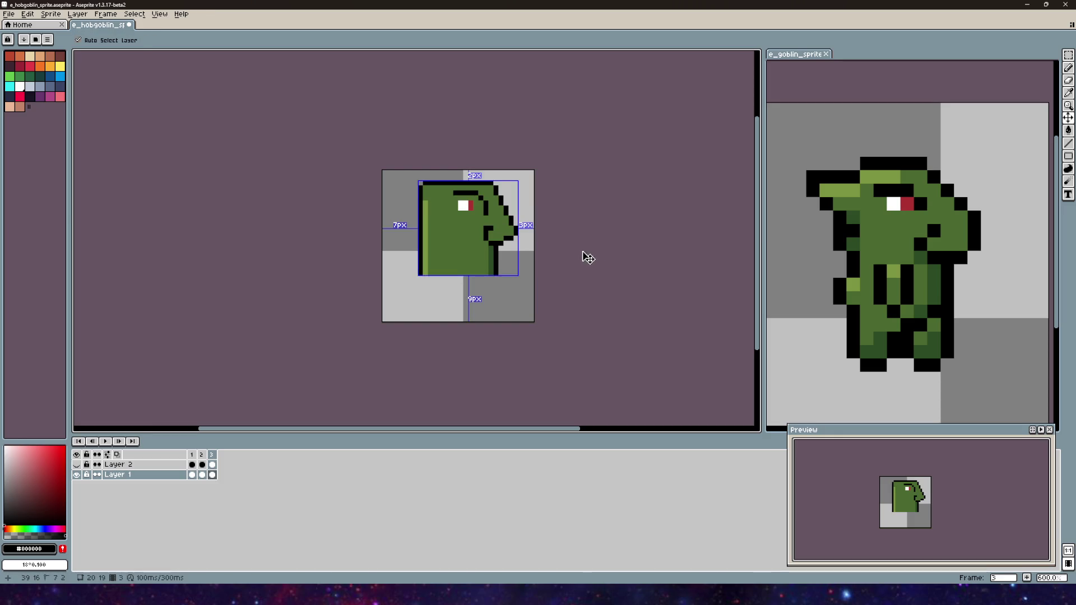
scroll(493, 226, "down", 3)
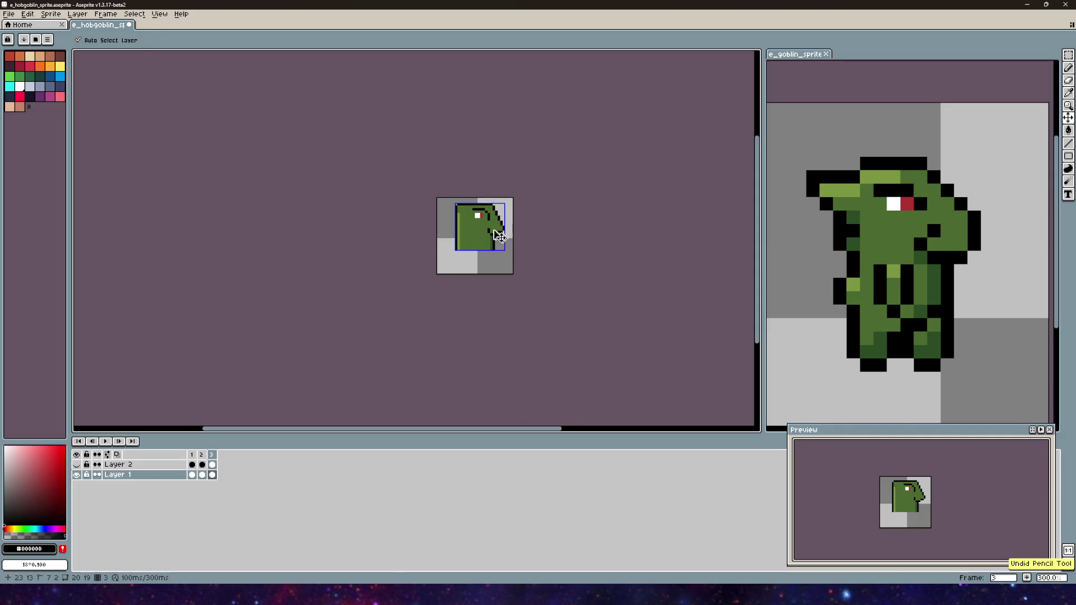
scroll(489, 229, "up", 10)
scroll(490, 229, "down", 8)
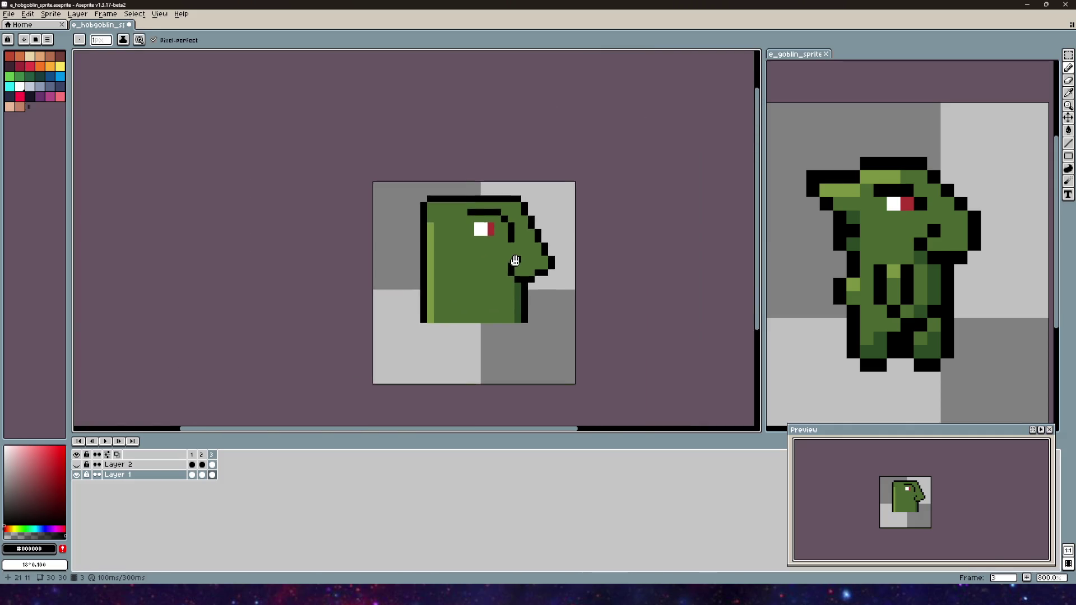
scroll(499, 247, "up", 2)
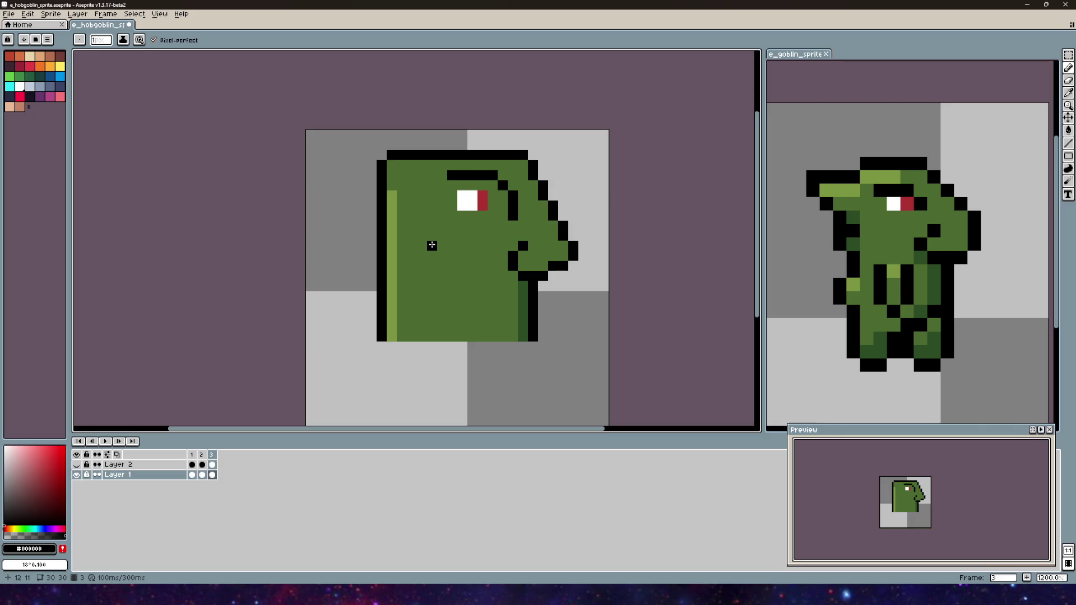
scroll(411, 244, "down", 2)
scroll(411, 244, "up", 2)
left_click_drag(527, 199, 468, 259)
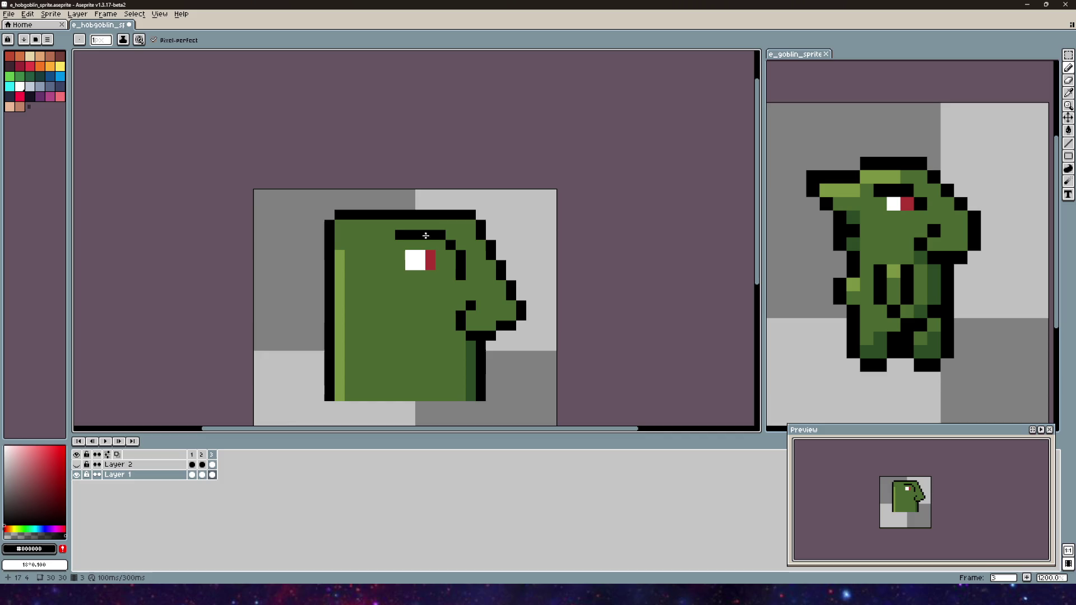
left_click_drag(415, 226, 420, 225)
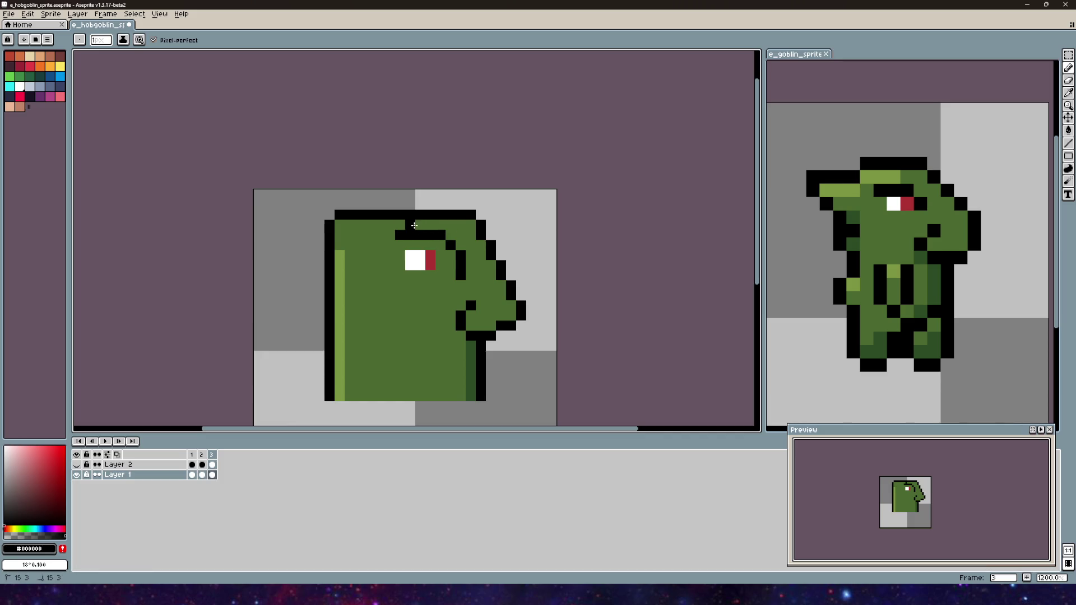
key("ctrl+z")
key("ctrl+z")
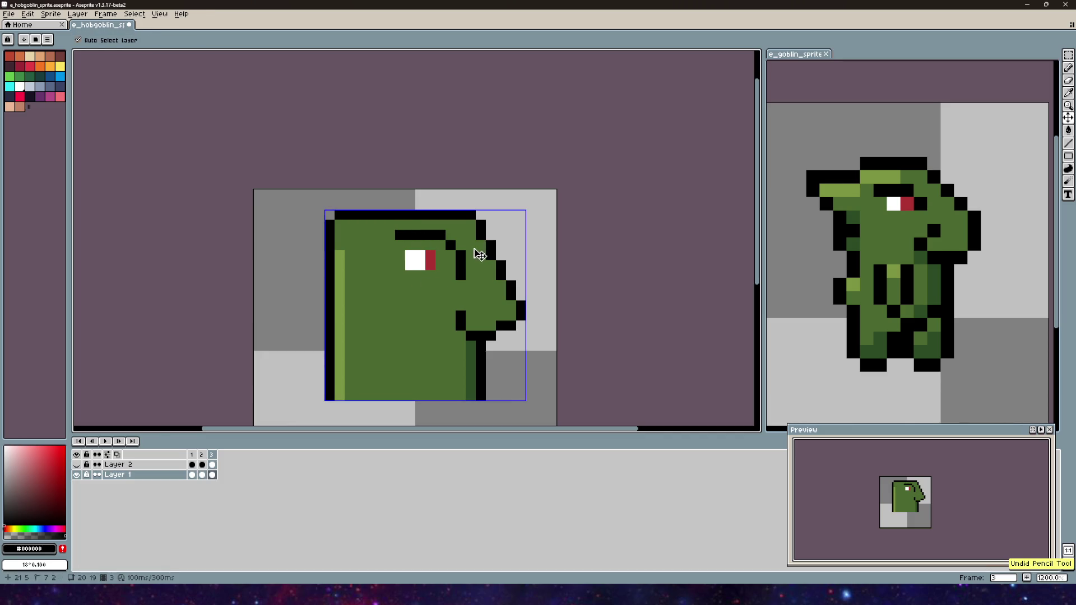
key("ctrl+y")
mouse_move(483, 256)
left_mouse_down()
mouse_move(529, 223)
mouse_move(527, 204)
mouse_move(614, 196)
left_mouse_up()
scroll(544, 196, "up", 1)
scroll(445, 213, "down", 1)
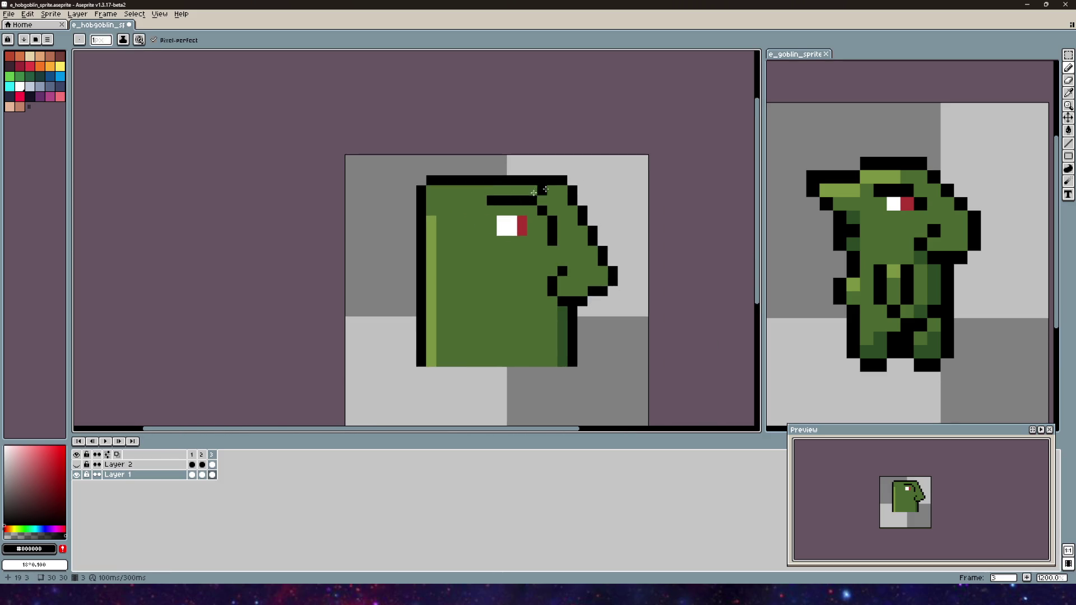
- Erase the black pixels at the head's top-left corner and redraw the top outline with a rounded corner
key("i")
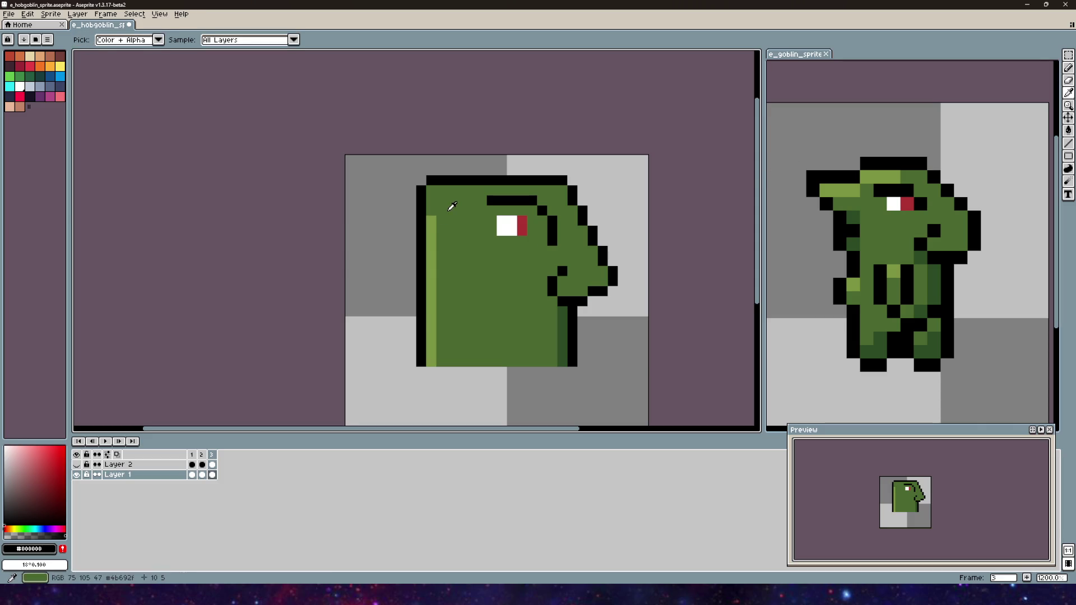
left_click(452, 206, "alt")
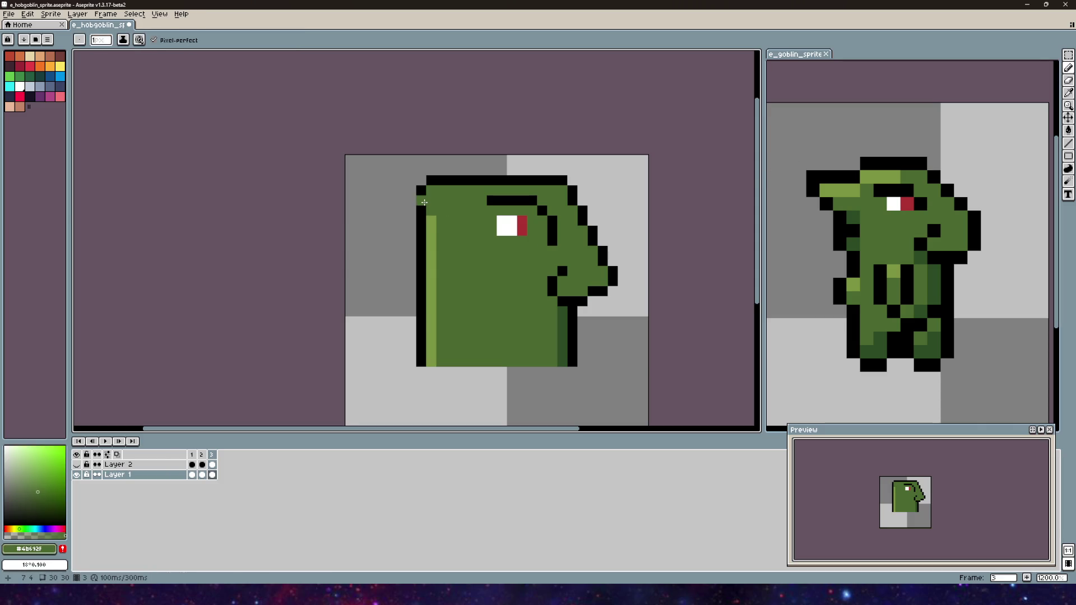
key("e")
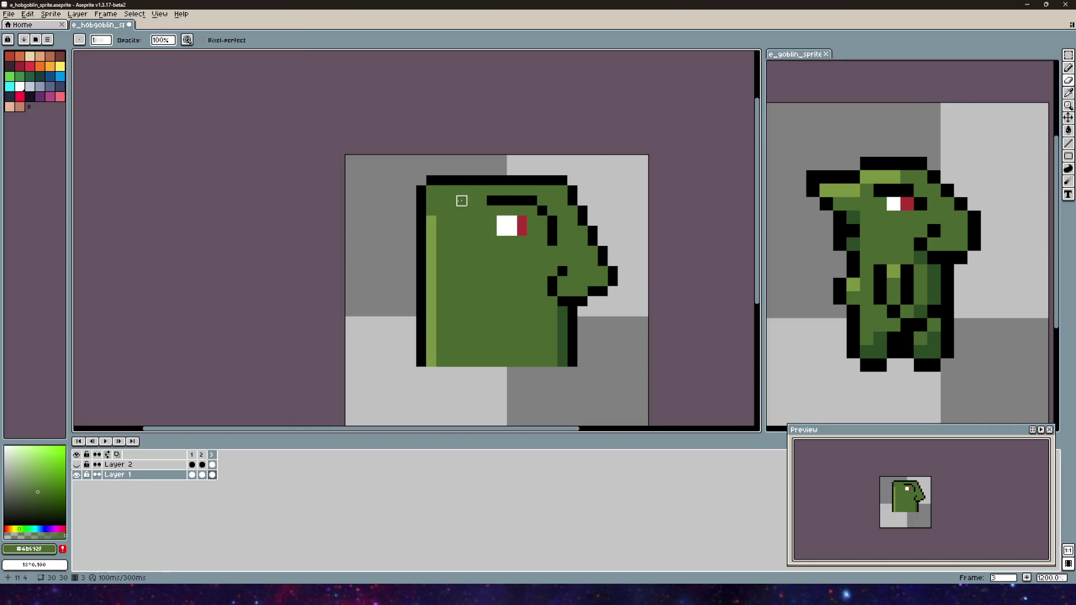
mouse_move(420, 191)
left_mouse_down()
mouse_move(451, 180)
mouse_move(441, 180)
left_mouse_up()
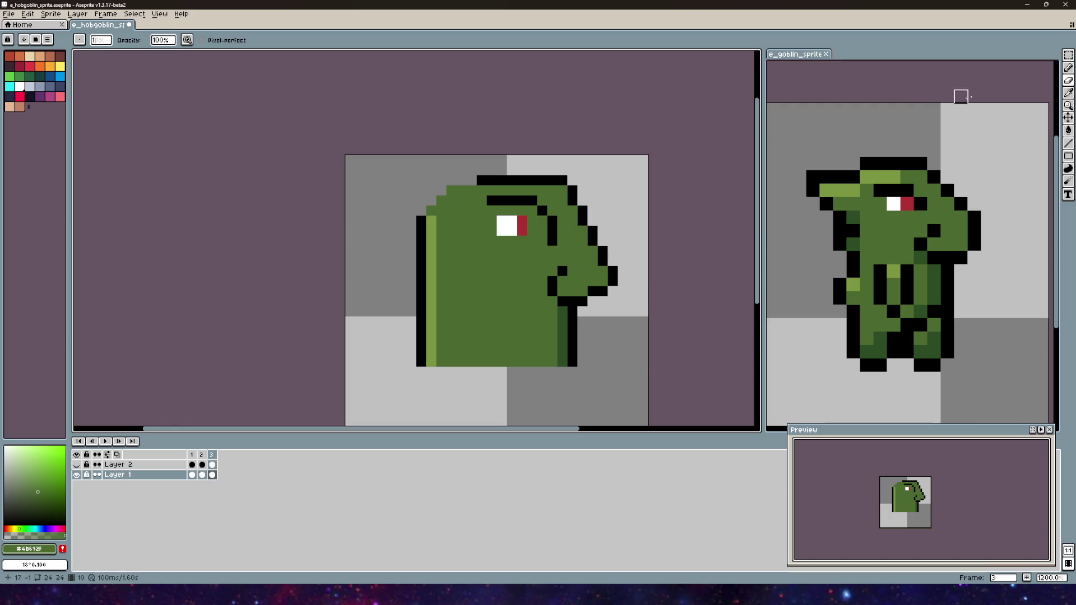
key("plus")
left_click(1068, 68)
left_click(481, 175, "alt")
left_click_drag(481, 175, 437, 186)
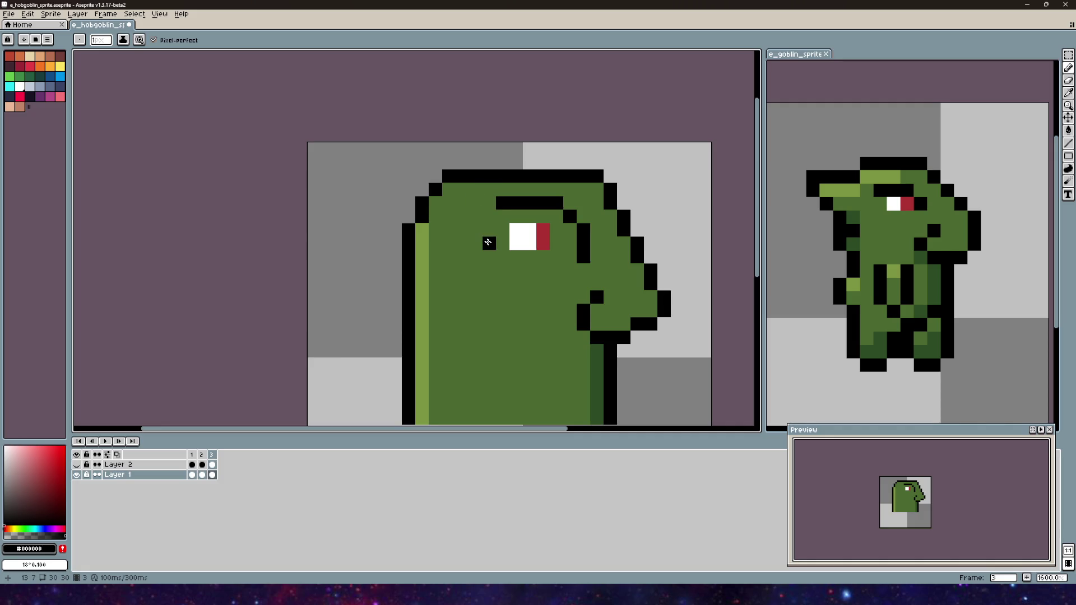
- Remove the trial black lines left of the eye and add two black pixels at the top-left corner
left_click_drag(482, 229, 464, 286)
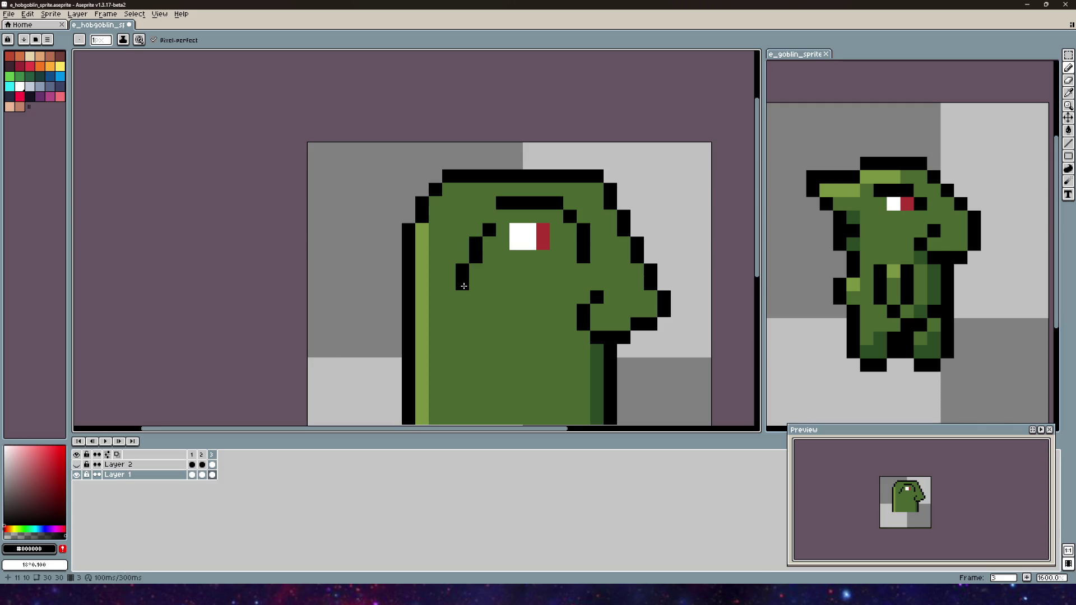
left_click(452, 294)
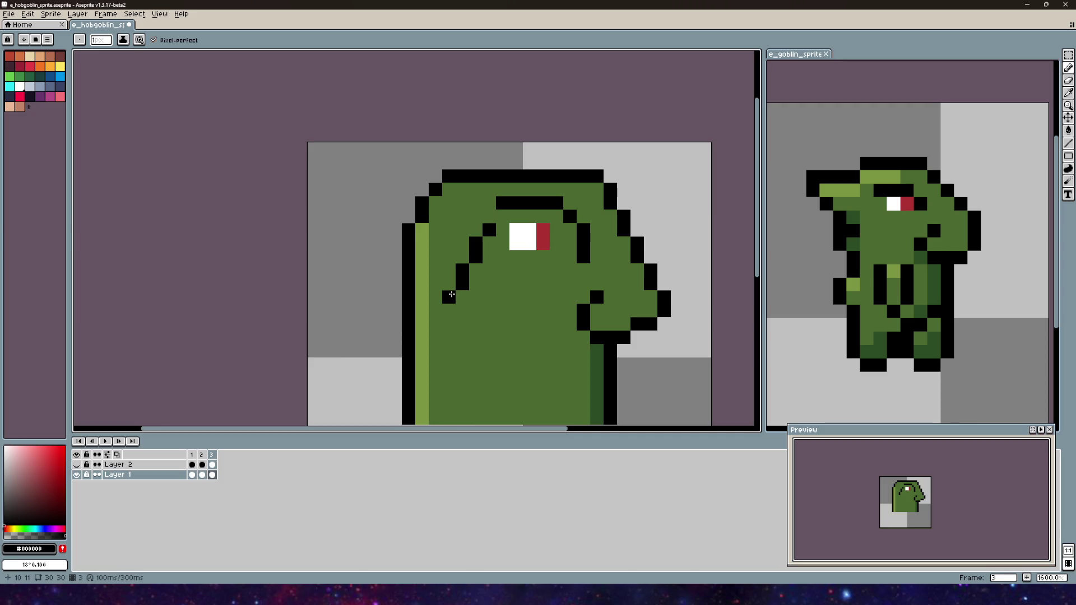
key("ctrl+z")
key("ctrl+z")
key("ctrl+z")
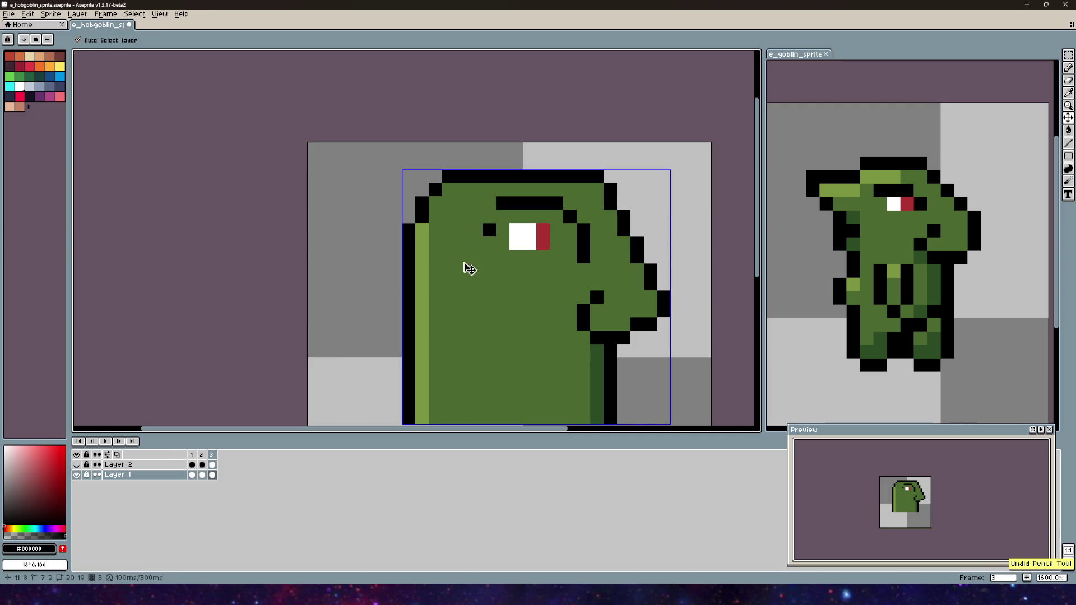
left_click(464, 220)
key("ctrl+z")
left_click(472, 218)
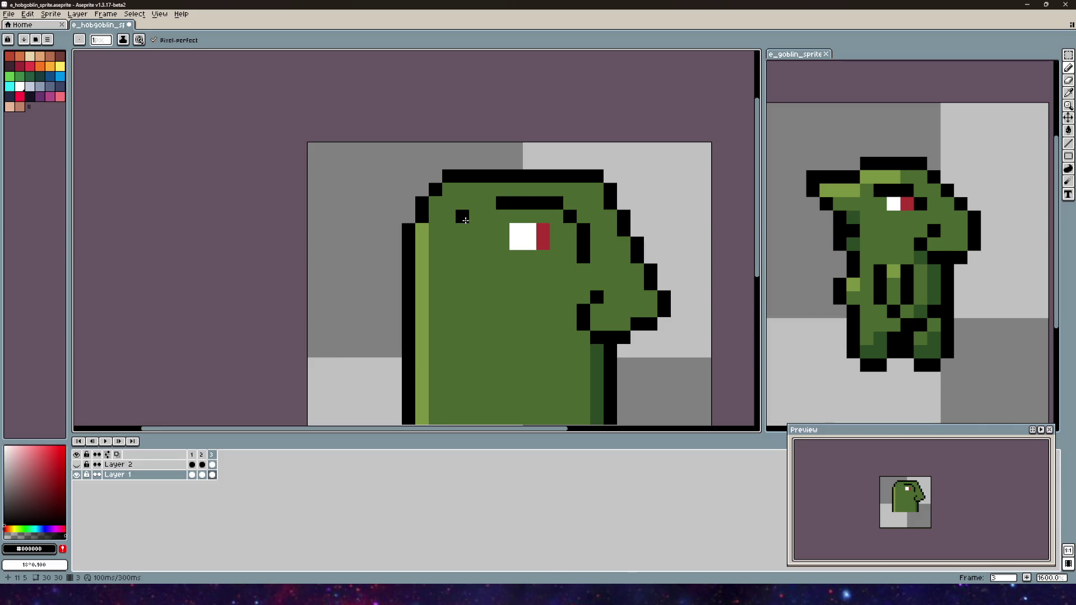
scroll(447, 215, "down", 3)
scroll(465, 208, "up", 3)
key("ctrl+z")
scroll(479, 200, "up", 3)
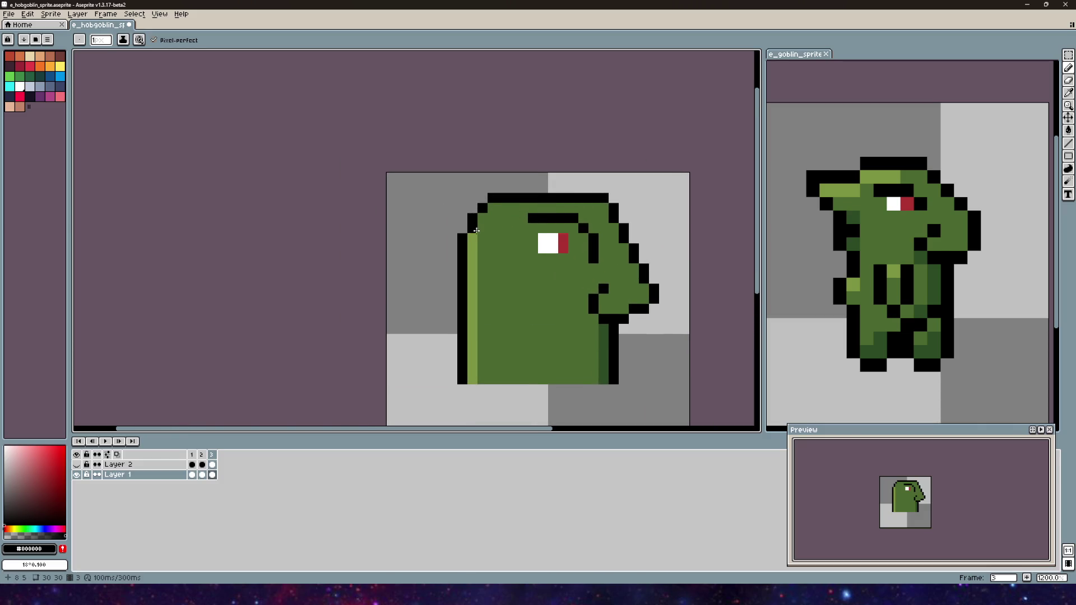
left_click(490, 156)
left_click(469, 176)
- Repaint the top-left outline pixels green and extend the head's black top outline leftward
key("i")
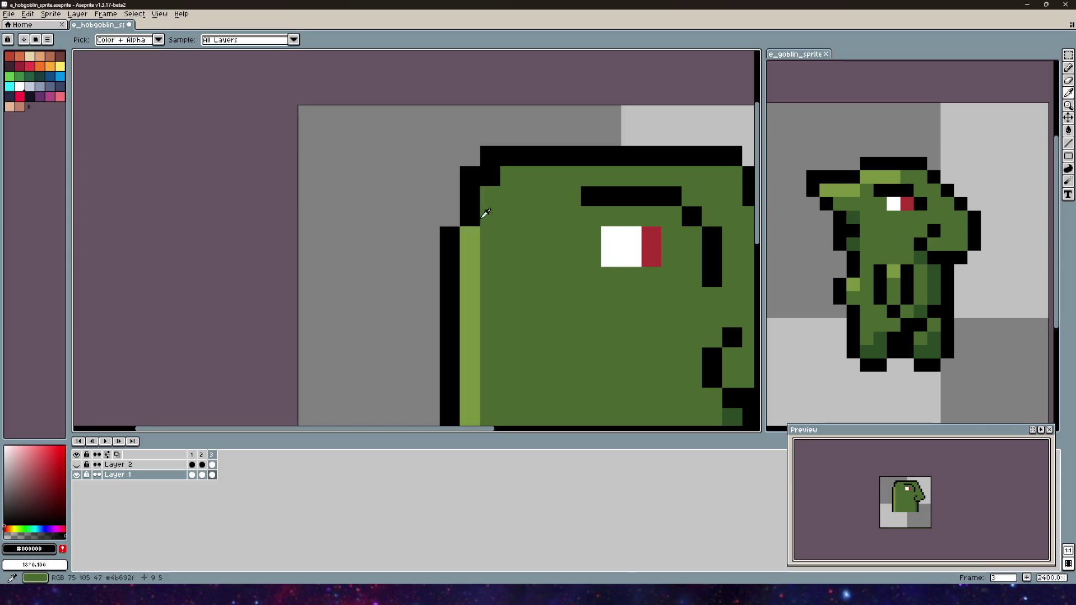
left_click(483, 218, "alt")
left_click_drag(469, 217, 490, 176)
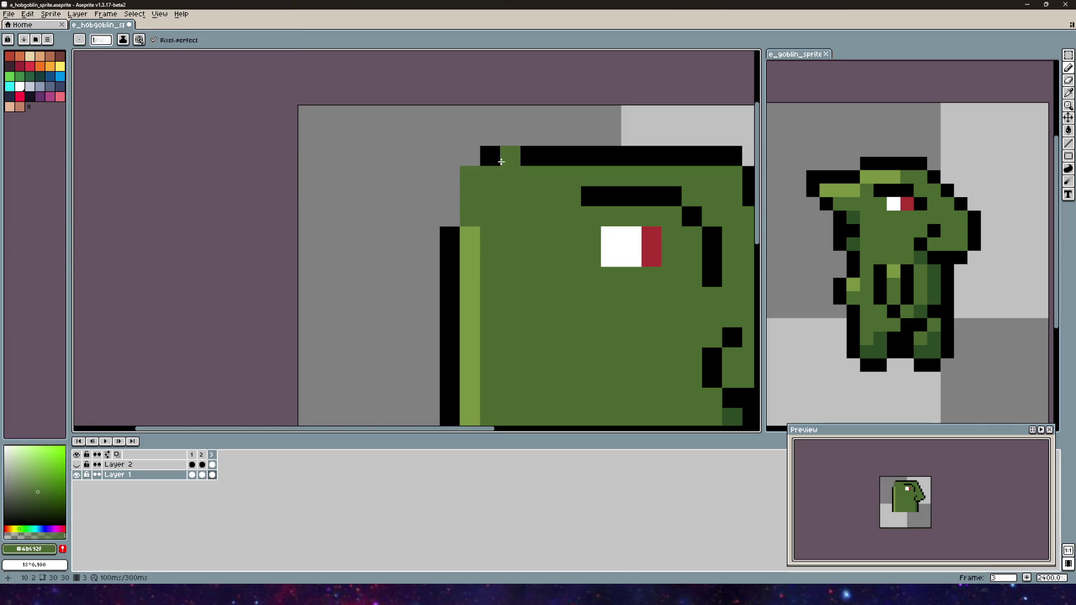
left_click(492, 160, "alt")
key("b")
left_click(450, 156)
left_click(462, 162)
left_click(430, 157)
key("ctrl+z")
- Draw a black hook outline curving down-left from the back of the head and stepping back up-right
left_click(409, 176)
left_click(389, 176)
left_click(372, 195)
left_click(349, 236)
left_click(369, 217)
left_click_drag(349, 247, 348, 297)
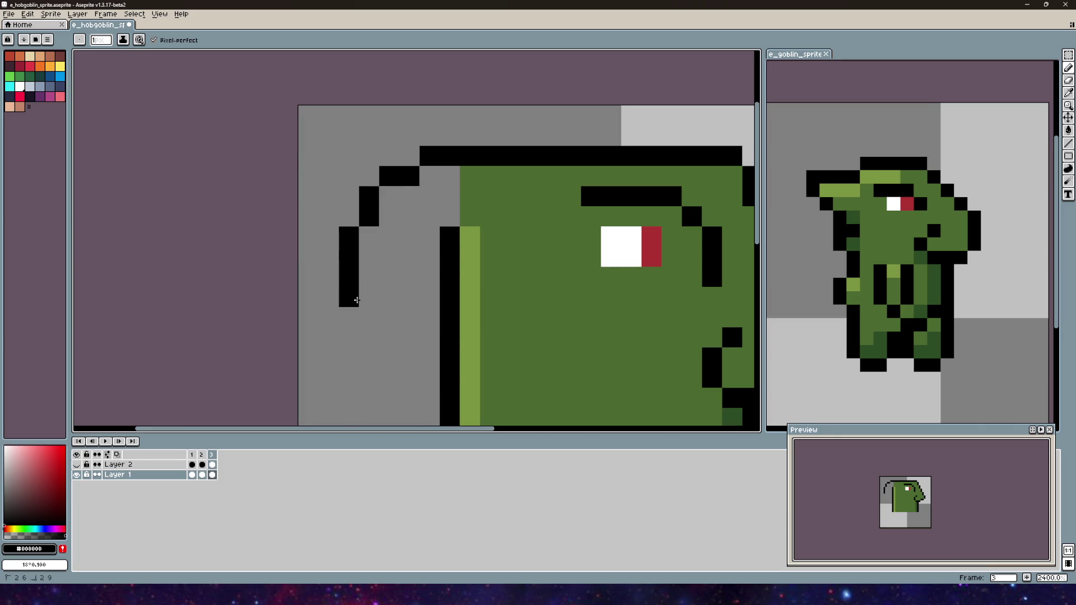
scroll(407, 269, "down", 3)
scroll(406, 269, "up", 1)
left_click_drag(361, 258, 361, 283)
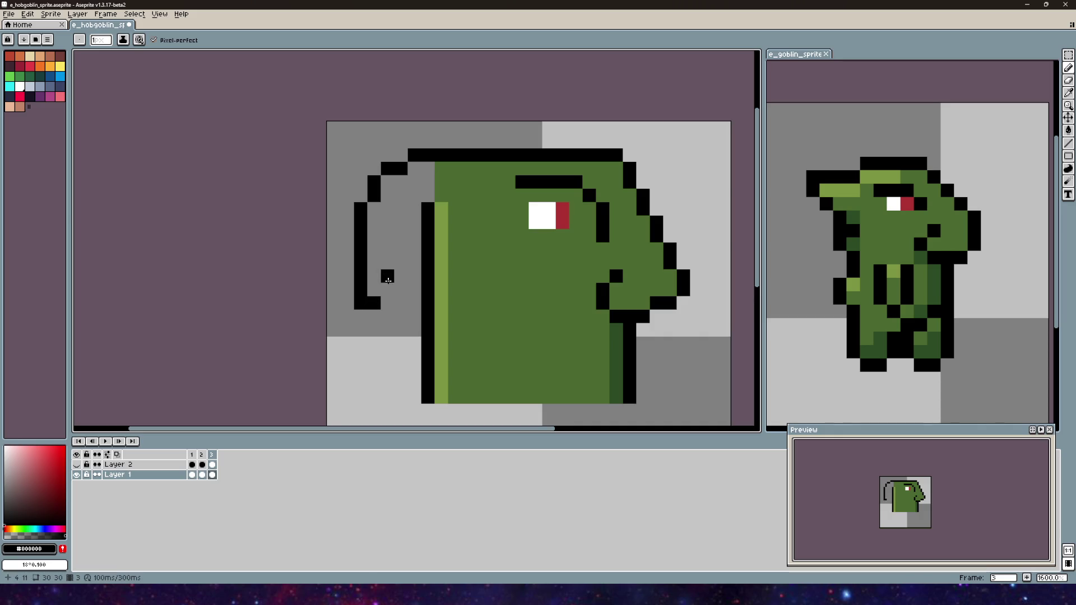
left_click_drag(387, 286, 405, 270)
left_click(414, 235)
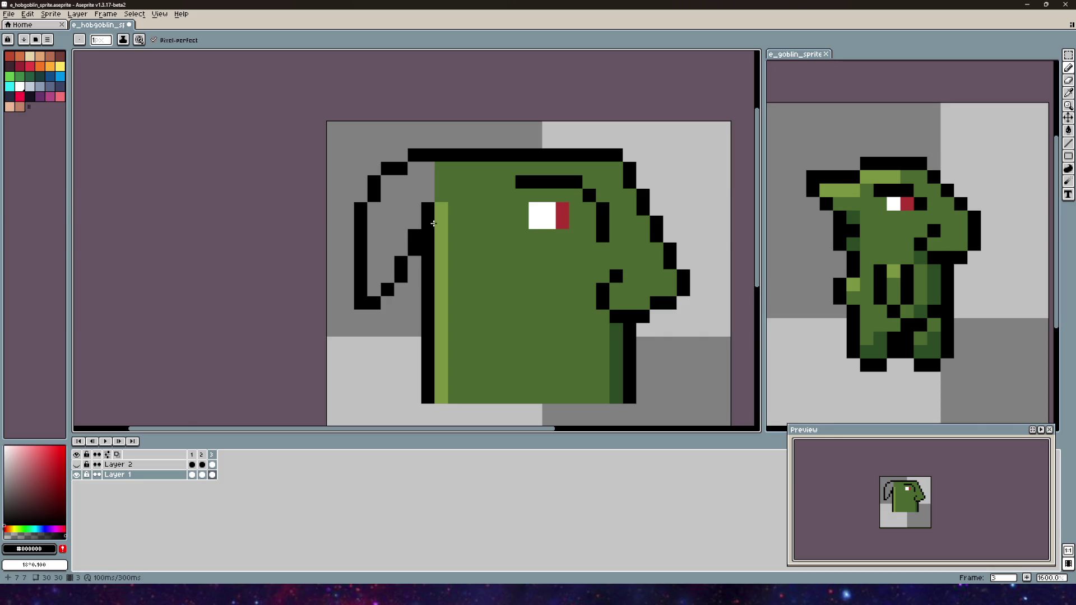
scroll(432, 224, "down", 2)
scroll(474, 214, "up", 2)
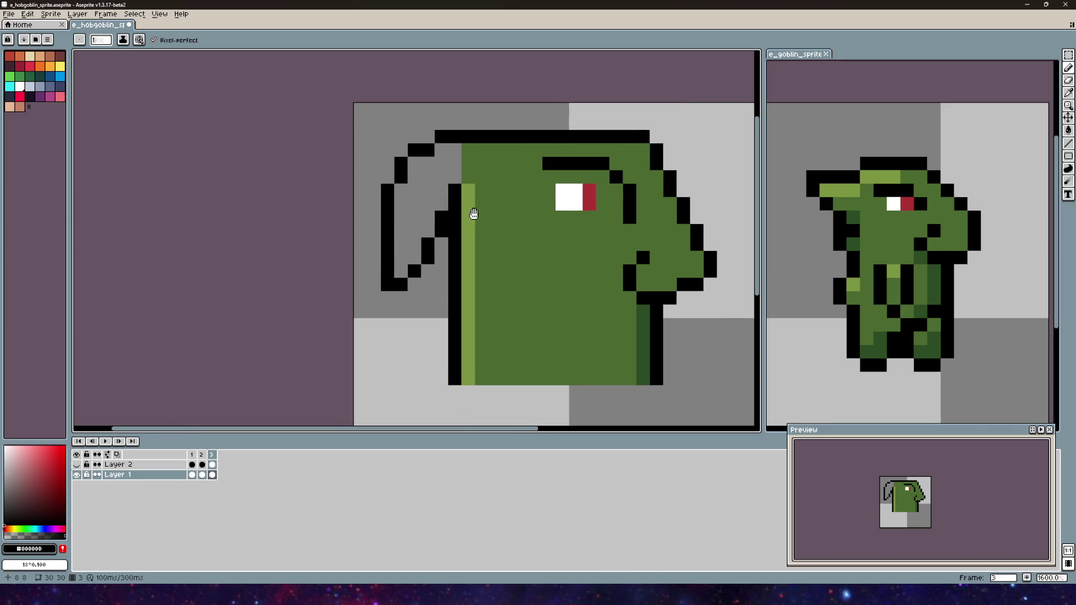
- Fill the join between hook and head with green, add a black pixel under the hook, and green the grey gap
left_click(483, 187, "alt")
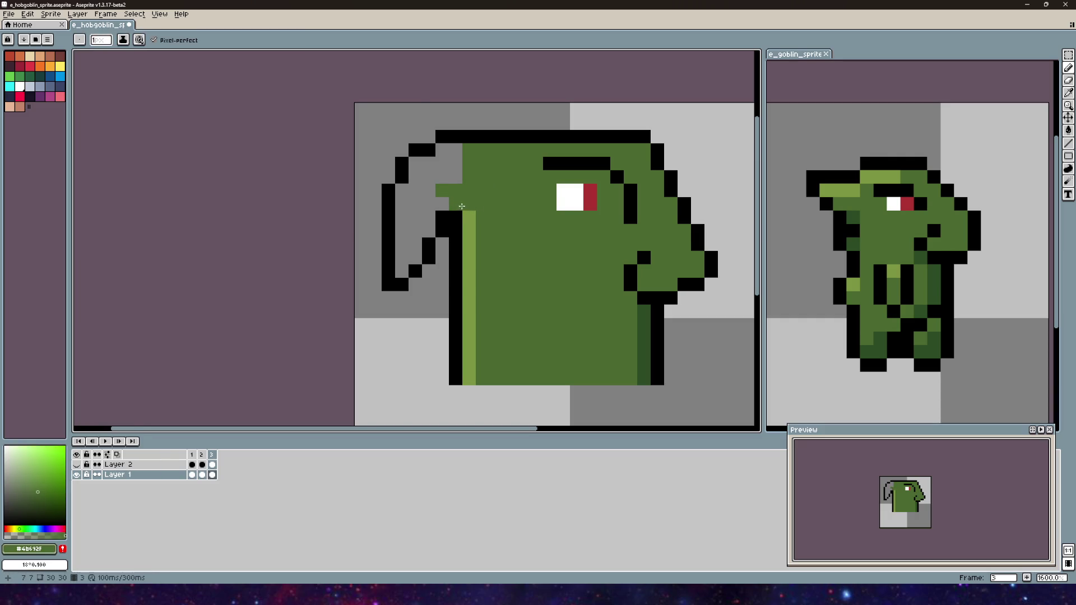
scroll(461, 206, "up", 2)
left_click(445, 216)
left_click(433, 223)
left_click(473, 223)
left_click(433, 243, "alt")
left_click(466, 241)
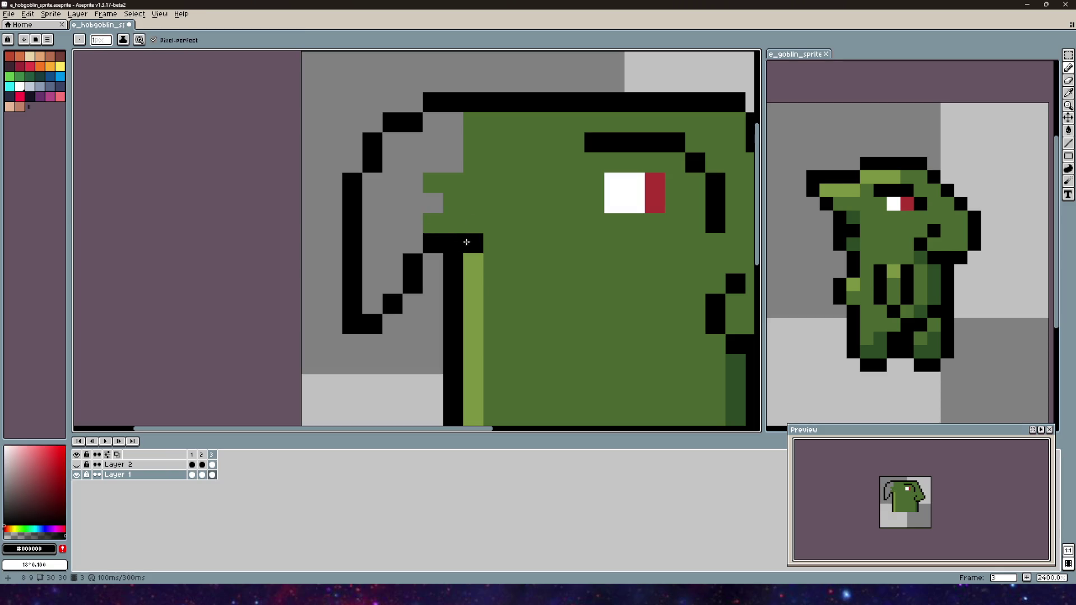
scroll(468, 223, "down", 5)
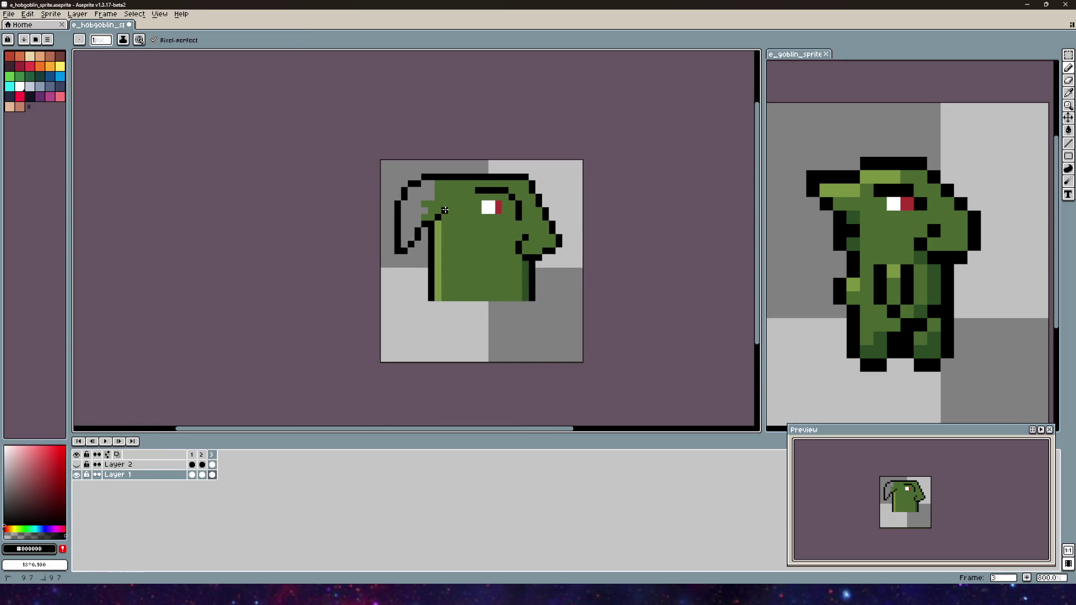
scroll(442, 208, "up", 3)
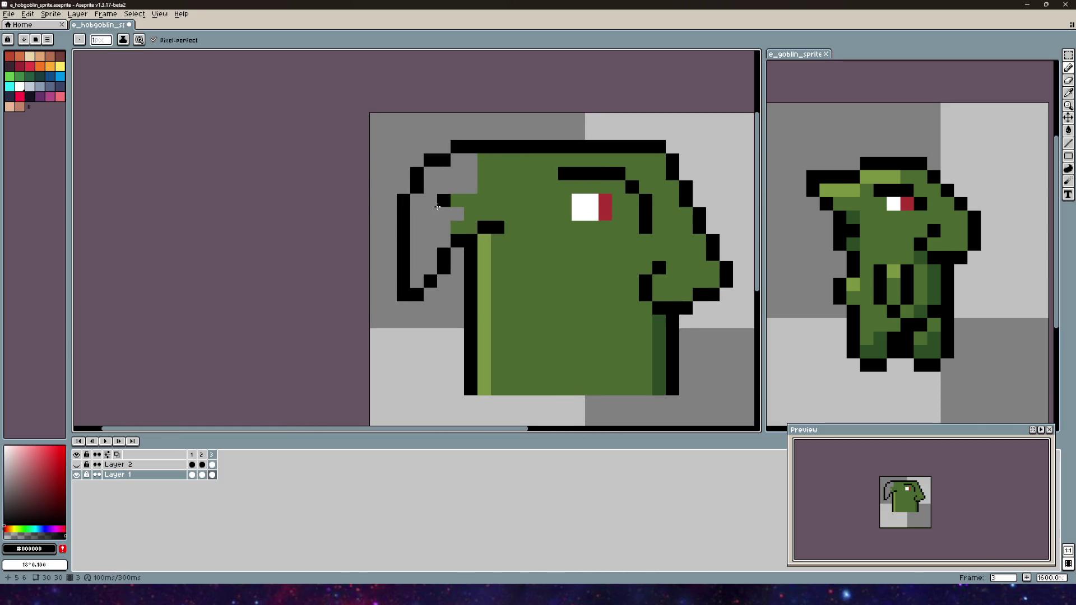
left_click(457, 200, "alt")
mouse_move(443, 210)
left_mouse_down()
mouse_move(430, 261)
mouse_move(427, 214)
mouse_move(416, 274)
mouse_move(420, 211)
mouse_move(447, 196)
mouse_move(442, 174)
mouse_move(492, 174)
left_mouse_up()
scroll(485, 163, "down", 4)
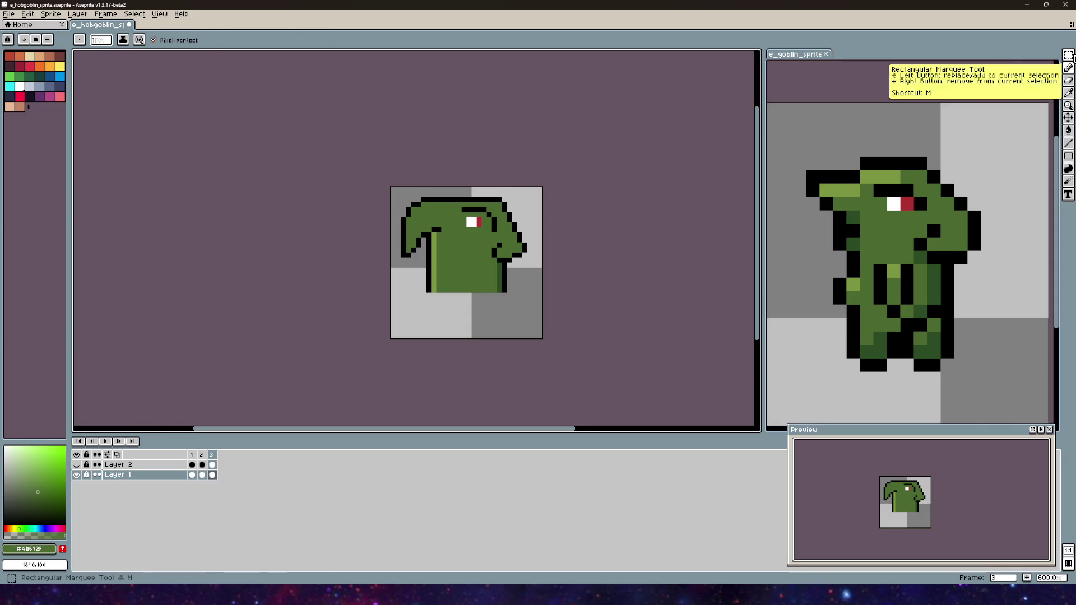
- Select the whole head region with the Rectangular Marquee and drag it two pixels right
left_click(1068, 55)
scroll(444, 272, "up", 4)
left_click_drag(344, 158, 493, 348)
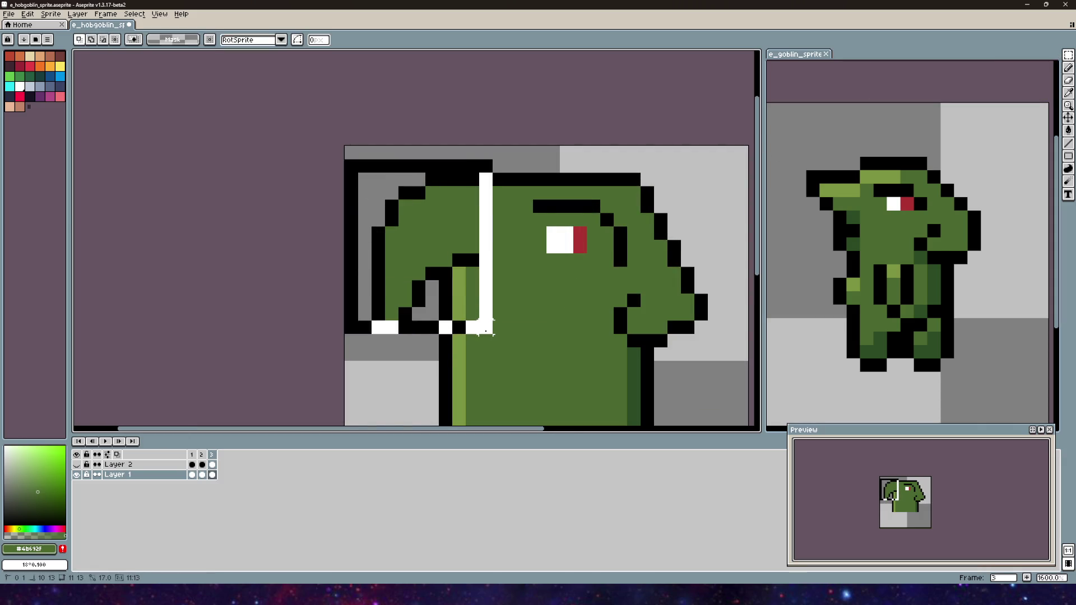
left_click_drag(415, 243, 442, 243)
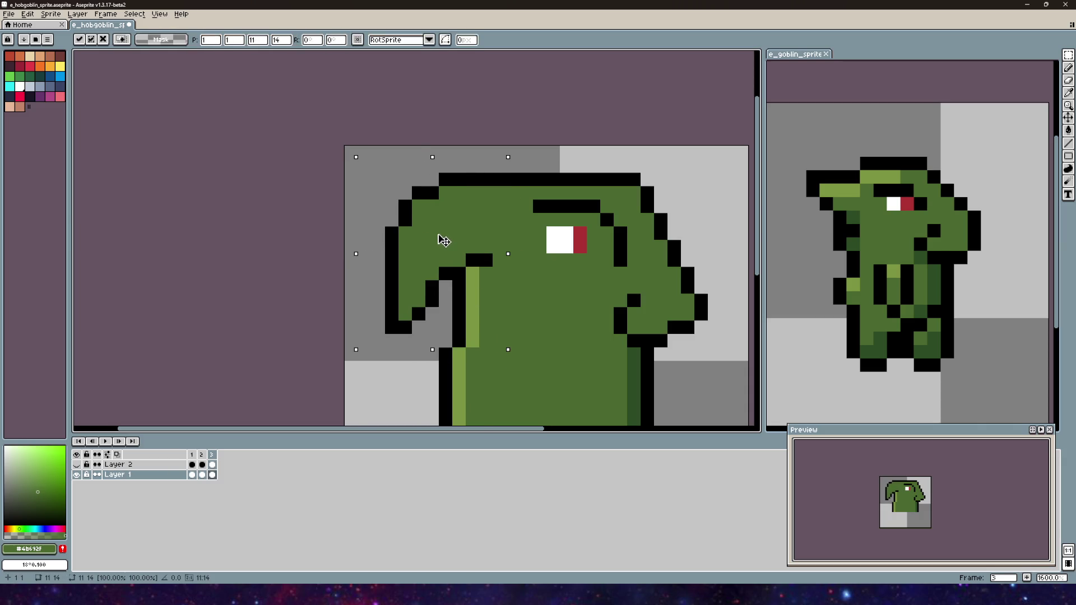
- Commit the head move, then select the left neck strip and nudge it one pixel left
scroll(442, 240, "down", 3)
key("ctrl+d")
scroll(414, 247, "up", 3)
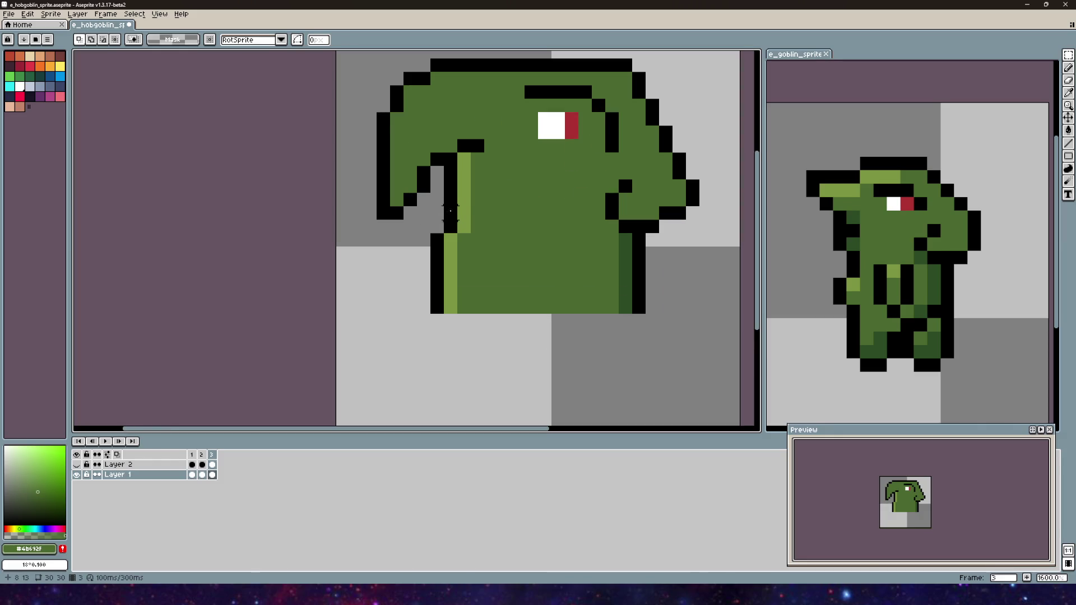
mouse_move(472, 257)
left_mouse_down()
mouse_move(443, 185)
mouse_move(446, 208)
left_mouse_up()
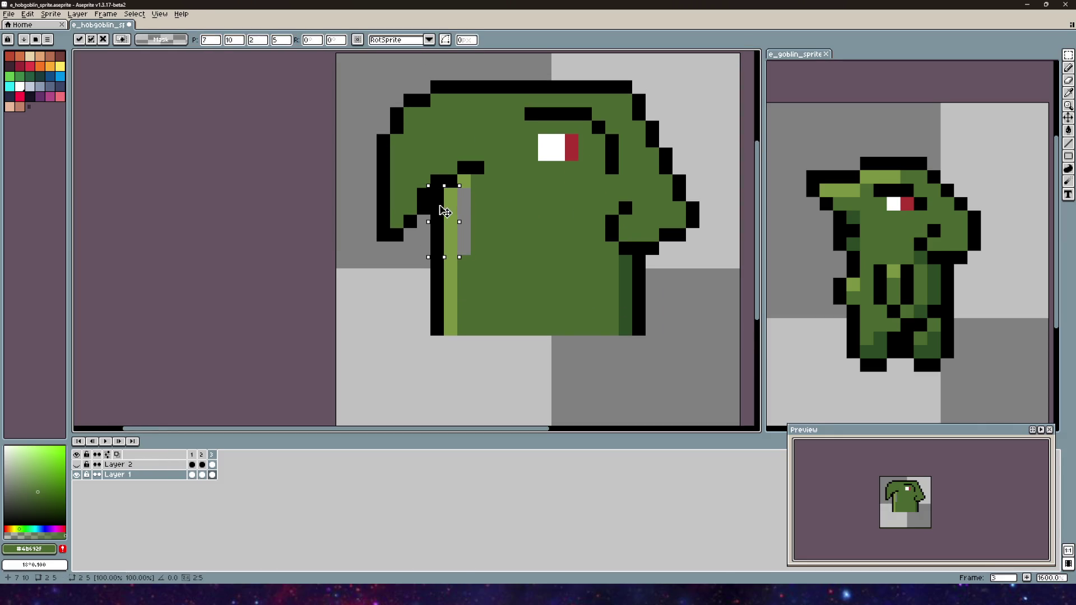
key("ctrl+d")
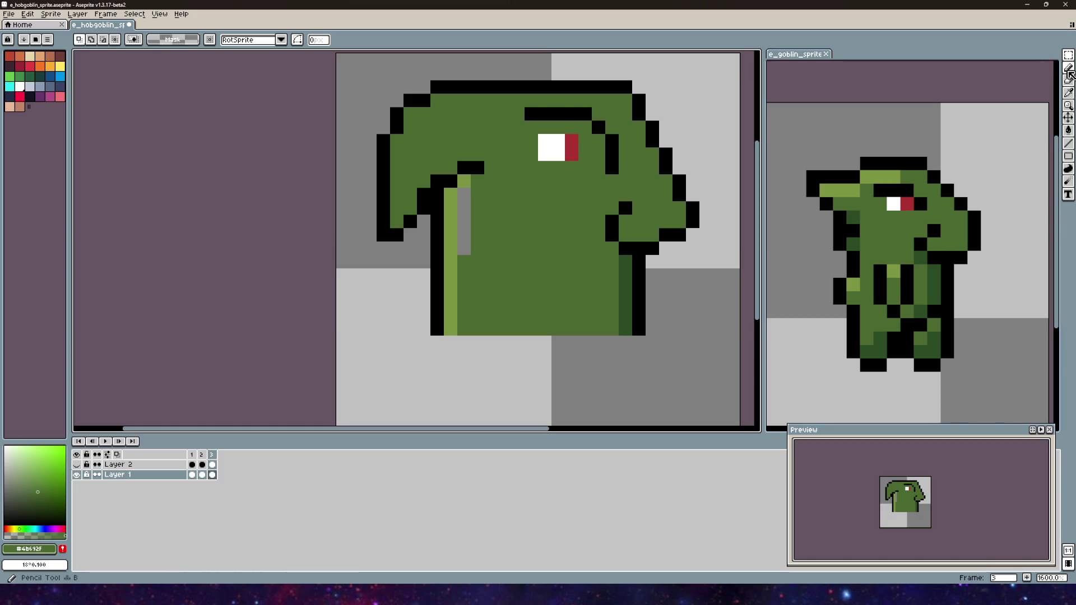
- Pencil the leftover grey strip beside the neck in green
key("b")
left_click_drag(464, 186, 464, 257)
scroll(537, 200, "down", 3)
mouse_move(492, 161)
left_mouse_down()
mouse_move(464, 187)
mouse_move(505, 235)
mouse_move(467, 198)
left_mouse_up()
scroll(485, 218, "down", 1)
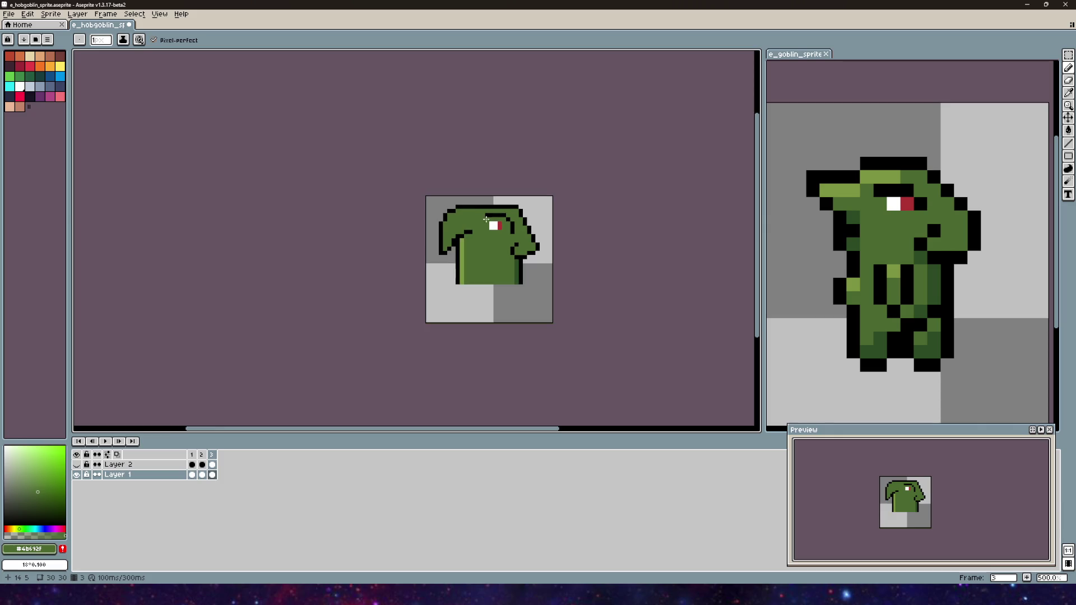
- Draw a black row along the head's top and a green row beneath it
scroll(482, 217, "up", 5)
left_click(423, 208, "alt")
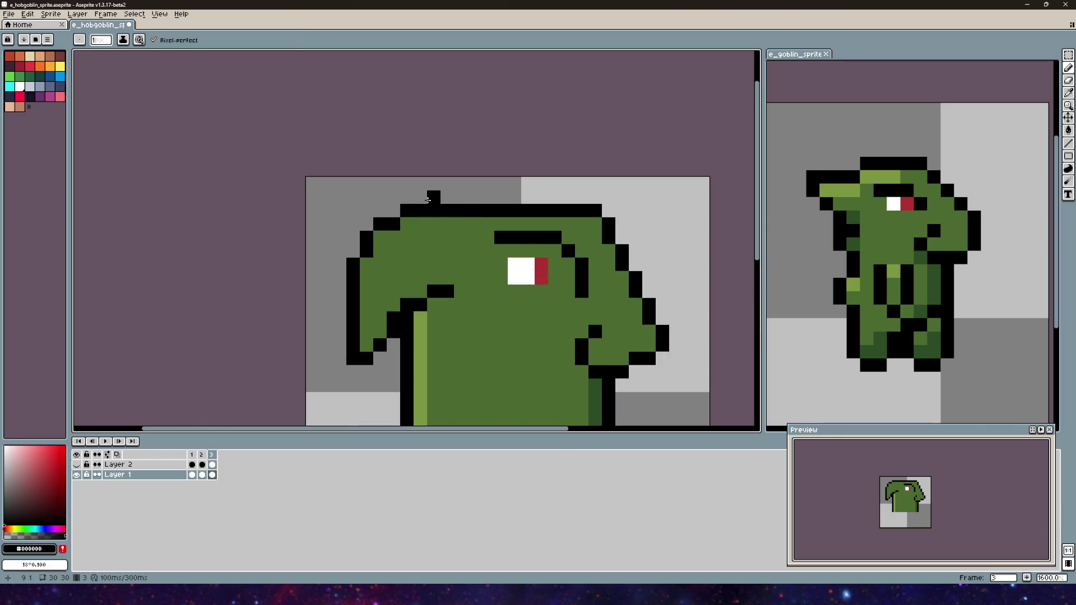
left_click_drag(423, 200, 570, 196)
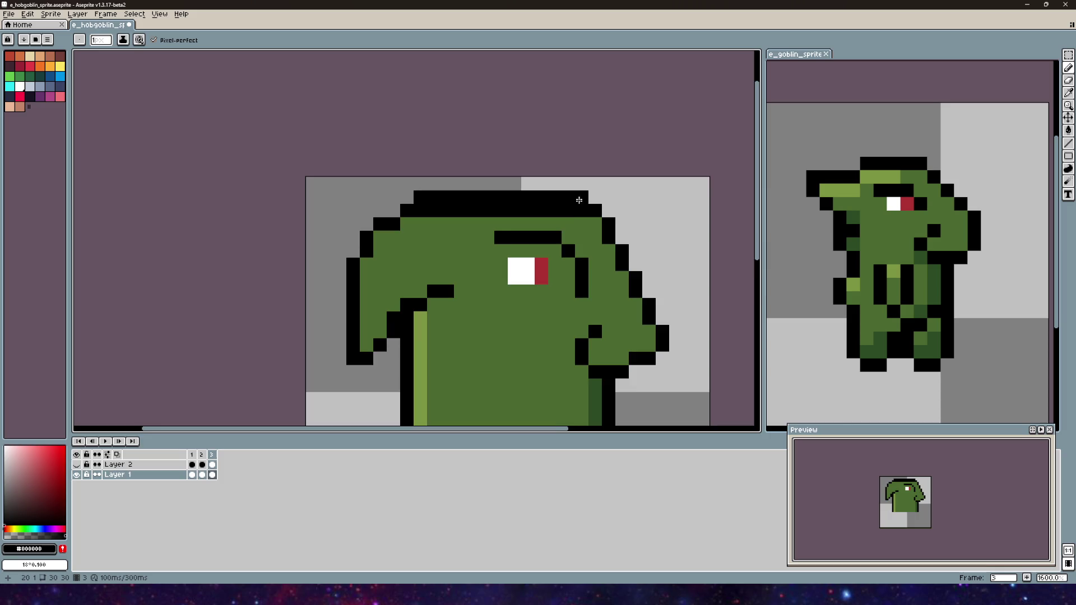
scroll(570, 264, "down", 3)
left_click(504, 250, "alt")
left_click(502, 239)
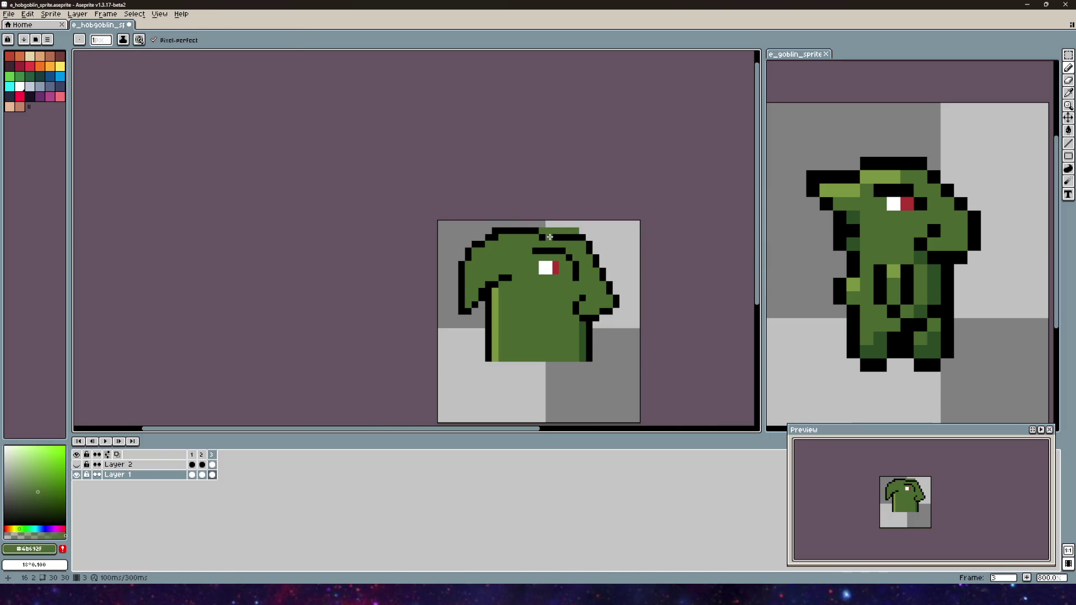
scroll(500, 239, "up", 5)
left_click_drag(487, 233, 683, 231)
scroll(578, 233, "down", 3)
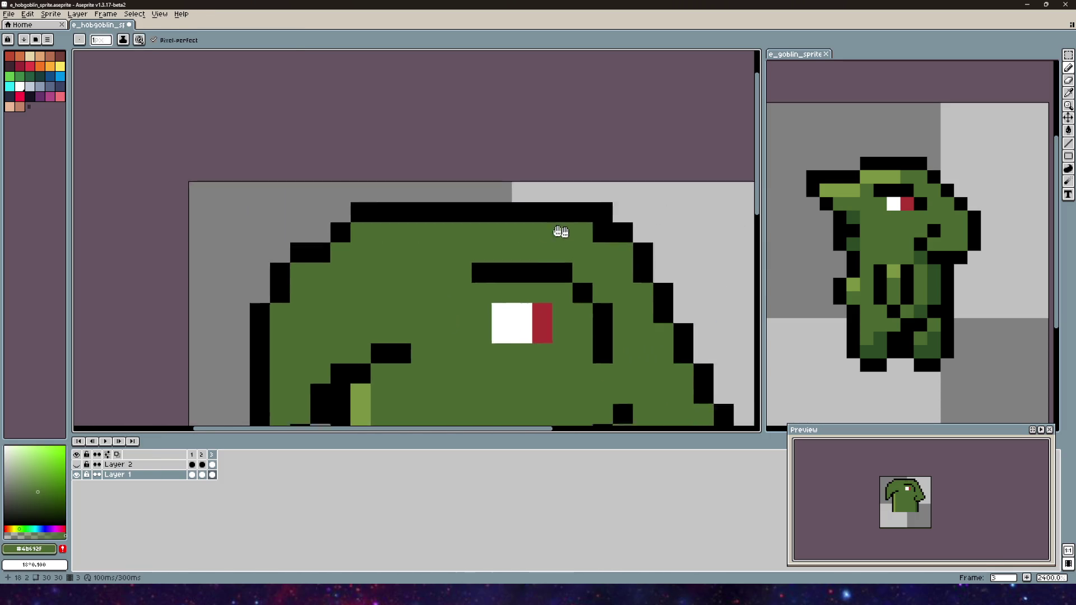
scroll(501, 238, "down", 2)
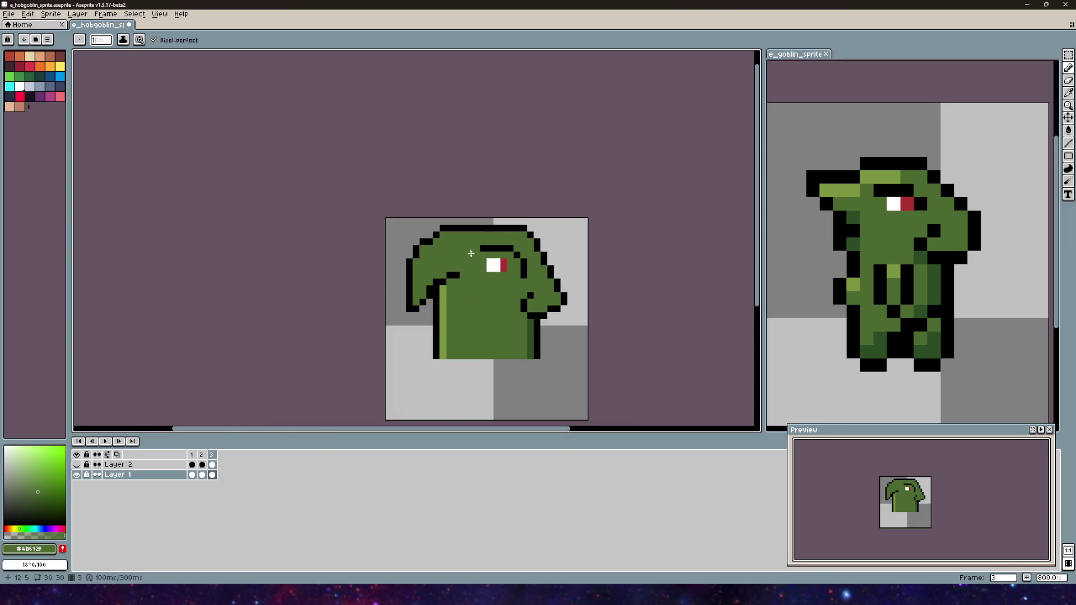
scroll(511, 261, "up", 3)
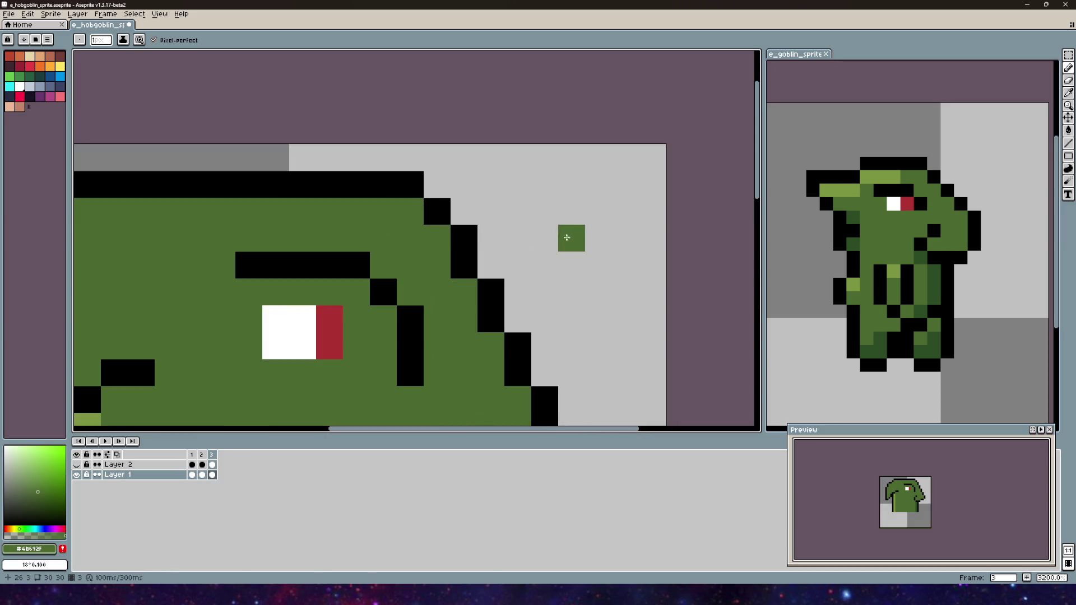
scroll(514, 223, "up", 1)
- Erase the extra black pixel at the head's top-right corner and recentre the view on the head
left_click(583, 240, "alt")
left_click(528, 213)
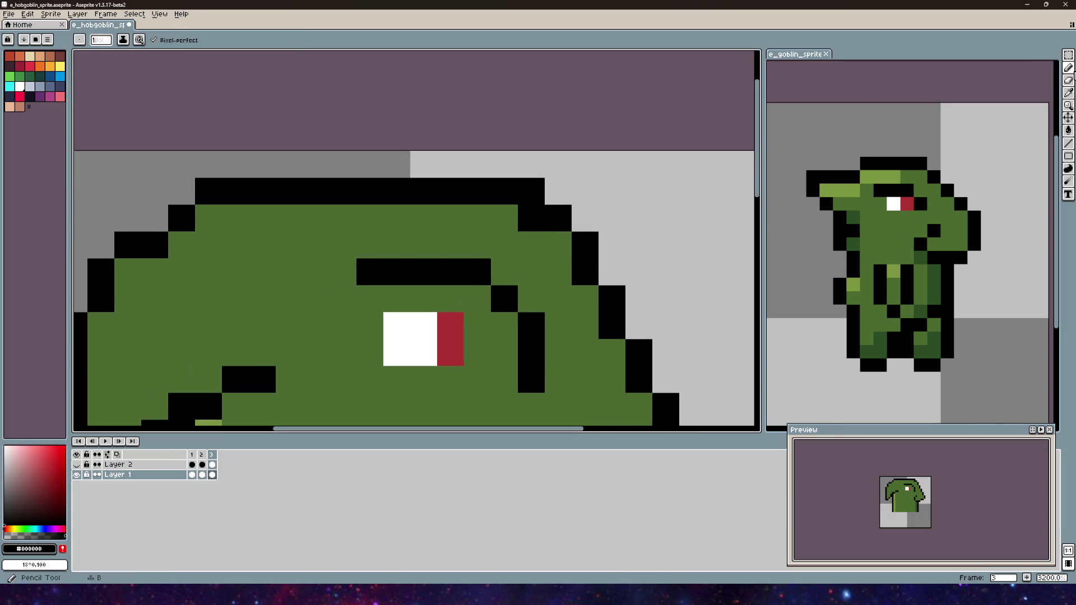
left_click(1068, 80)
left_click(531, 192)
scroll(581, 219, "down", 1)
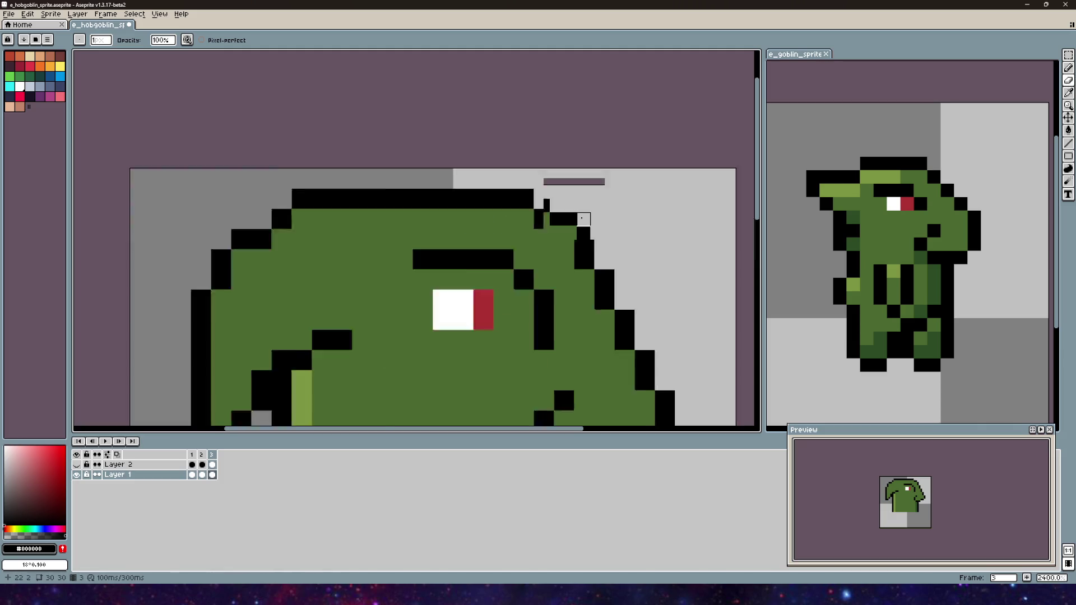
scroll(582, 220, "down", 3)
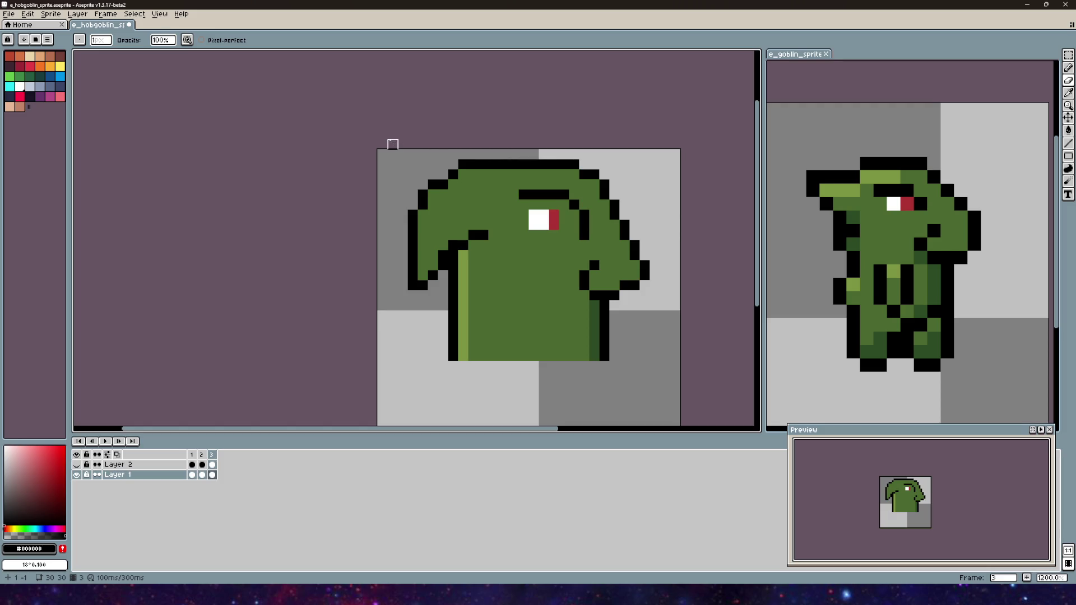
left_click_drag(483, 84, 376, 84)
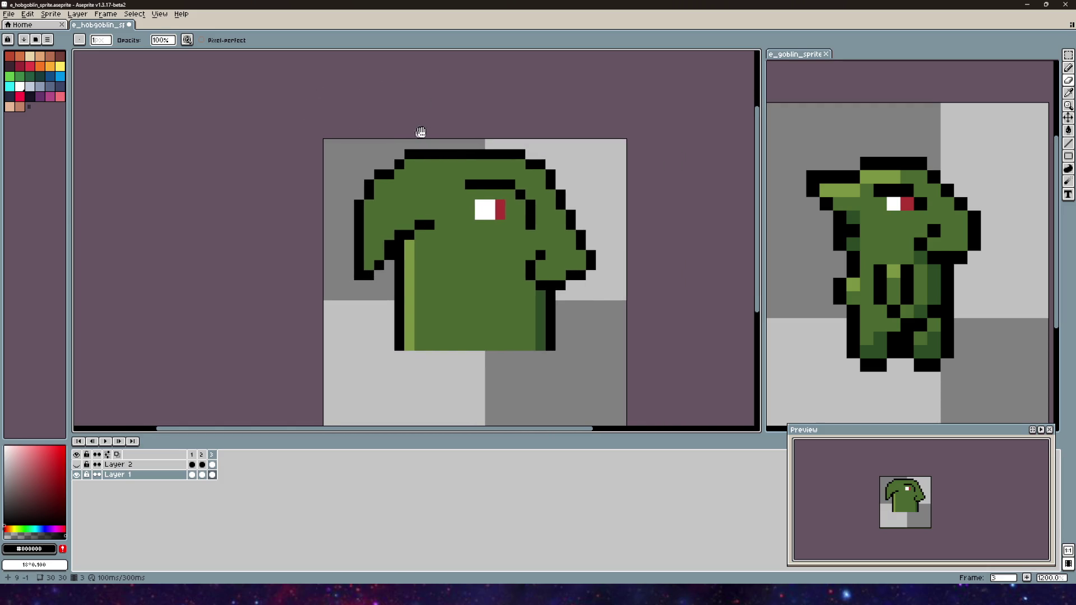
left_click_drag(392, 135, 408, 136)
key("i")
key("b")
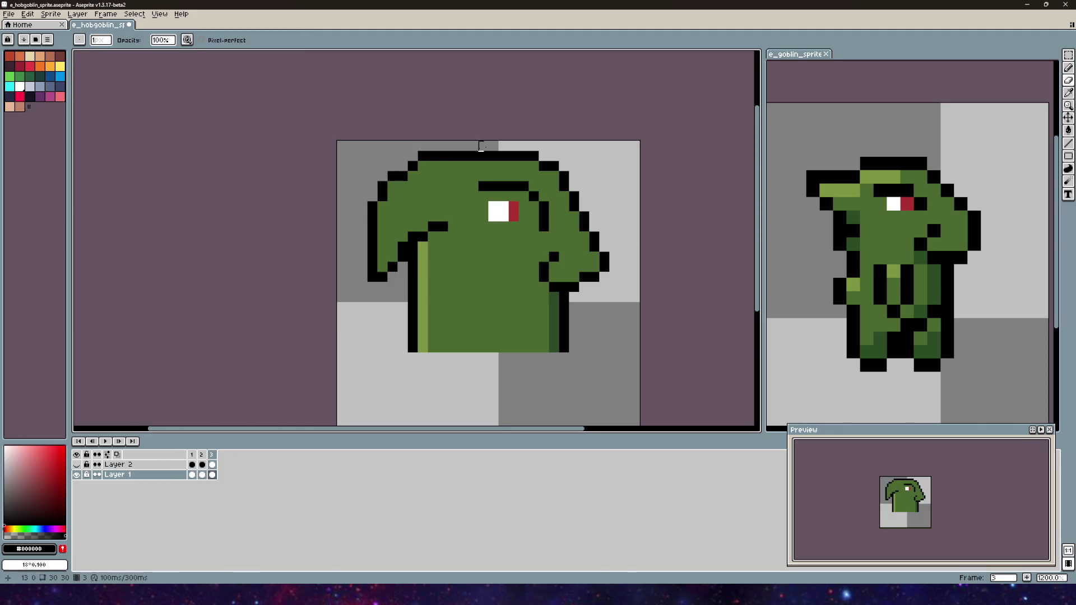
left_click(1067, 66)
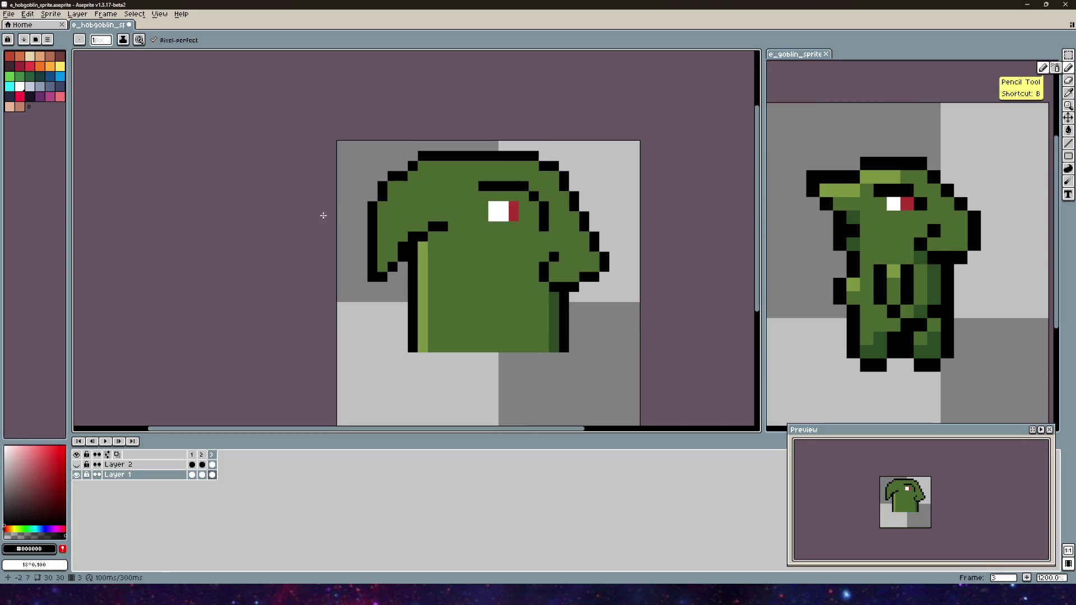
- Redraw the side-view head's top-left outline in black with the Pencil
left_click_drag(423, 196, 430, 236)
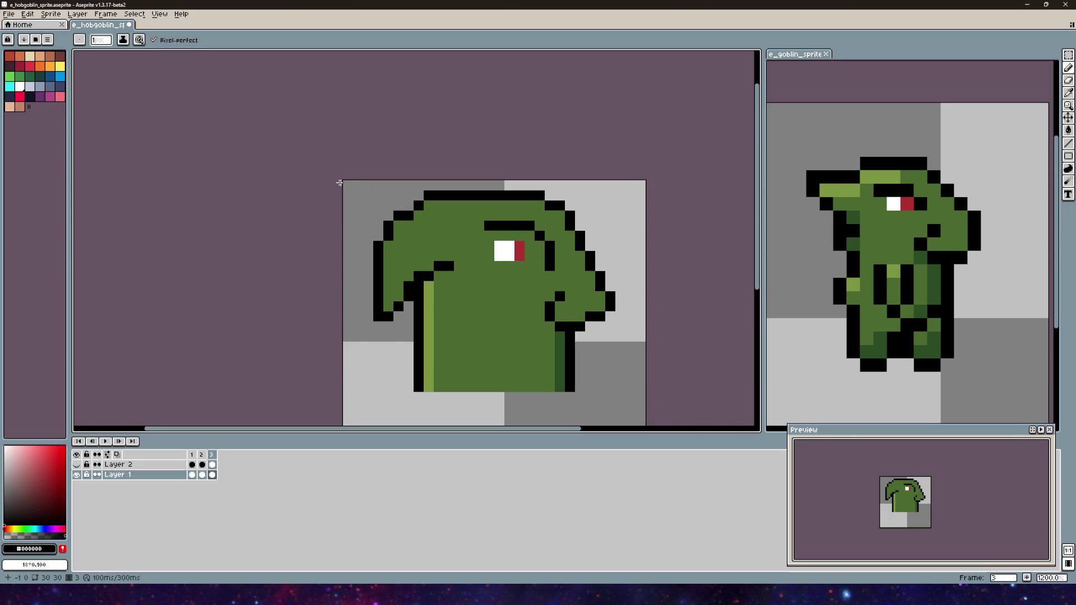
scroll(309, 190, "down", 1)
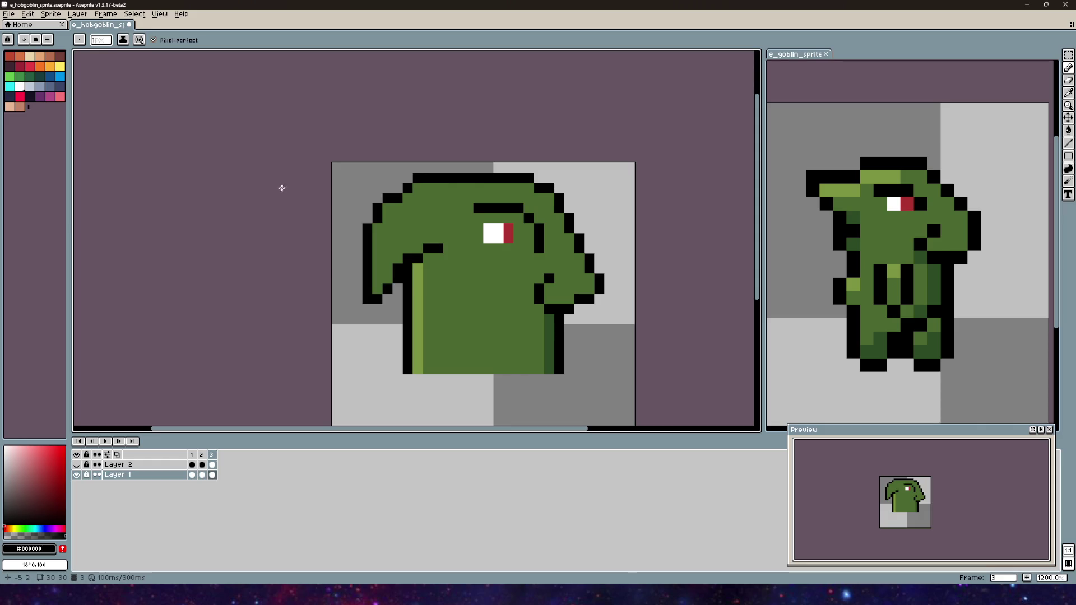
scroll(363, 235, "up", 3)
scroll(428, 200, "down", 2)
left_click_drag(428, 200, 417, 220)
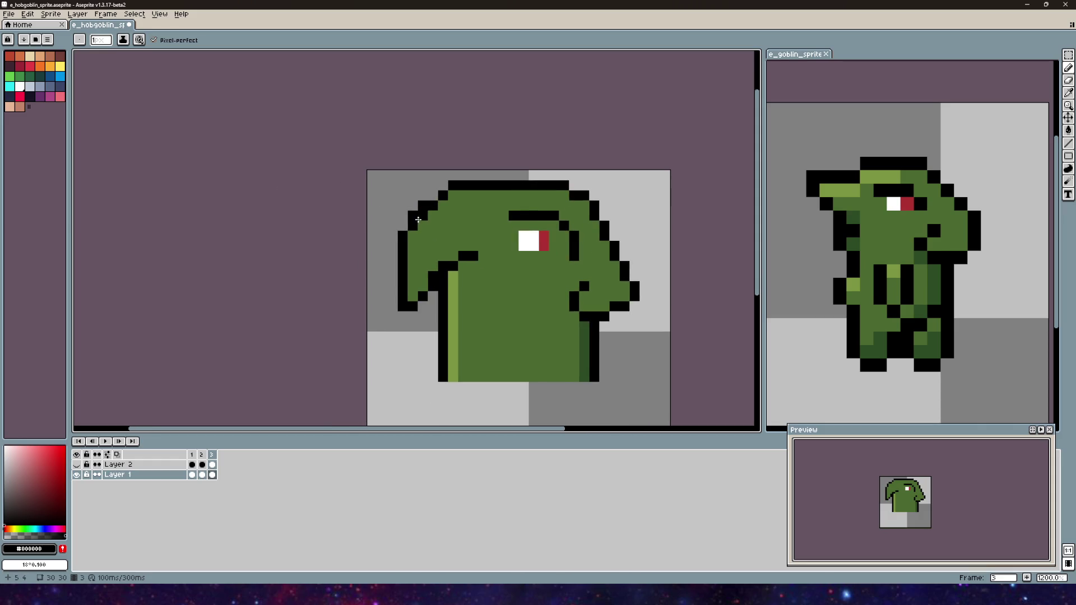
- Try the Eraser, then eyedropper the body's green colour
key("e")
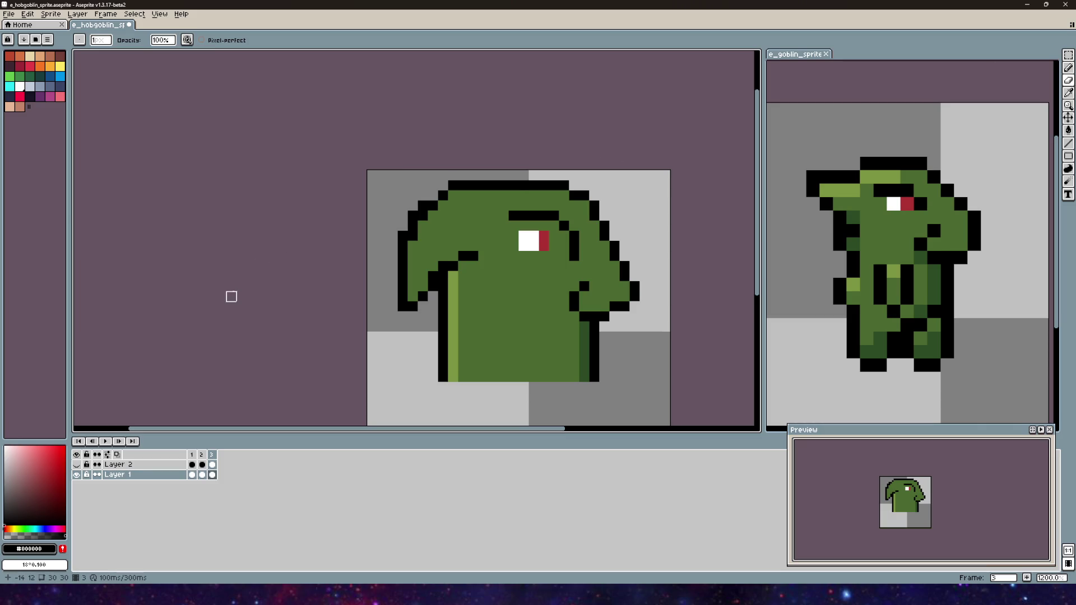
scroll(238, 295, "up", 2)
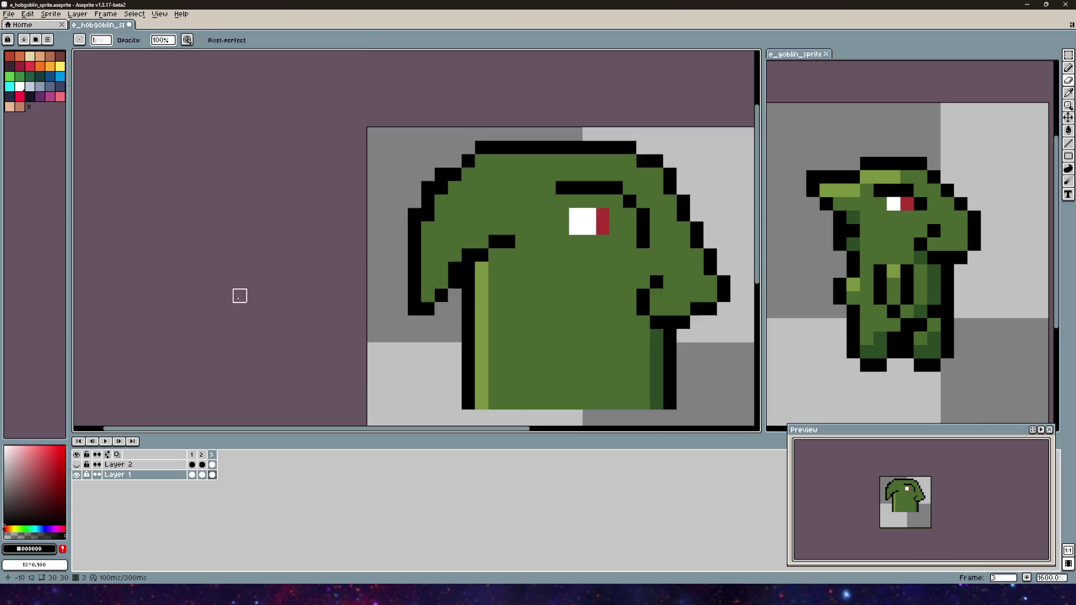
scroll(327, 271, "down", 1)
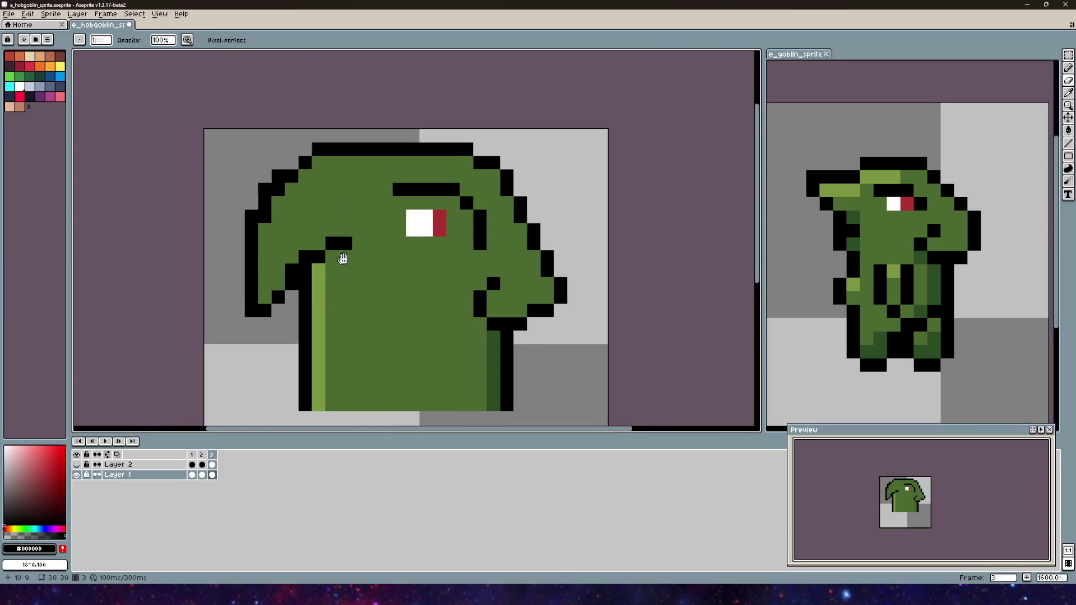
scroll(299, 297, "up", 2)
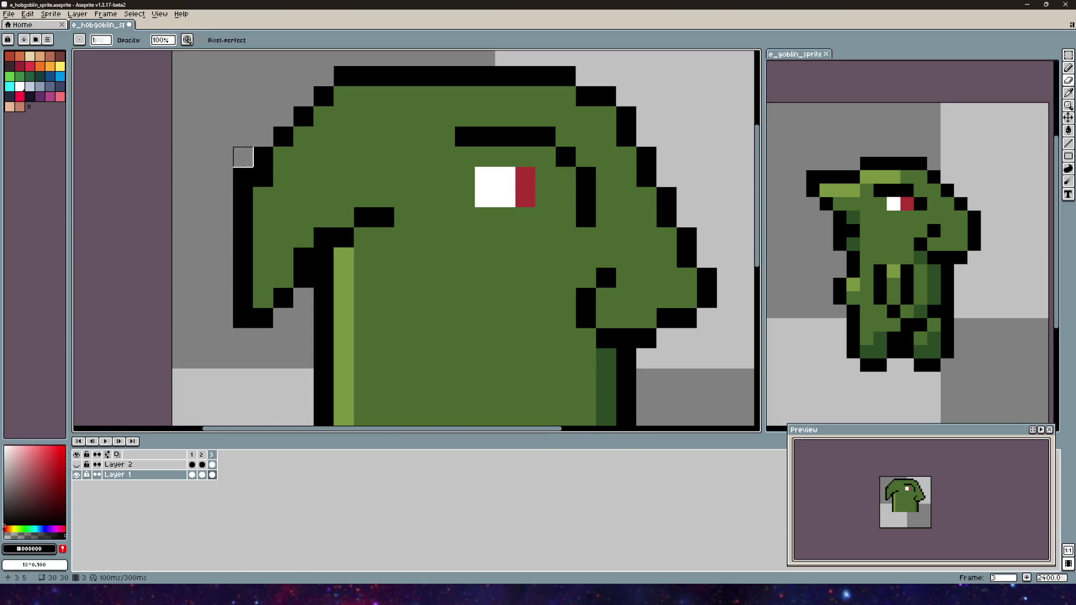
scroll(317, 156, "down", 7)
scroll(455, 273, "up", 8)
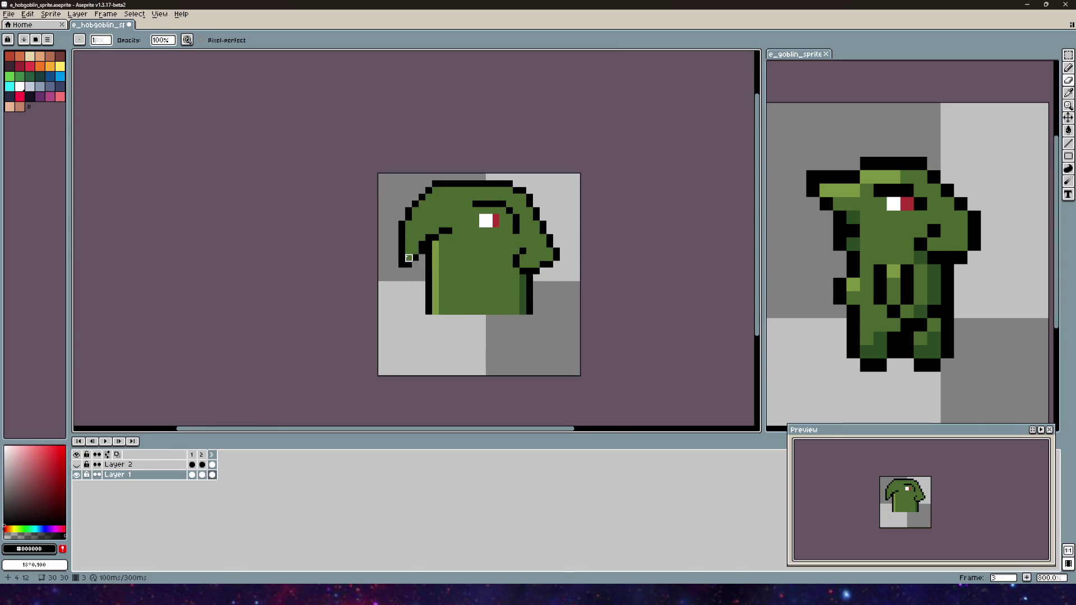
left_click(553, 253, "alt")
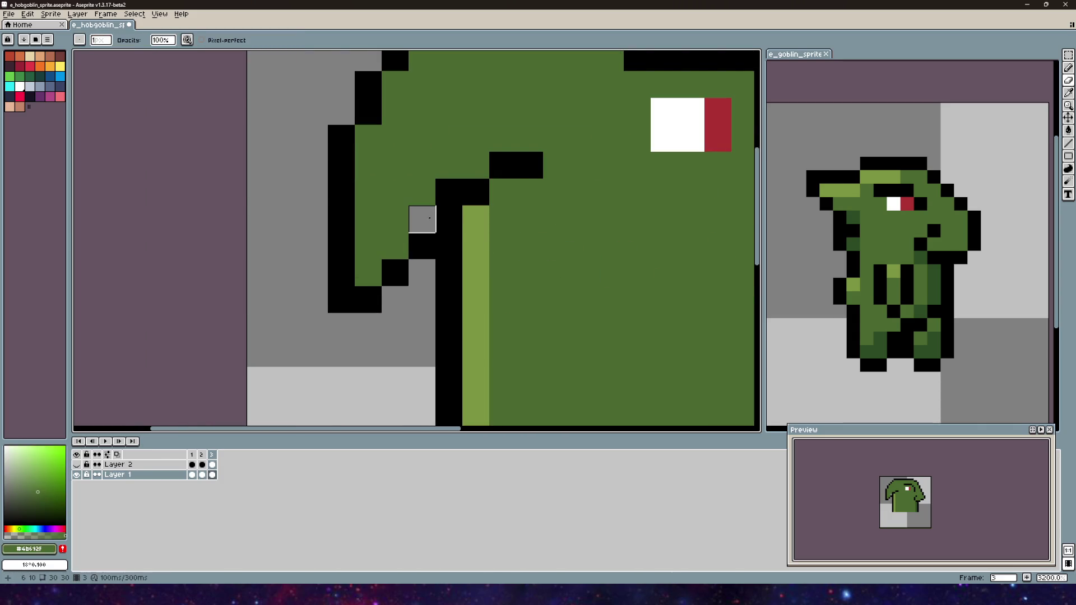
- Return to the Pencil, set the colour back to black, and show frame 2's back view
left_click(1068, 71)
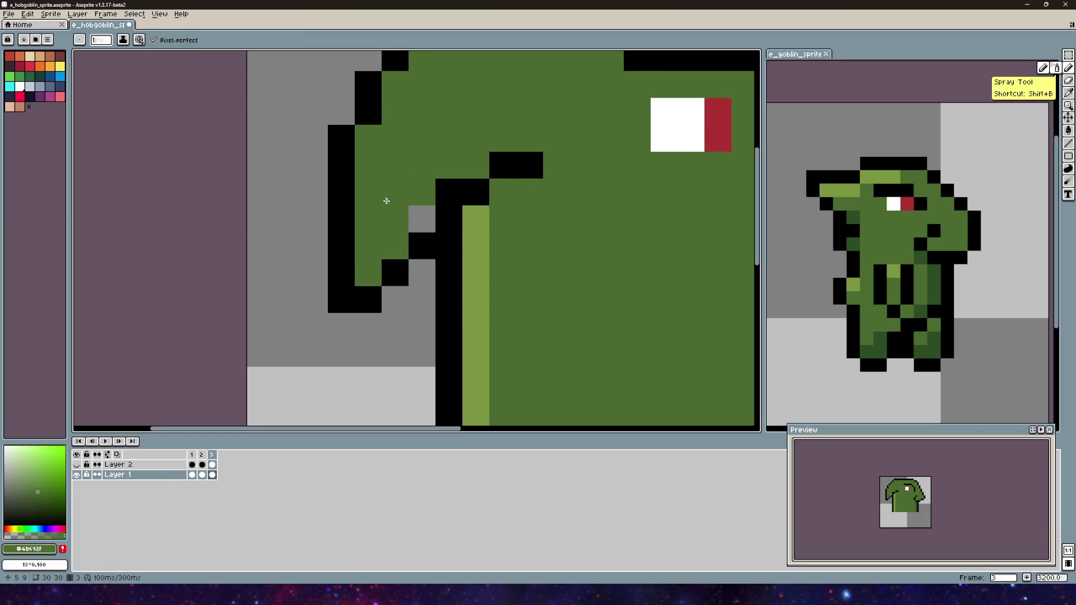
scroll(420, 221, "down", 4)
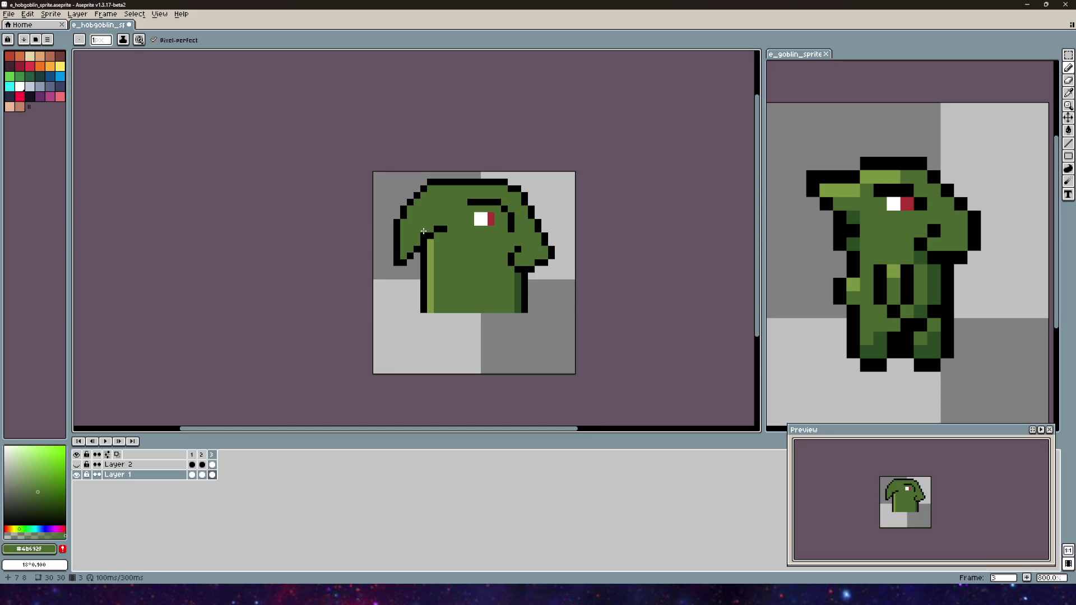
left_click_drag(452, 151, 489, 186)
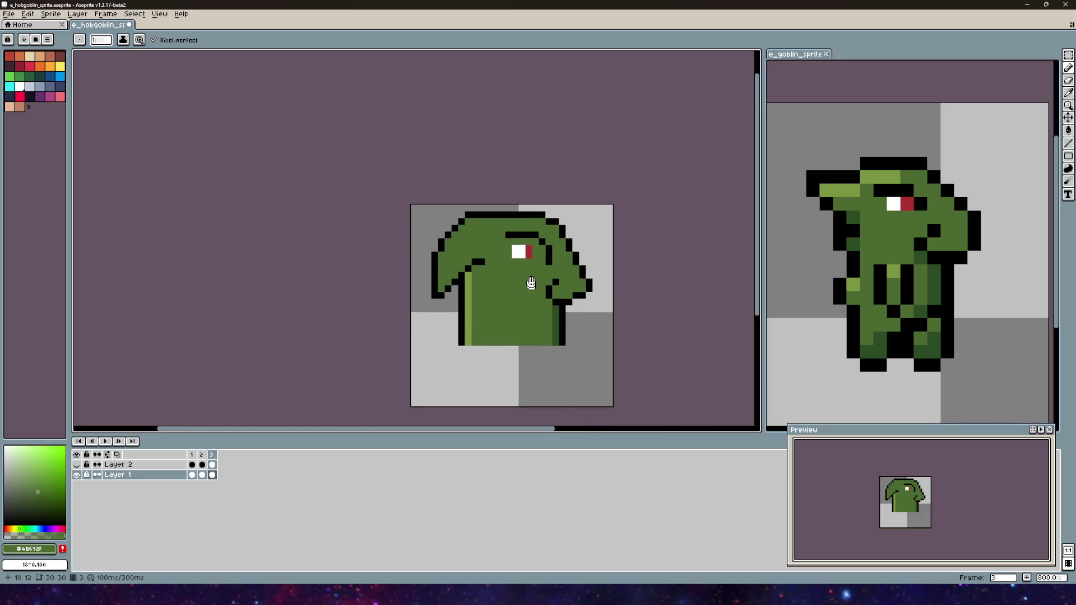
left_click_drag(535, 289, 486, 231)
scroll(487, 230, "down", 1)
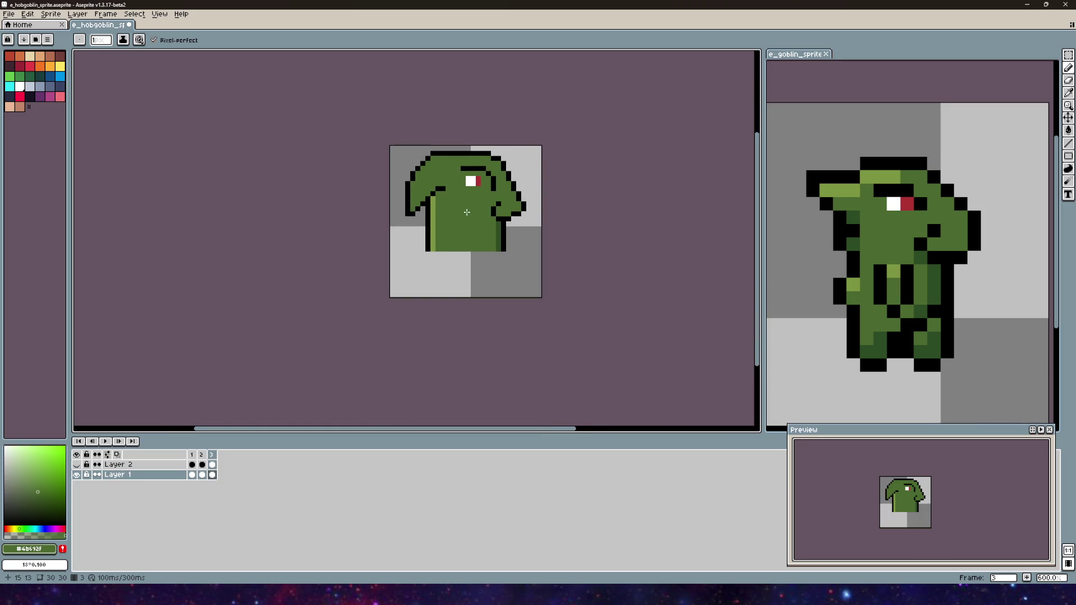
left_click_drag(498, 223, 506, 240)
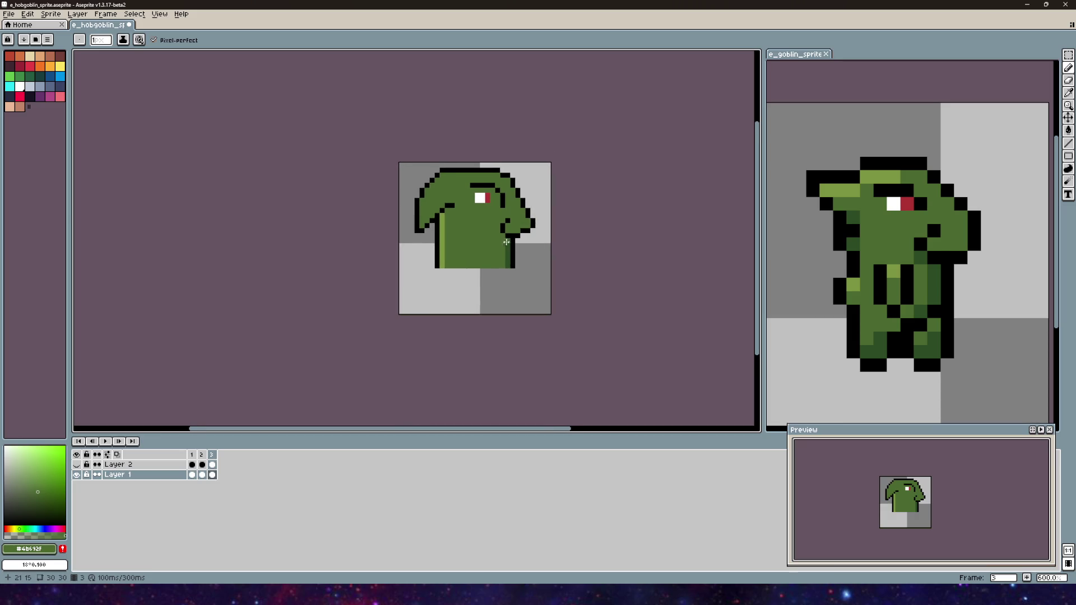
left_click(513, 247, "alt")
scroll(449, 219, "up", 4)
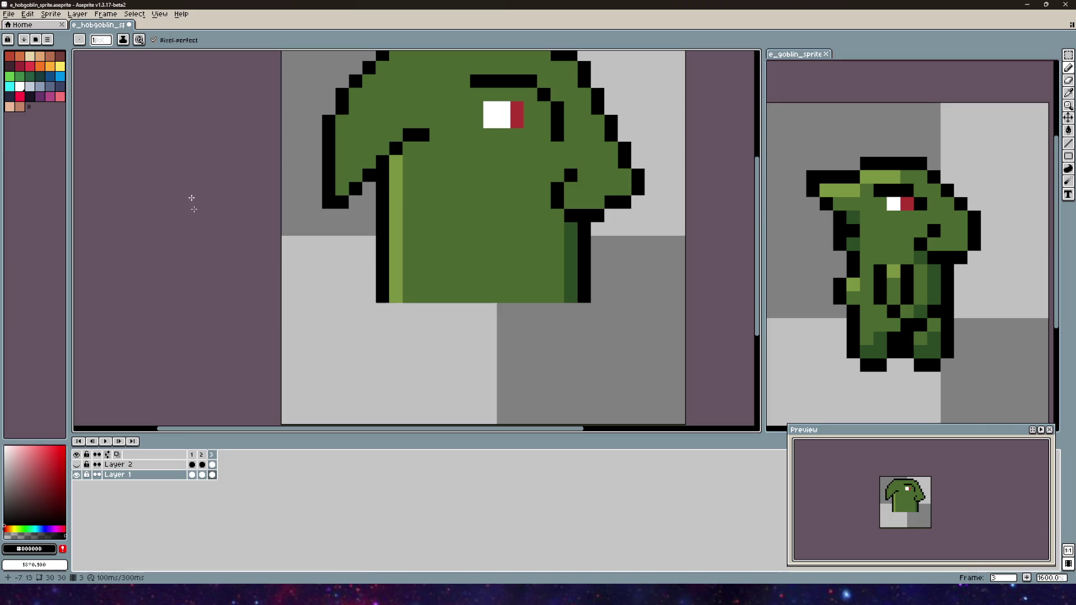
left_click(203, 460)
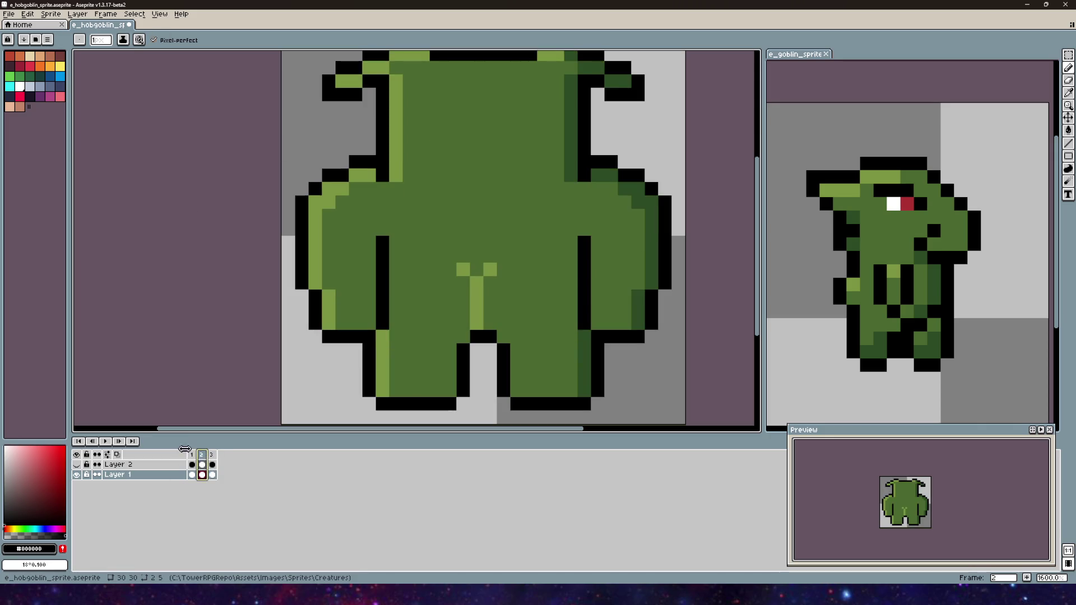
left_click(192, 455)
scroll(302, 392, "down", 2)
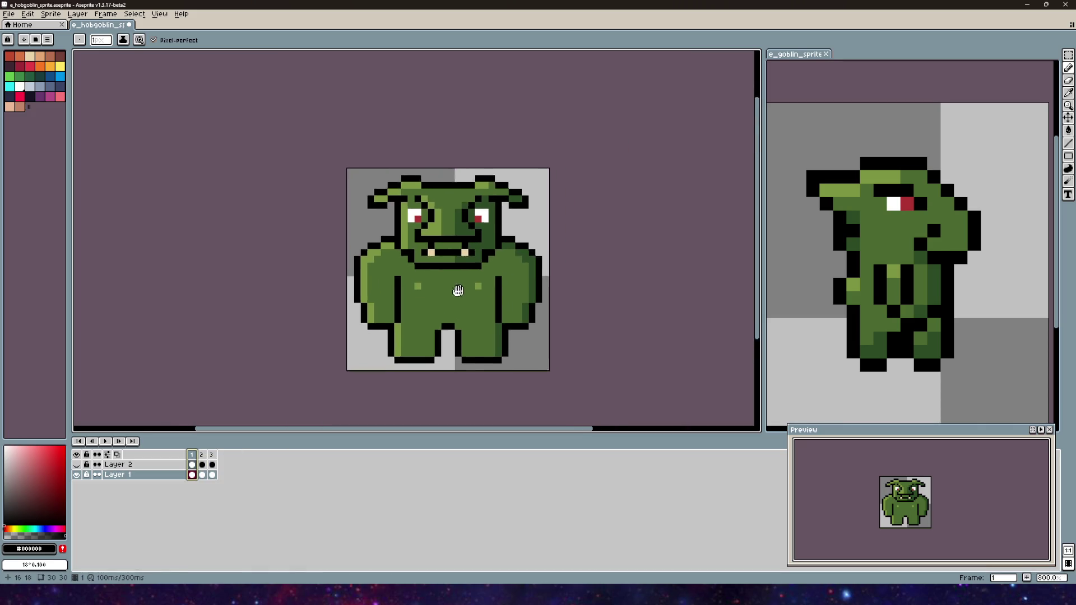
scroll(311, 386, "up", 1)
left_click(211, 456)
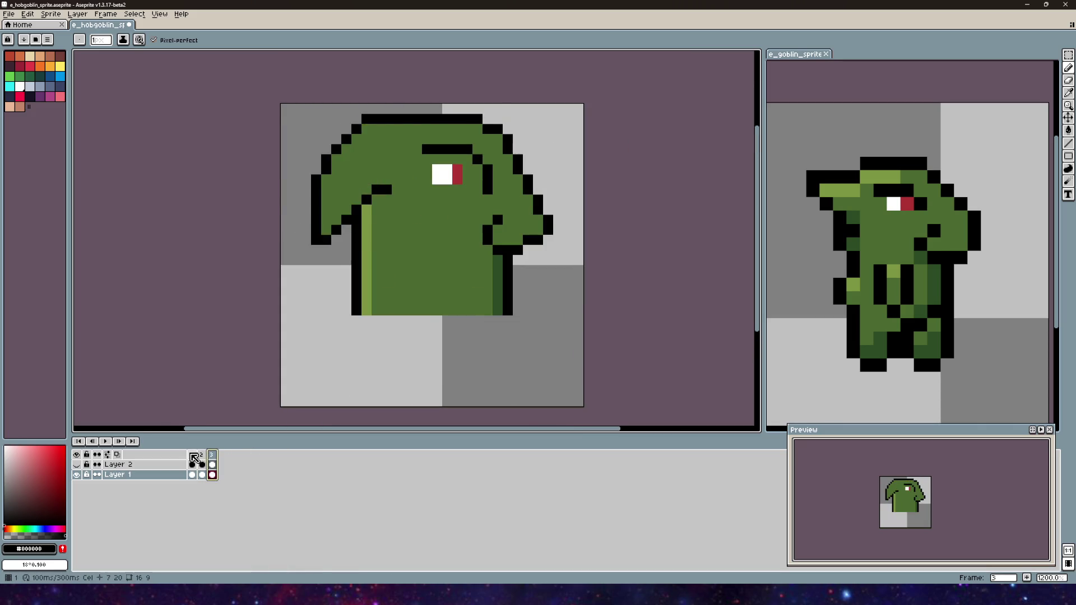
left_click(192, 455)
left_click(212, 457)
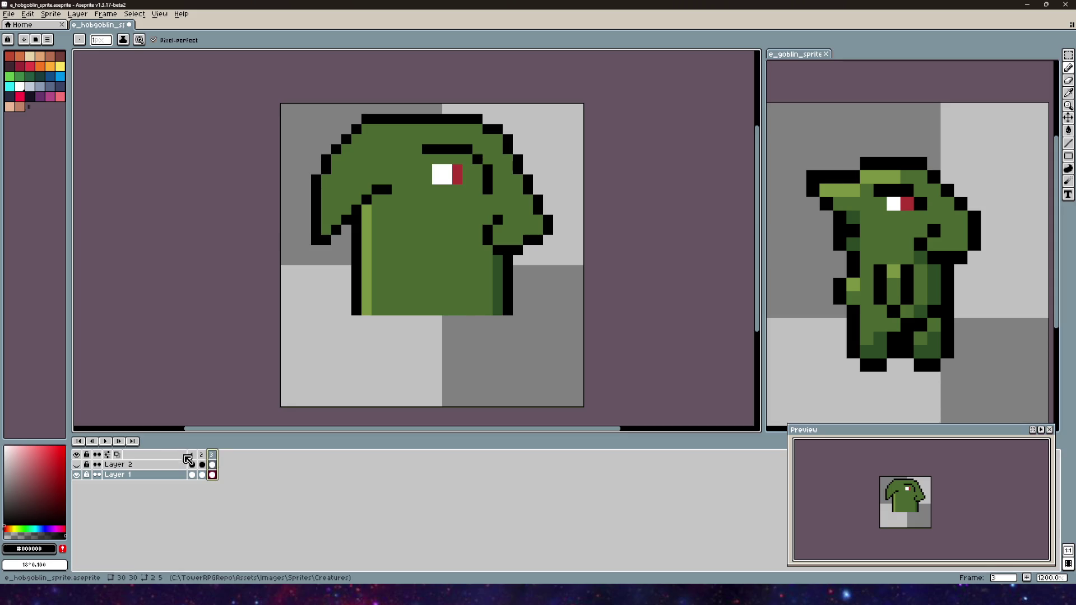
left_click(194, 455)
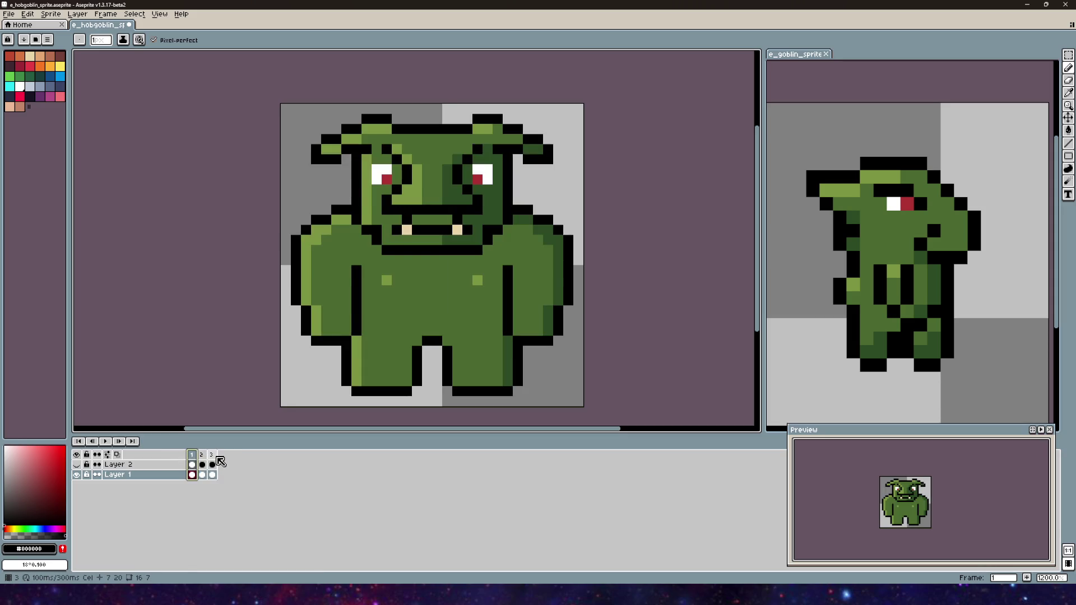
left_click(217, 457)
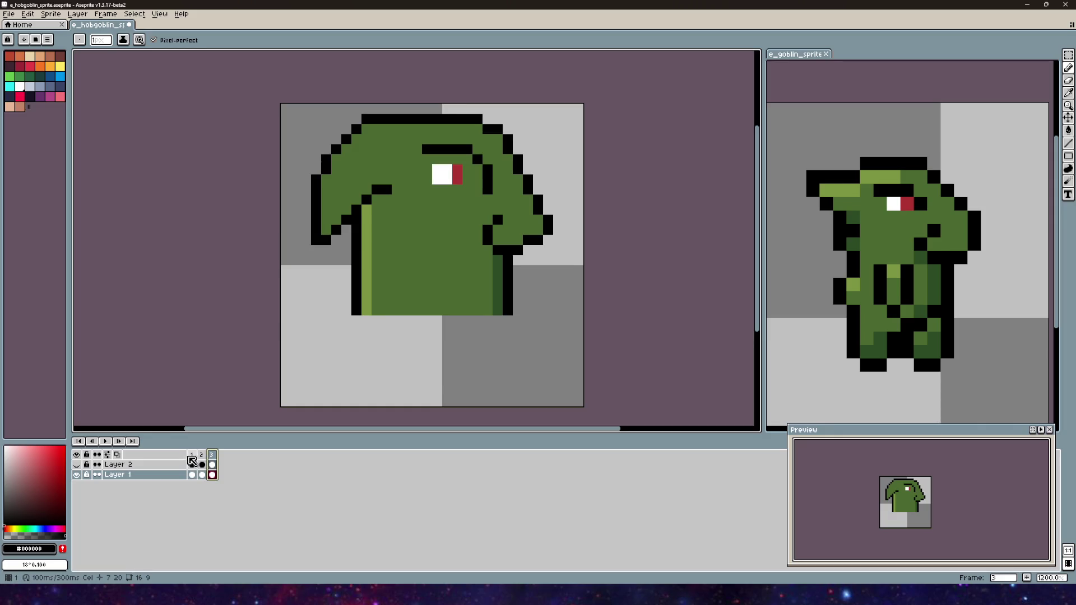
left_click(190, 458)
left_click(218, 456)
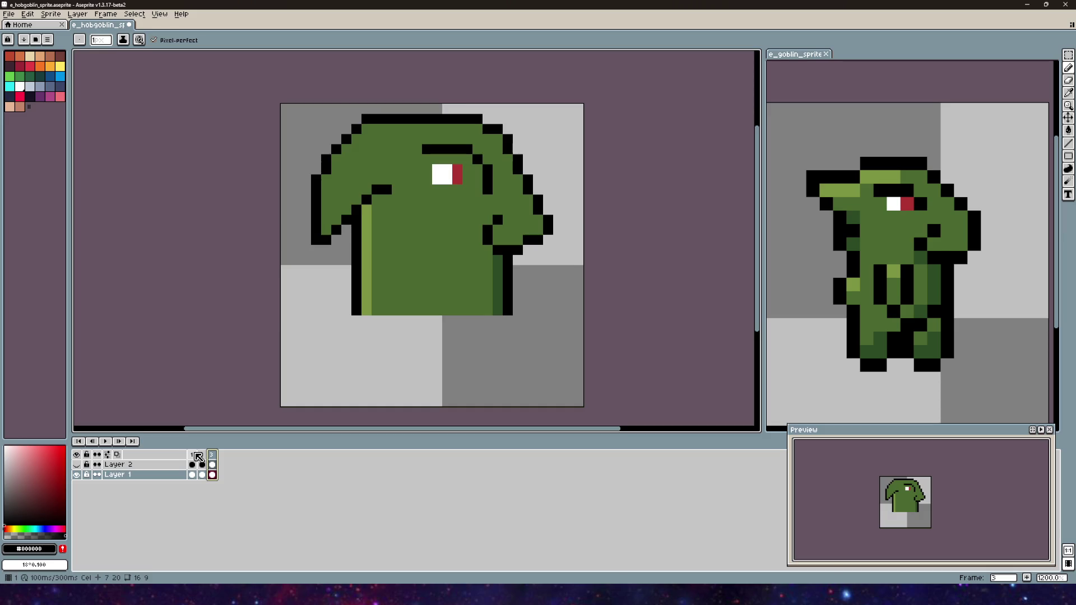
left_click(194, 454)
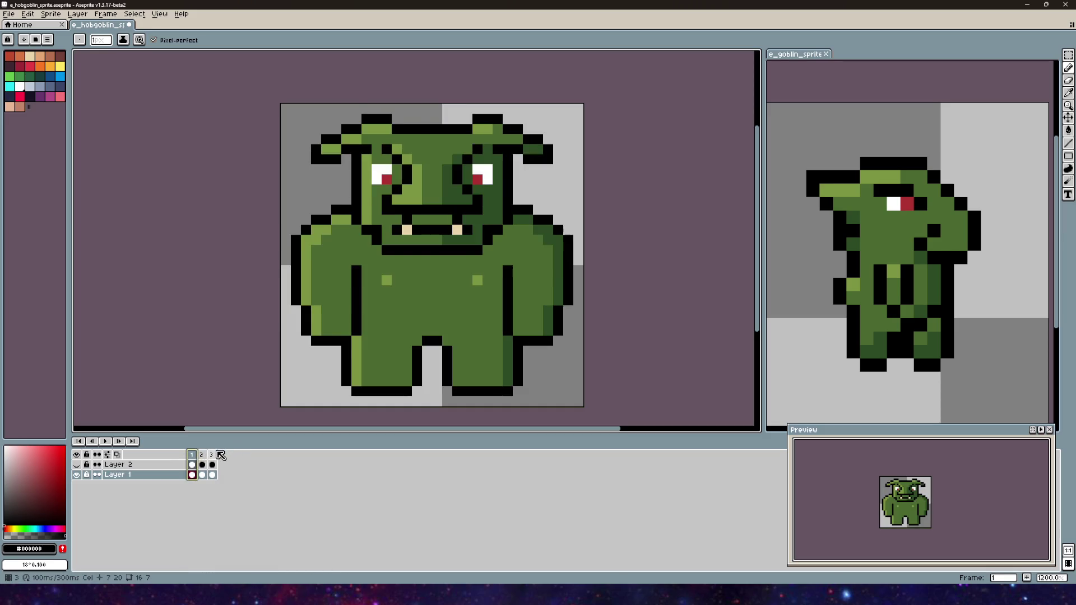
left_click(219, 456)
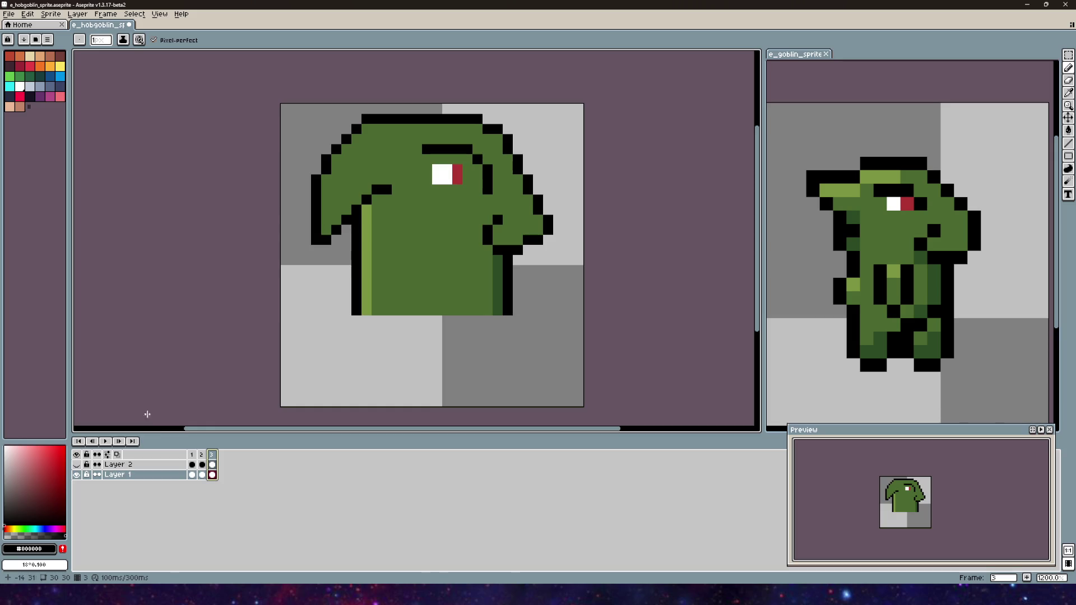
scroll(314, 269, "up", 1)
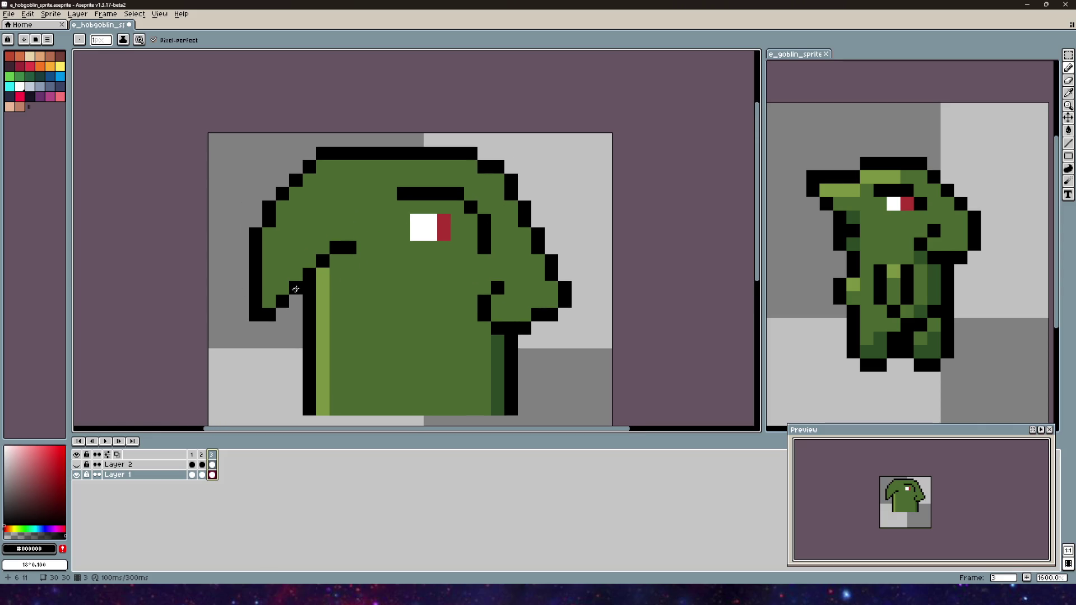
- Place a single black pixel below the jaw, undoing two misplaced attempts
left_click(351, 284)
scroll(351, 284, "down", 3)
key("ctrl+z")
left_click(393, 245)
scroll(393, 245, "up", 3)
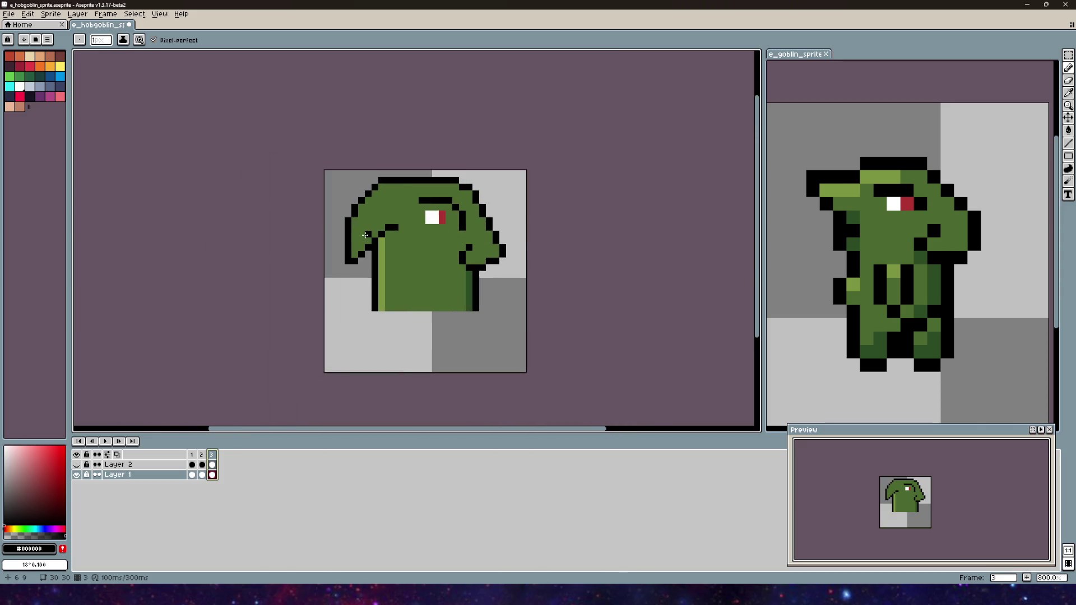
left_click_drag(394, 245, 300, 265)
key("ctrl+z")
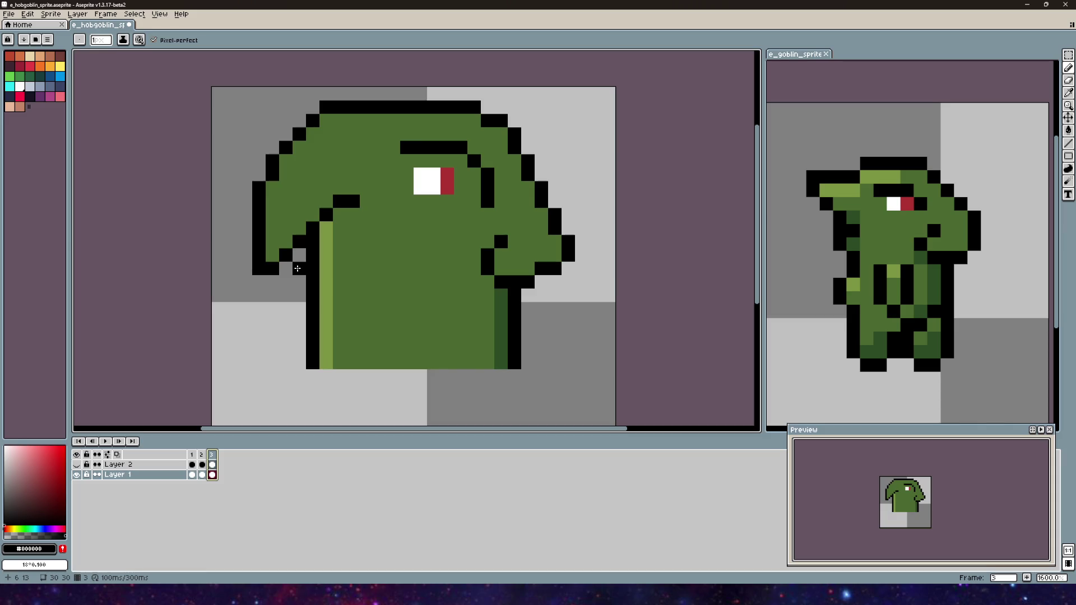
left_click(442, 284)
left_click_drag(441, 284, 359, 250)
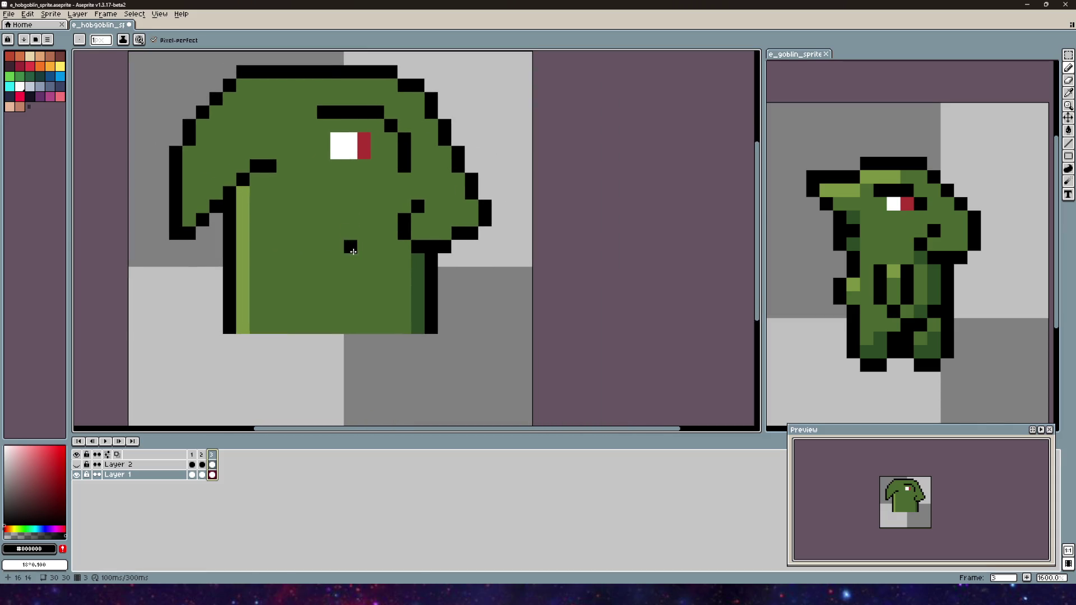
- Compare against the front-view frame 1, then return to frame 3 and zoom out
left_click(23, 25)
left_click(99, 25)
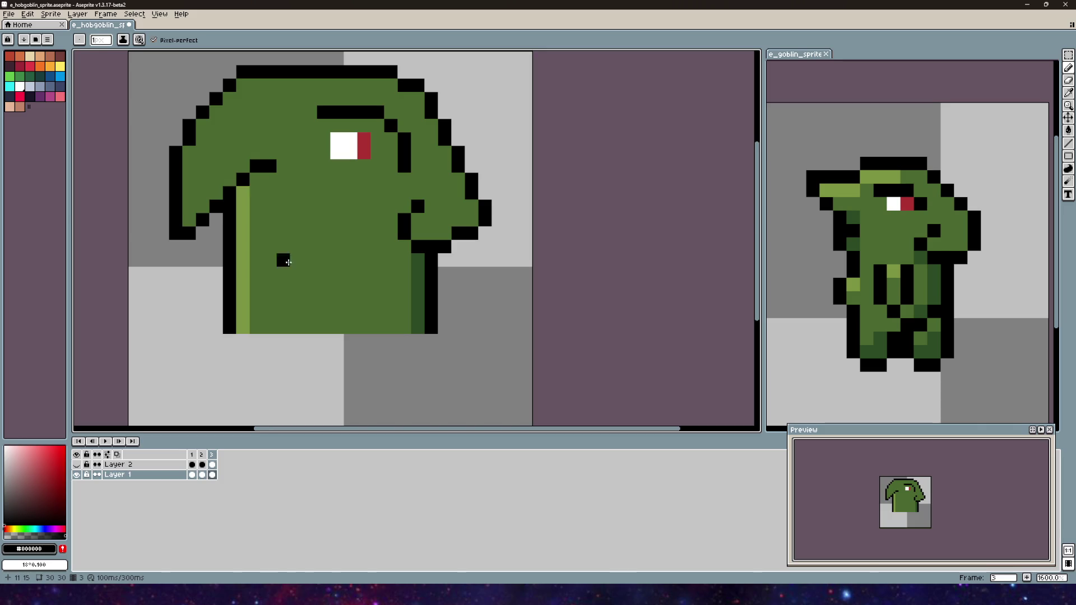
scroll(318, 234, "up", 2)
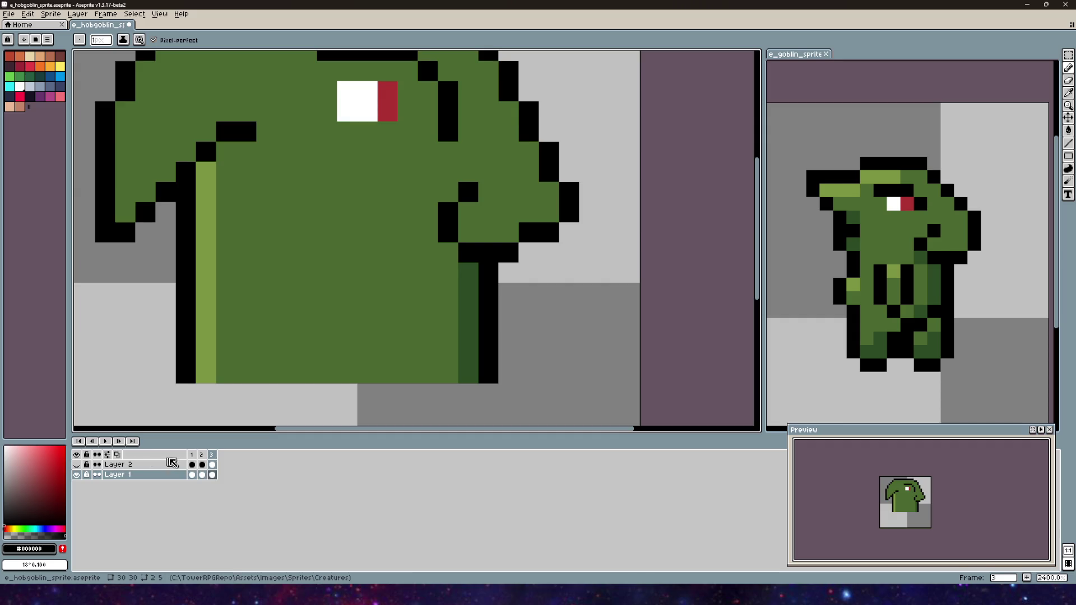
left_click(192, 455)
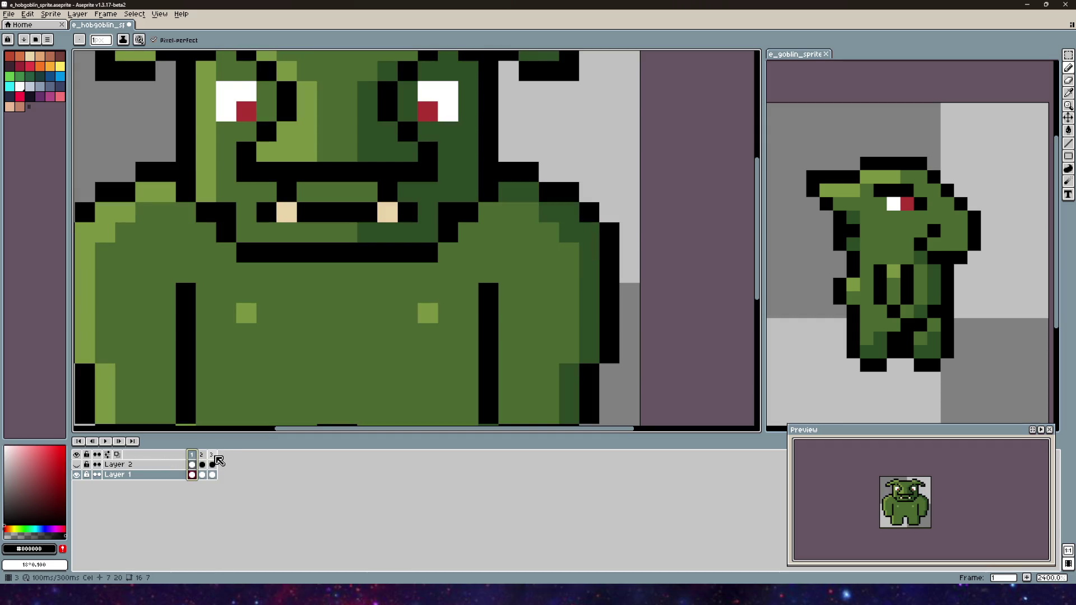
left_click(212, 454)
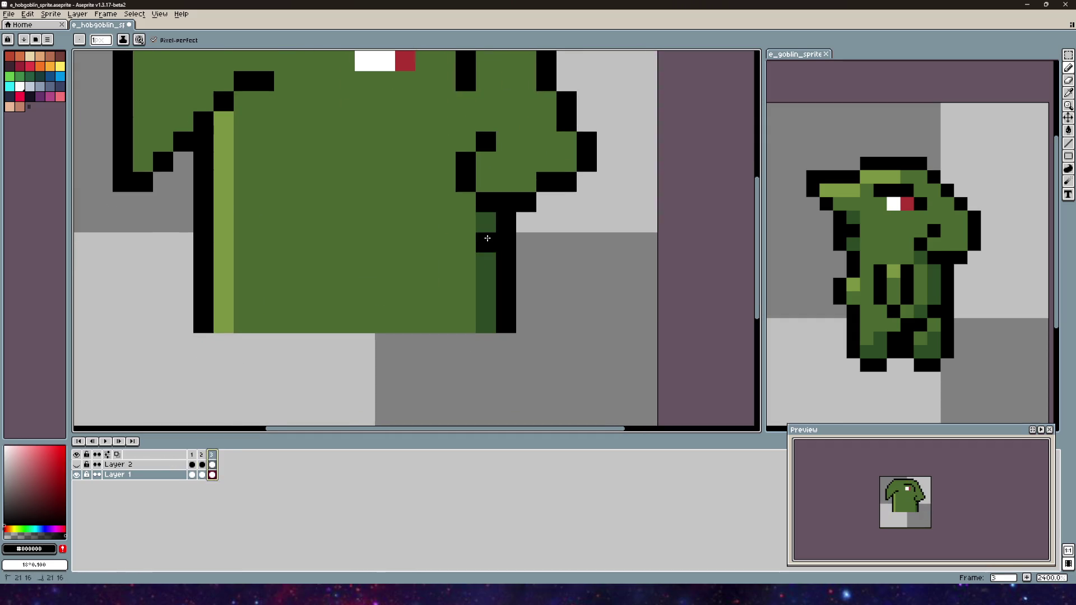
scroll(395, 227, "down", 1)
scroll(396, 226, "down", 1)
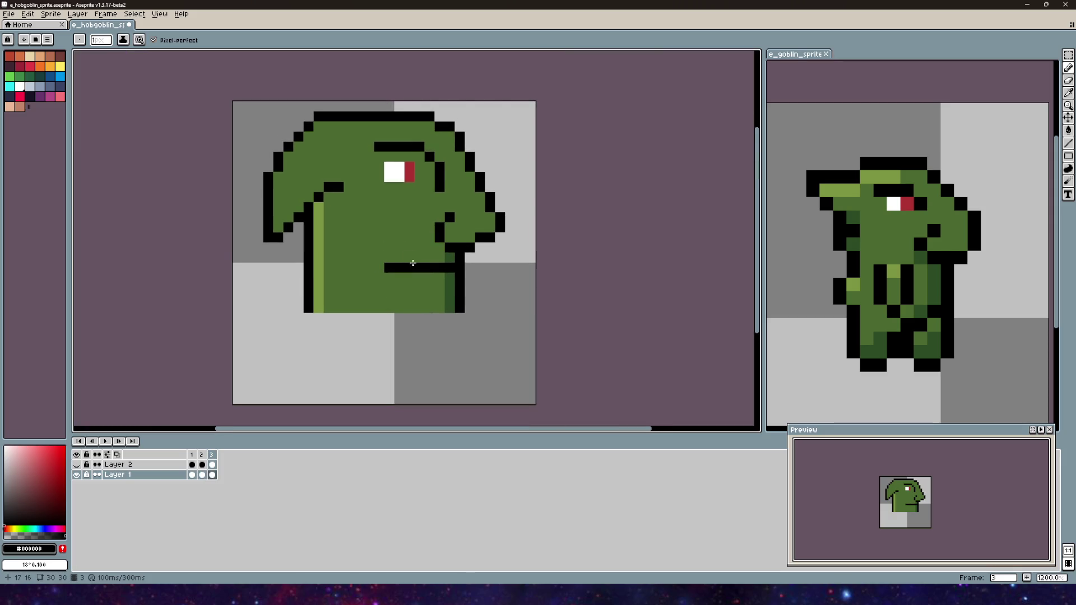
- Undo the mouth line, draw a diagonal black jaw, and sample the main green
key("ctrl+z")
left_click_drag(451, 258, 421, 274)
left_click(1068, 93)
left_click(394, 298)
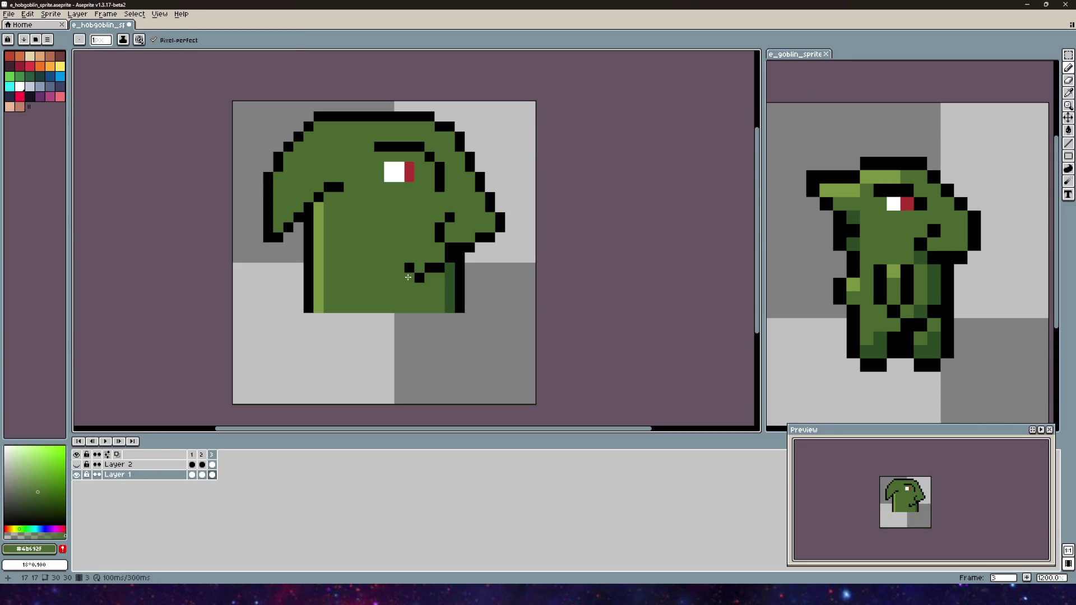
key("b")
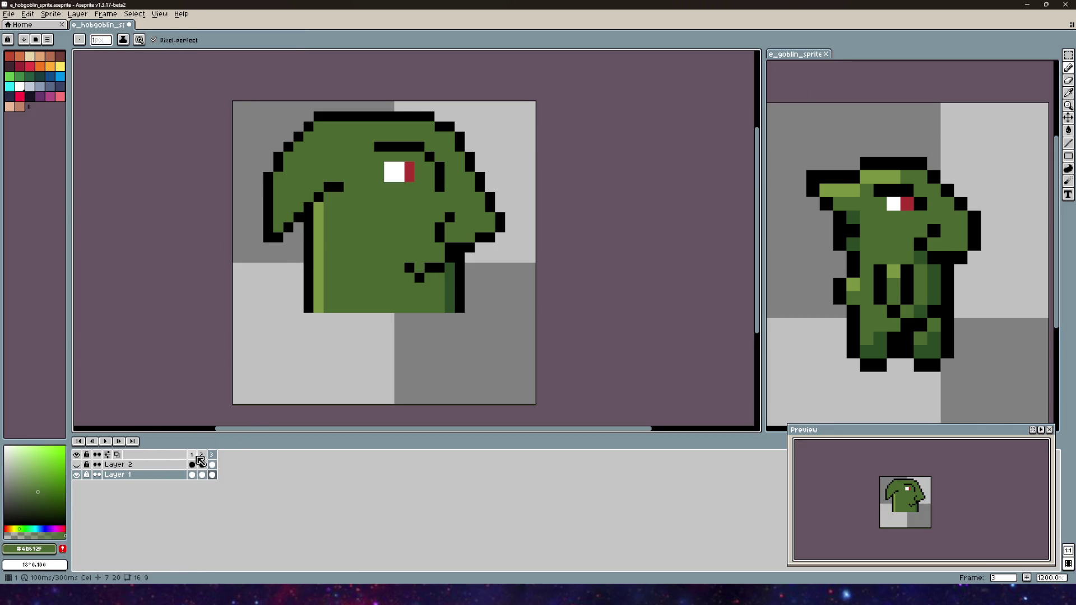
- Sample the tan tooth colour from frame 1 and draw a two-pixel tusk on frame 3
left_click(201, 455)
left_click(192, 455)
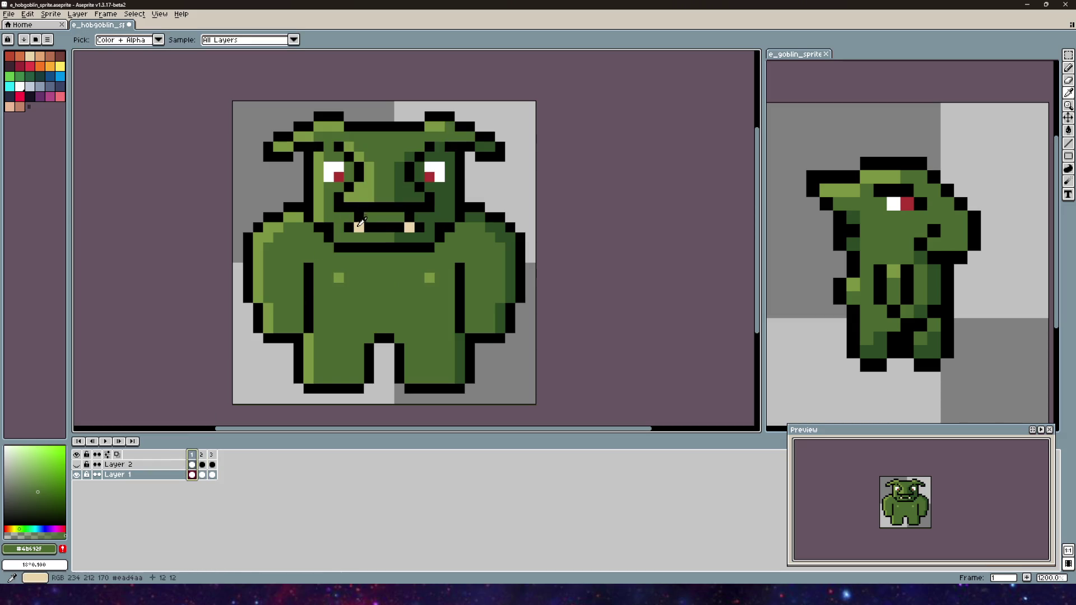
left_click(359, 227, "alt")
left_click(212, 455)
scroll(409, 250, "up", 1)
left_click_drag(423, 260, 423, 273)
- Outline the tusk's top in black, then view the whole sprite and frame 1
left_click(433, 260, "alt")
left_click(425, 243)
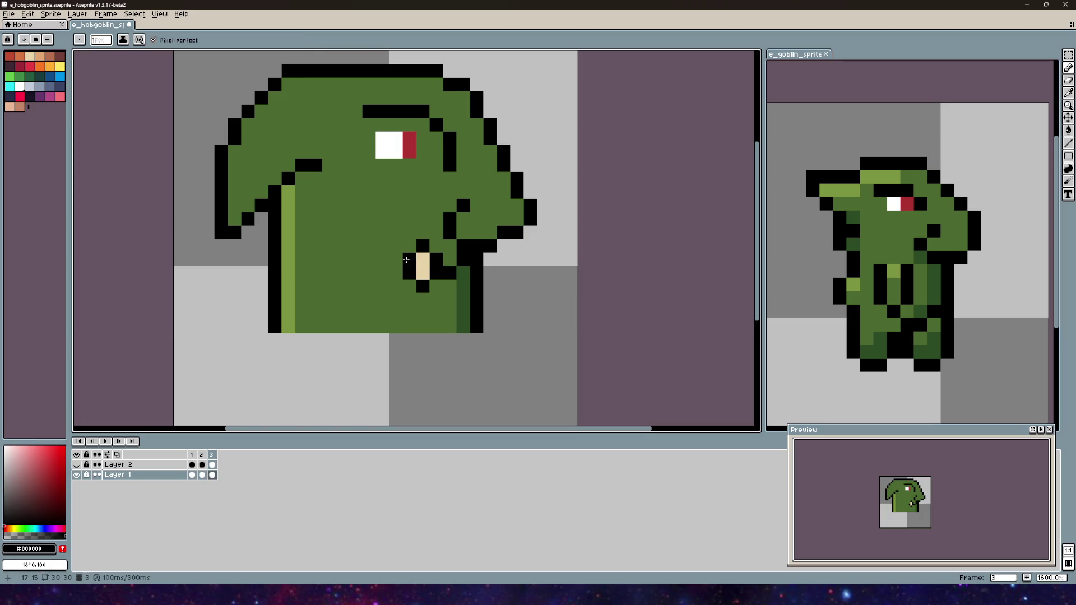
scroll(487, 280, "down", 2)
left_click_drag(502, 288, 446, 294)
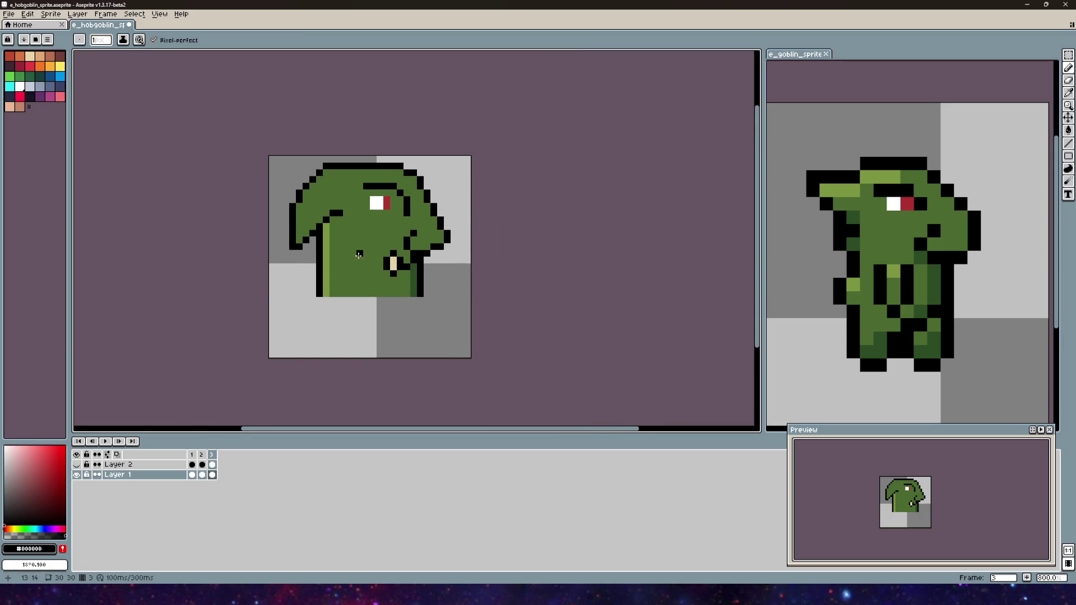
scroll(343, 219, "down", 2)
scroll(386, 246, "up", 5)
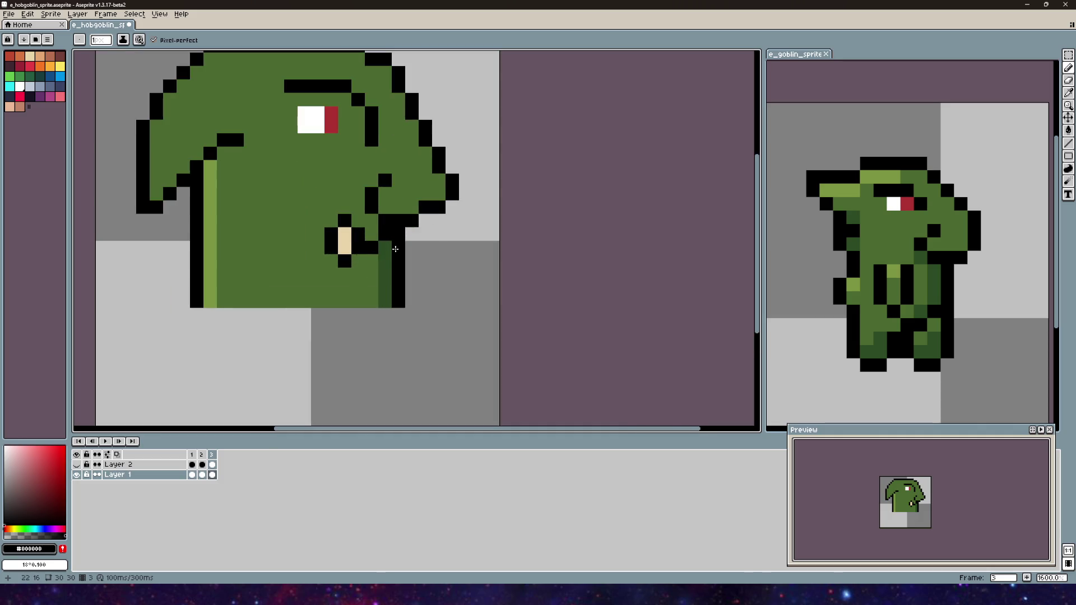
scroll(492, 284, "down", 3)
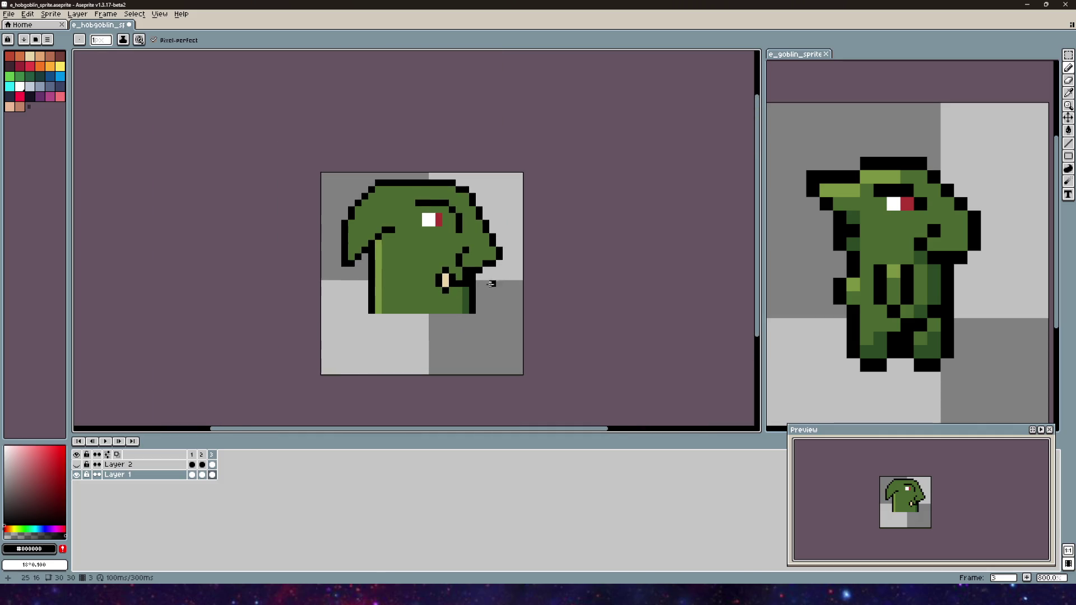
left_click(192, 455)
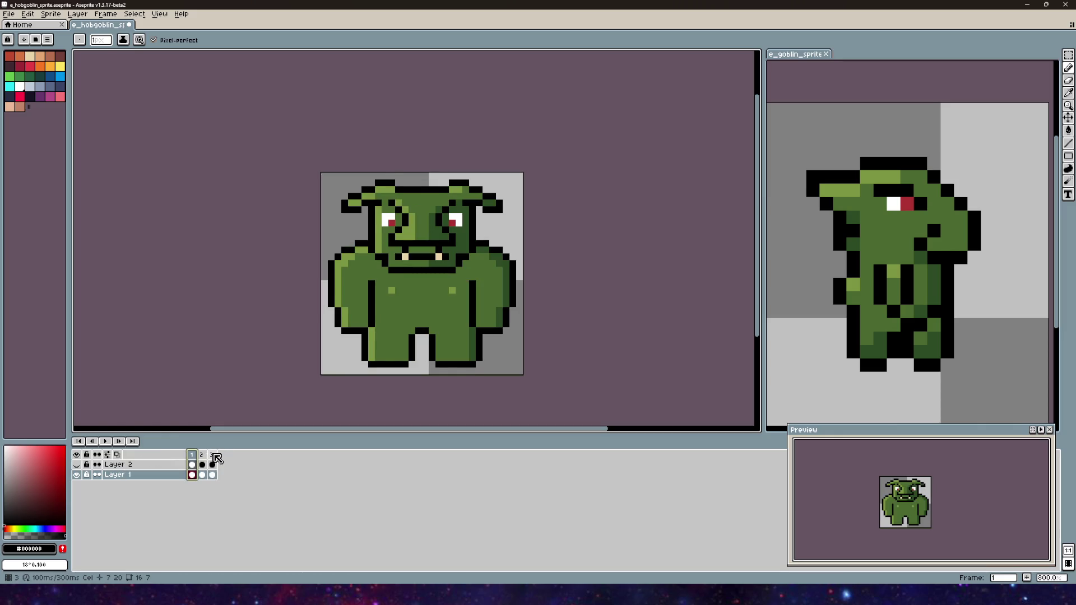
left_click(215, 455)
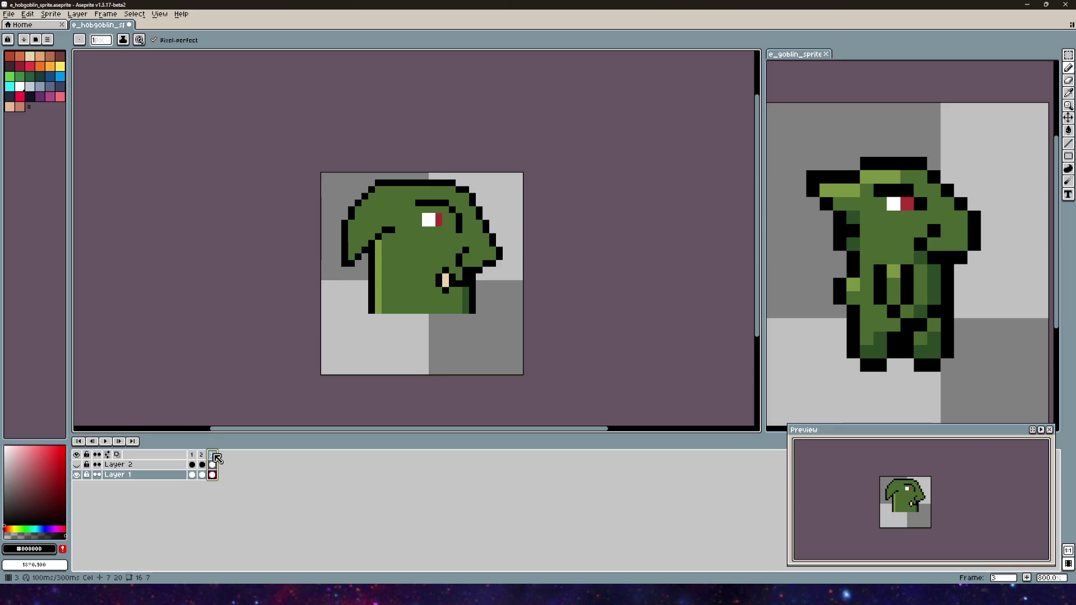
left_click(195, 455)
left_click(213, 455)
left_click(195, 458)
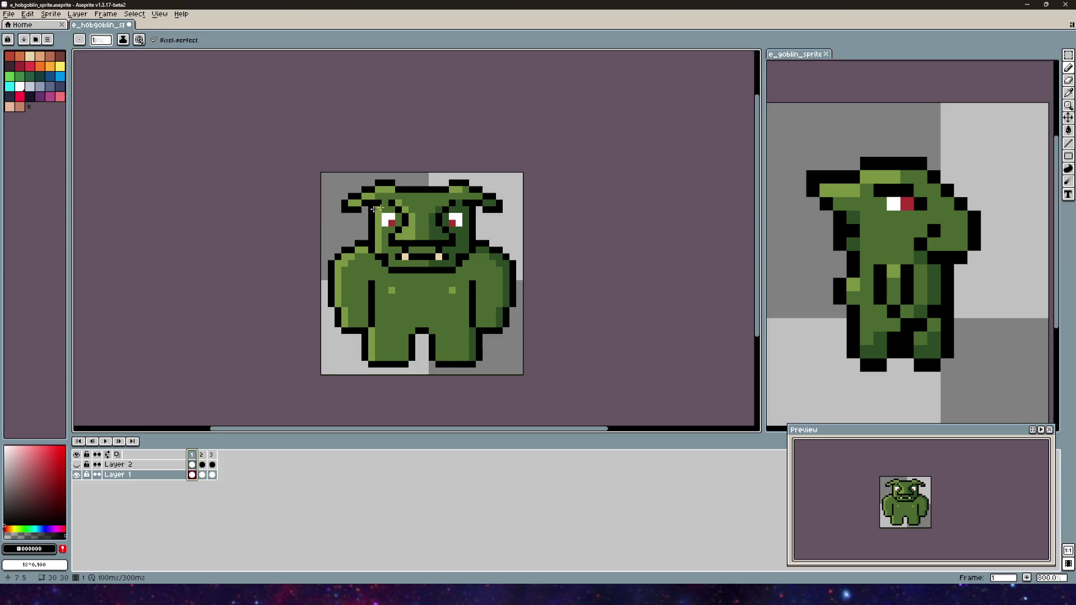
left_click(213, 455)
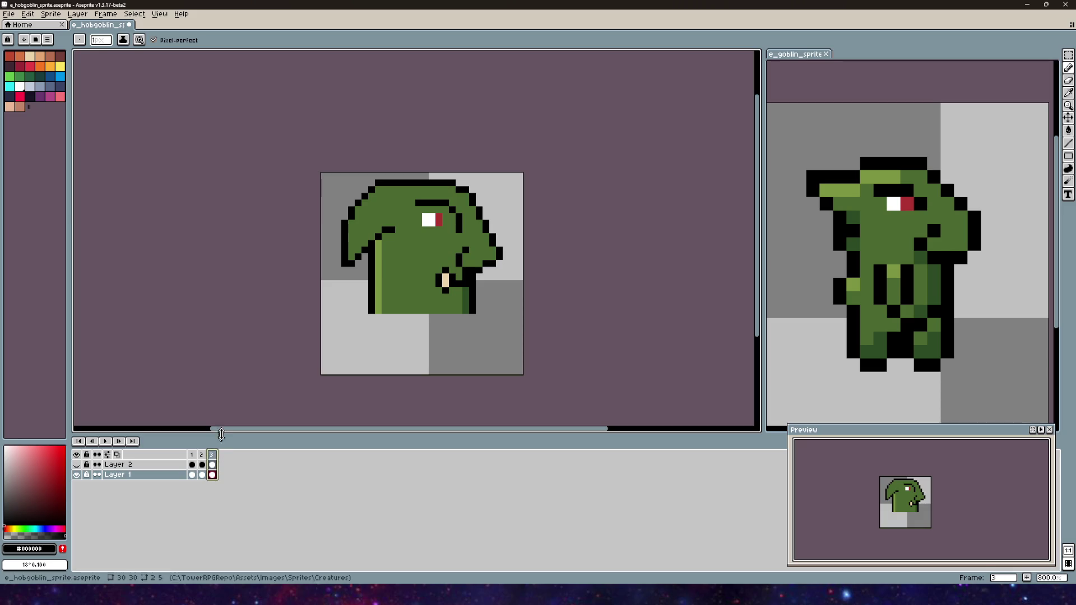
scroll(391, 329, "up", 3)
scroll(361, 364, "down", 1)
left_click_drag(361, 365, 422, 375)
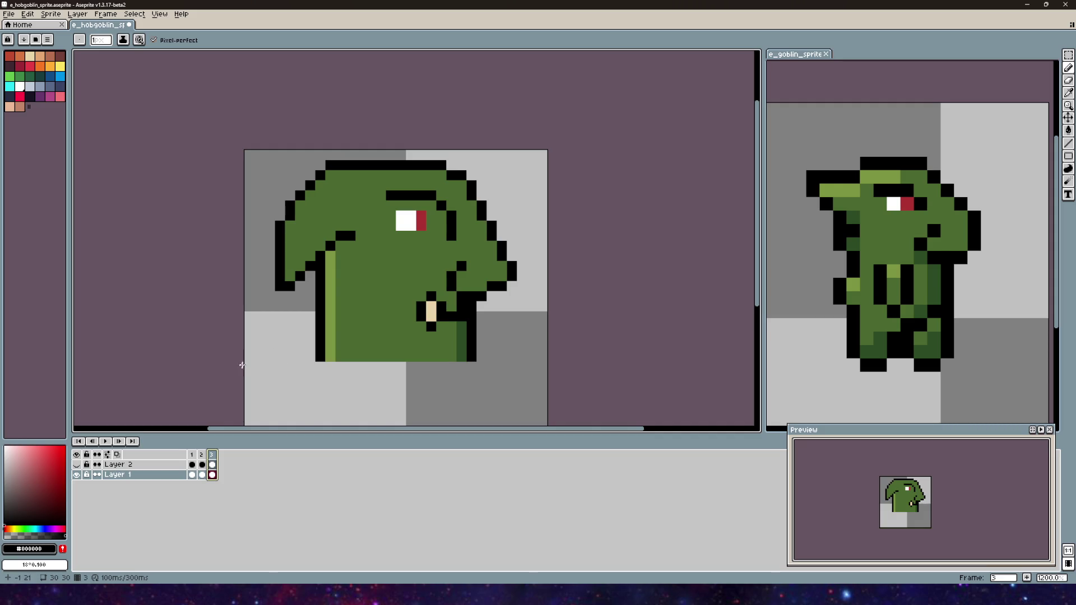
left_click(192, 455)
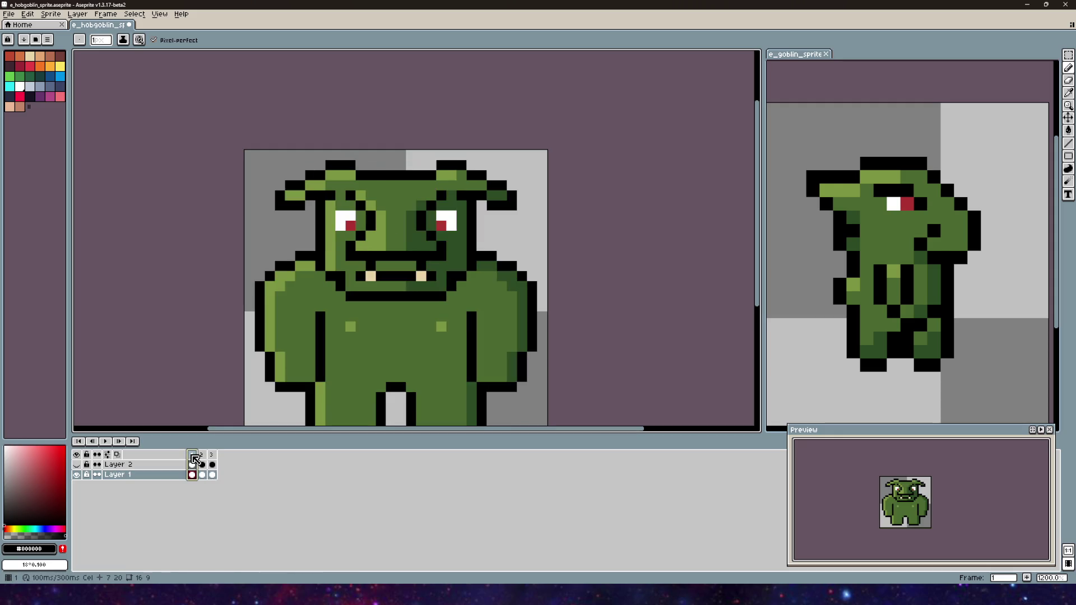
scroll(313, 325, "down", 3)
scroll(314, 325, "up", 2)
left_click(212, 454)
scroll(426, 303, "down", 3)
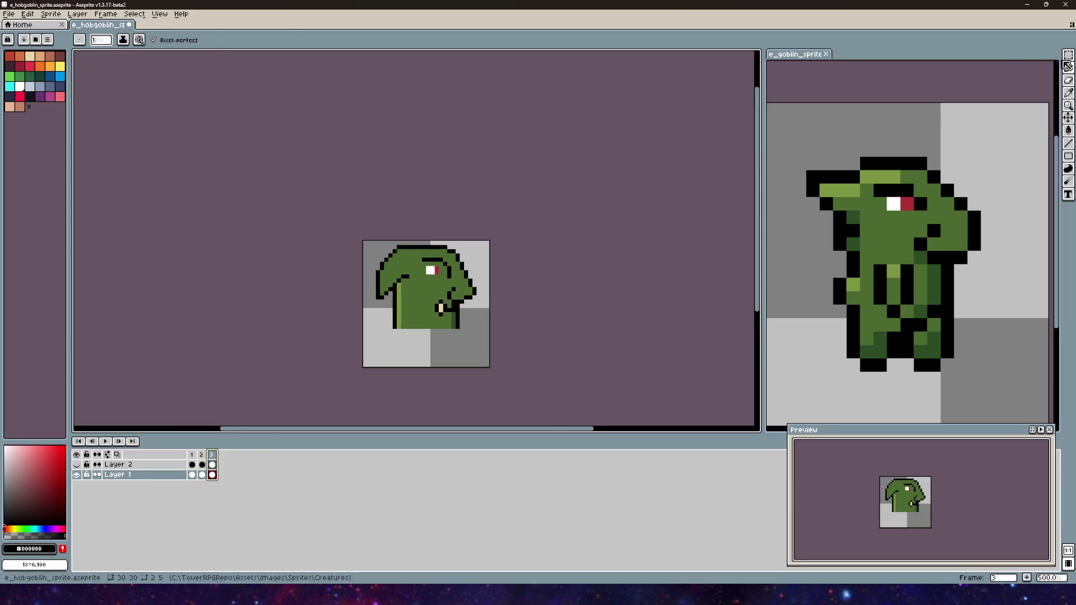
- Select everything in frame 3 and delete the side-view drawing
left_click(1068, 55)
left_click_drag(488, 353, 386, 252)
key("ctrl+a")
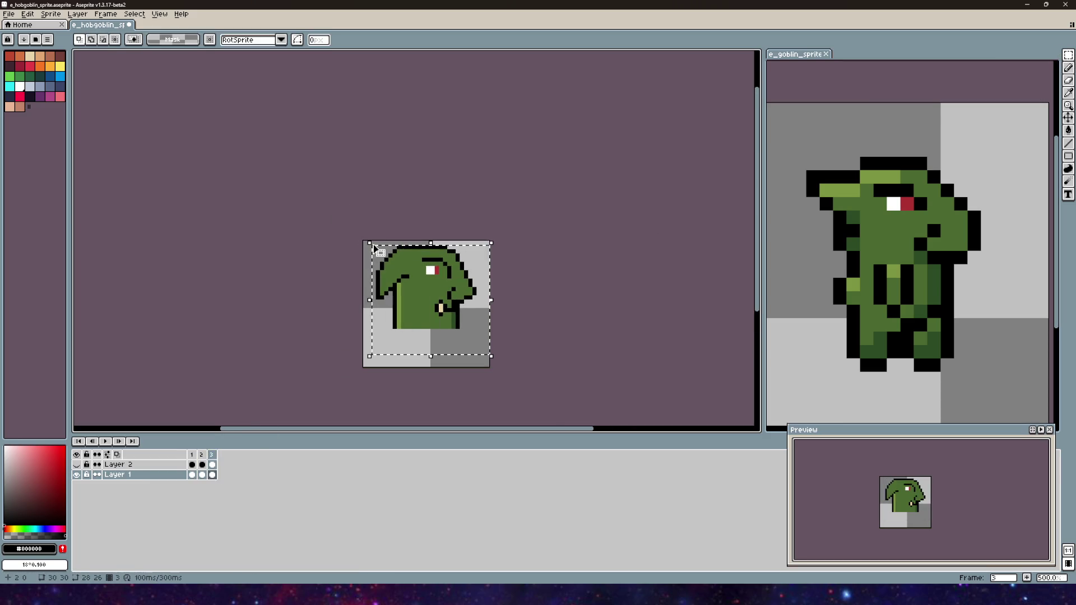
key("Delete")
- Copy the front-view face from frame 1, paste it into frame 3, and start erasing its left eye
left_click(192, 455)
scroll(386, 246, "up", 4)
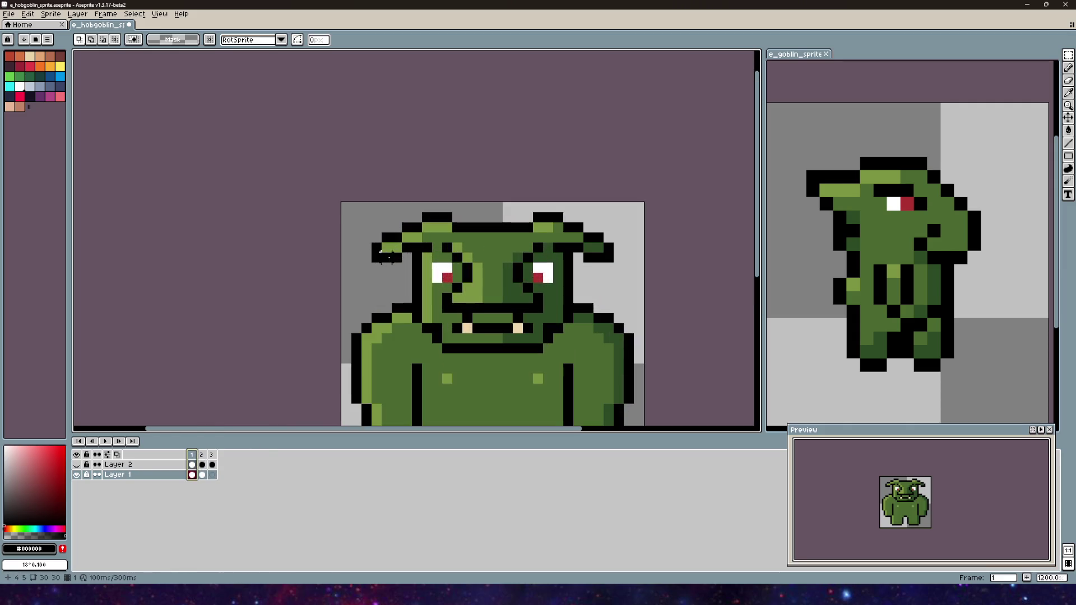
mouse_move(421, 231)
left_mouse_down()
mouse_move(519, 324)
mouse_move(573, 354)
left_mouse_up()
key("ctrl+c")
key("Left")
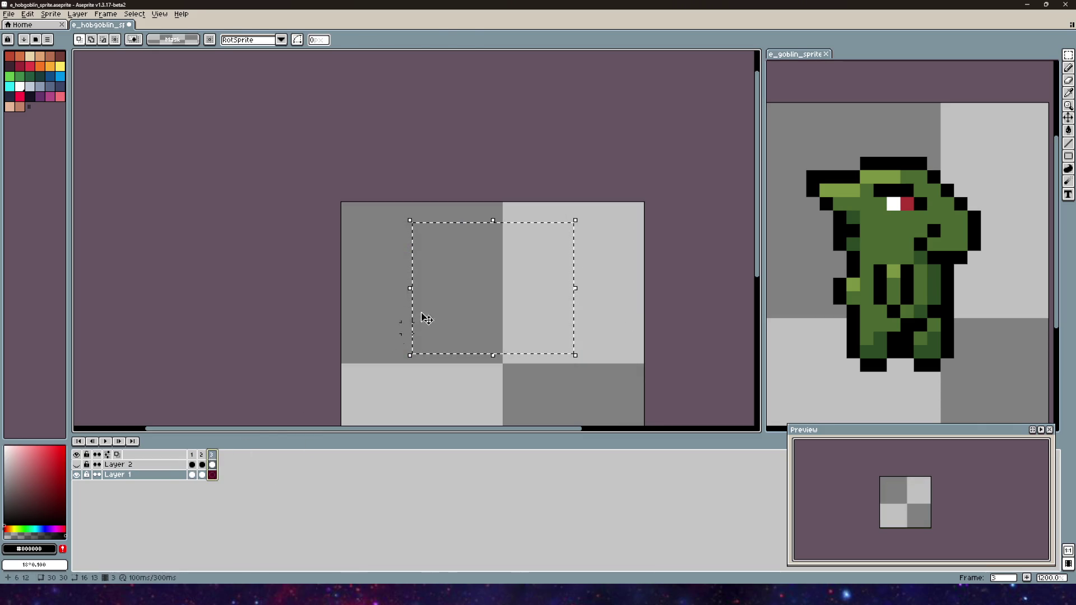
key("ctrl+v")
left_click(581, 326)
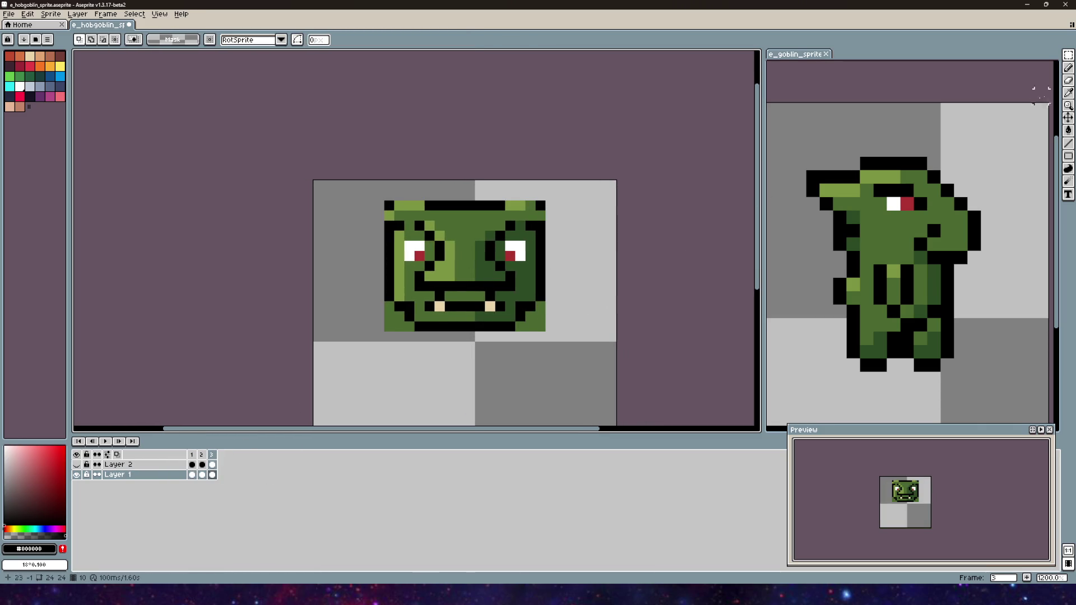
scroll(490, 235, "up", 1)
mouse_move(364, 172)
left_mouse_down()
mouse_move(350, 172)
mouse_move(364, 240)
mouse_move(351, 226)
mouse_move(344, 266)
mouse_move(379, 294)
mouse_move(405, 280)
mouse_move(458, 306)
mouse_move(417, 293)
mouse_move(387, 267)
mouse_move(391, 252)
left_mouse_up()
- Erase the pasted face's eye, inner green fill, and leftover green corner and top pixels
mouse_move(444, 252)
left_mouse_down()
mouse_move(465, 196)
mouse_move(485, 224)
mouse_move(498, 186)
mouse_move(512, 280)
mouse_move(480, 293)
mouse_move(310, 306)
mouse_move(324, 320)
mouse_move(498, 320)
left_mouse_up()
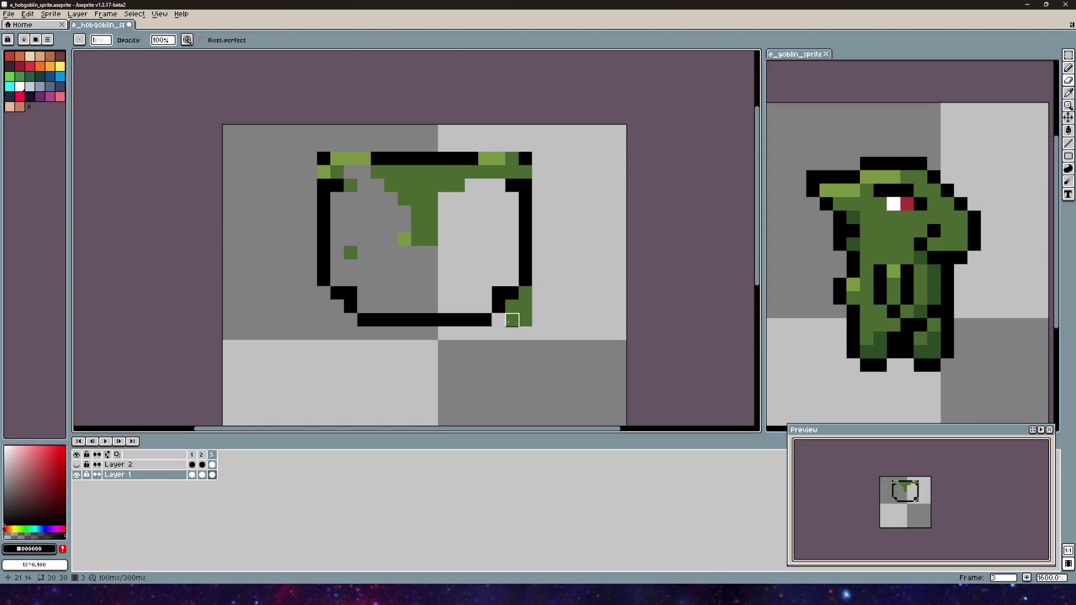
mouse_move(498, 307)
left_mouse_down()
mouse_move(525, 308)
mouse_move(526, 320)
left_mouse_up()
mouse_move(323, 172)
left_mouse_down()
mouse_move(539, 172)
mouse_move(485, 158)
left_mouse_up()
mouse_move(351, 159)
left_mouse_down()
mouse_move(364, 158)
mouse_move(364, 185)
mouse_move(350, 185)
mouse_move(445, 186)
mouse_move(432, 199)
left_mouse_up()
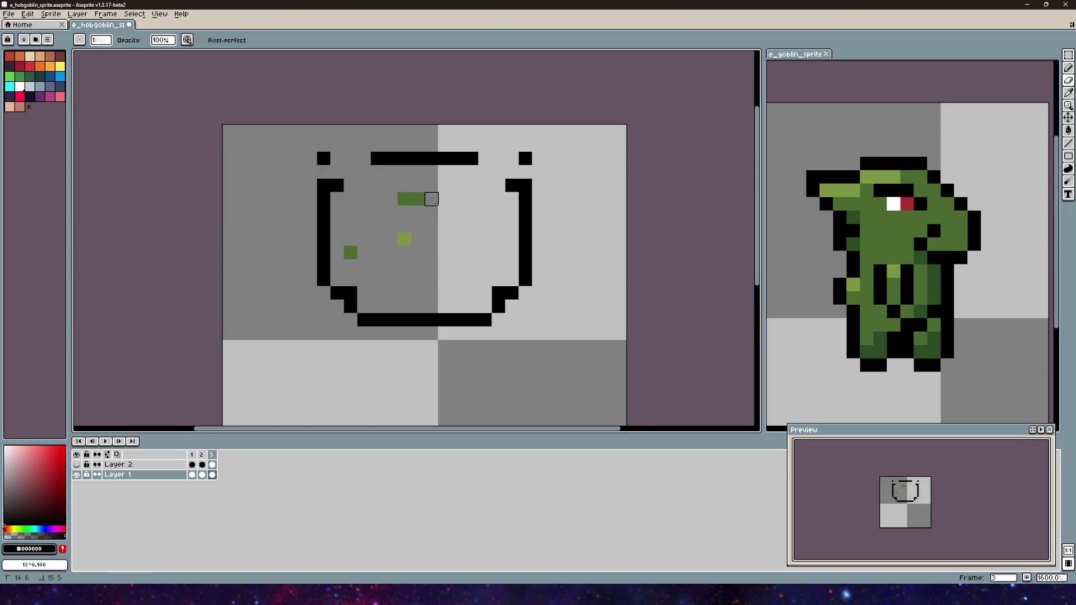
left_click(351, 253)
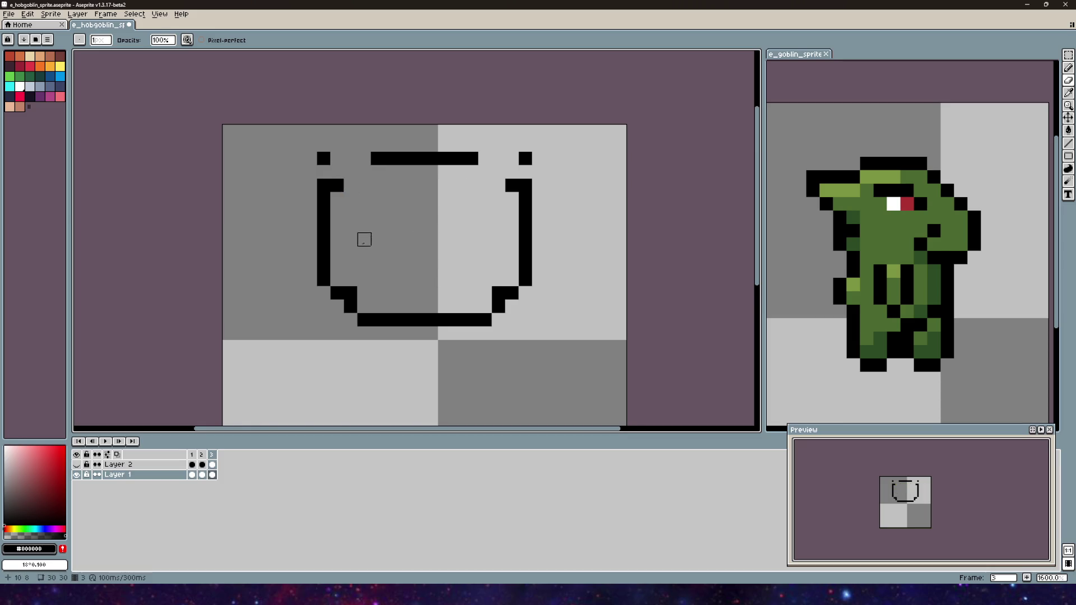
- Add a black pixel to the top-right outline, then undo the stray outline pixels
scroll(362, 235, "down", 1)
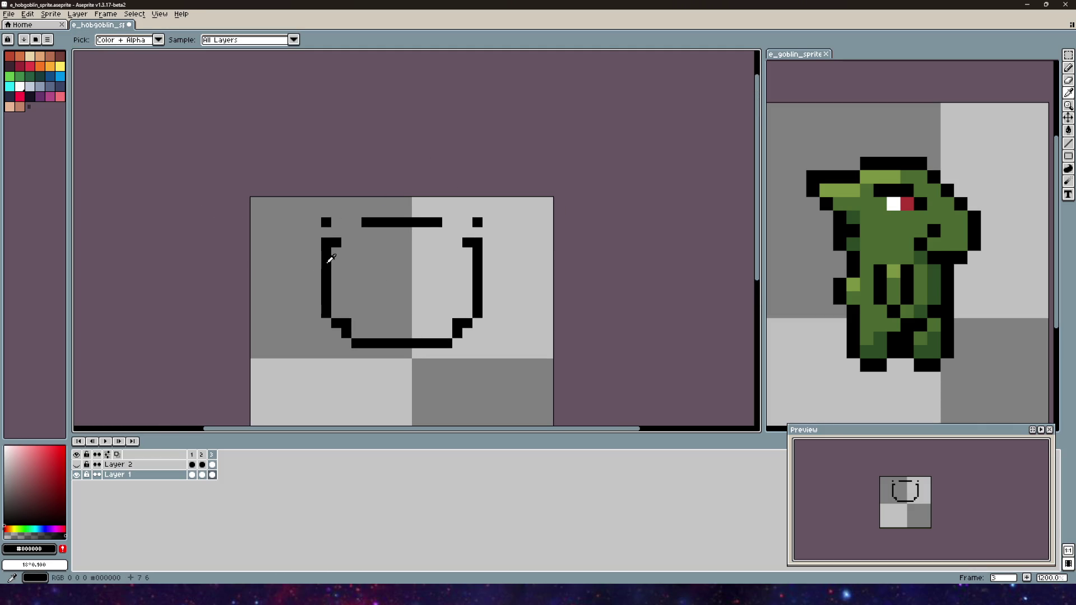
left_click(1070, 67)
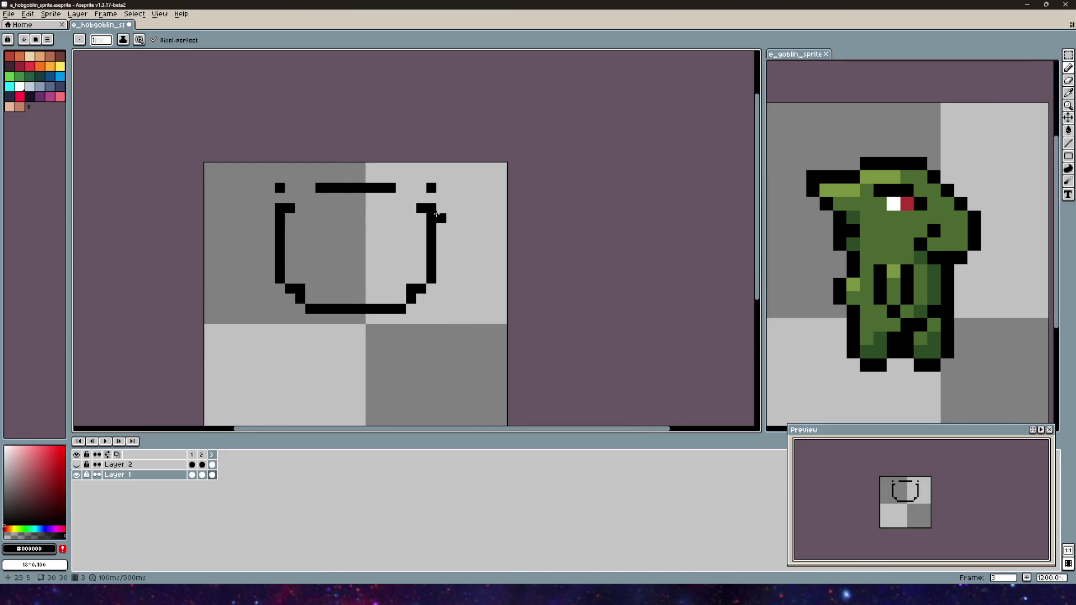
left_click(437, 206)
scroll(437, 207, "up", 1)
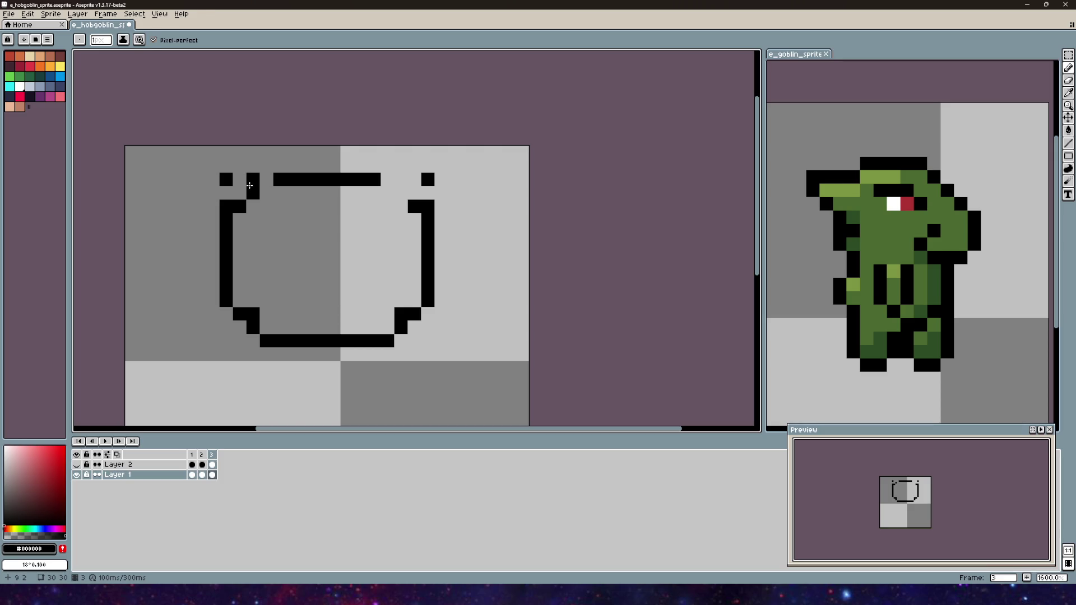
key("ctrl+y")
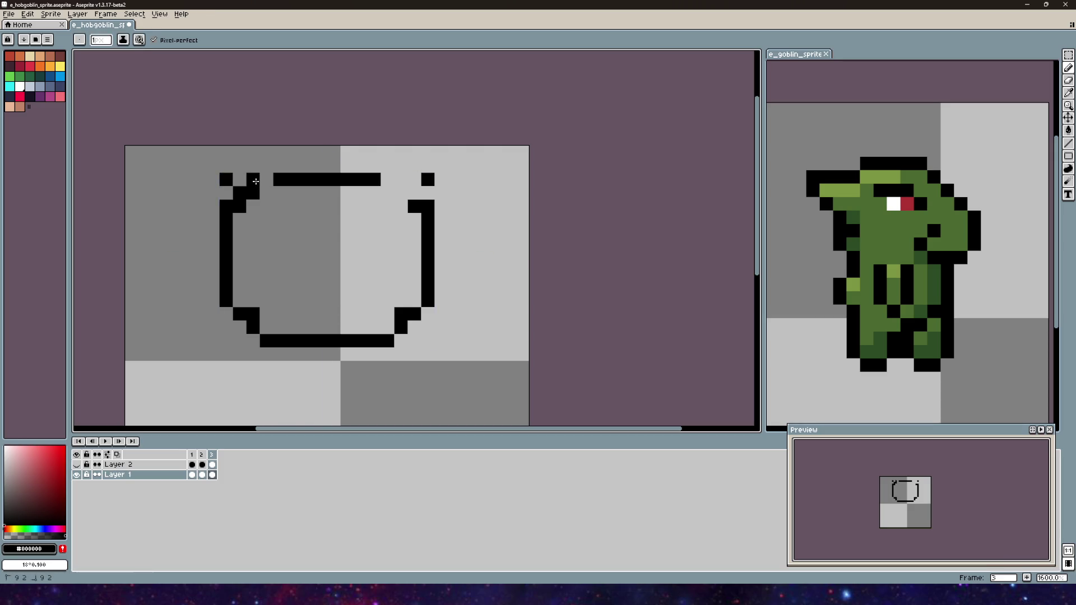
key("ctrl+z")
key("ctrl+z")
key("ctrl+z")
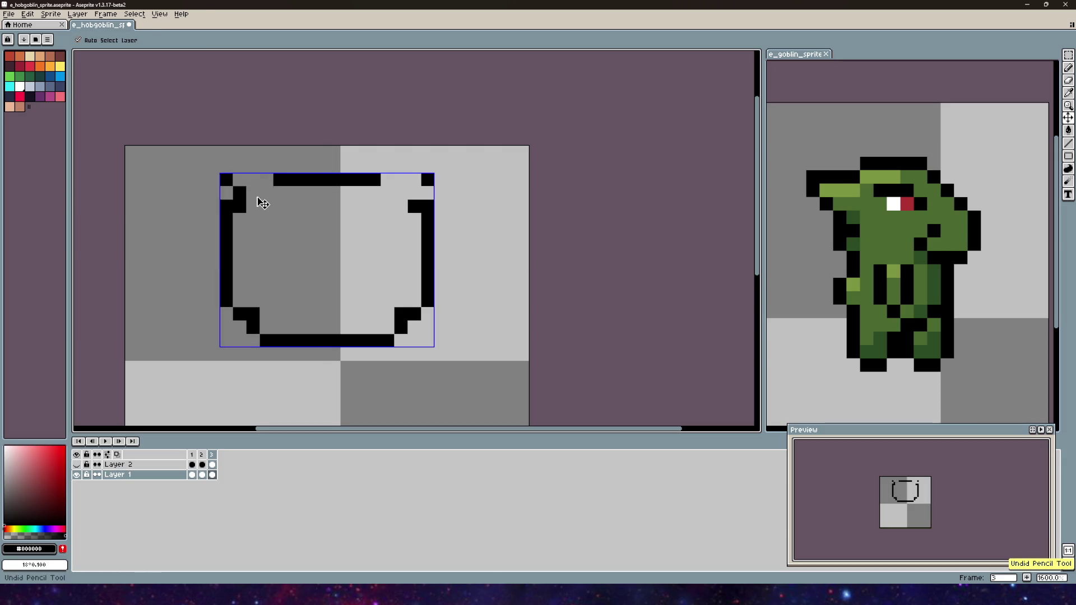
left_click_drag(259, 197, 287, 206)
left_click(287, 206)
- Erase the stray top-corner pixels and fill the gap in the circle's top line
left_click(298, 192)
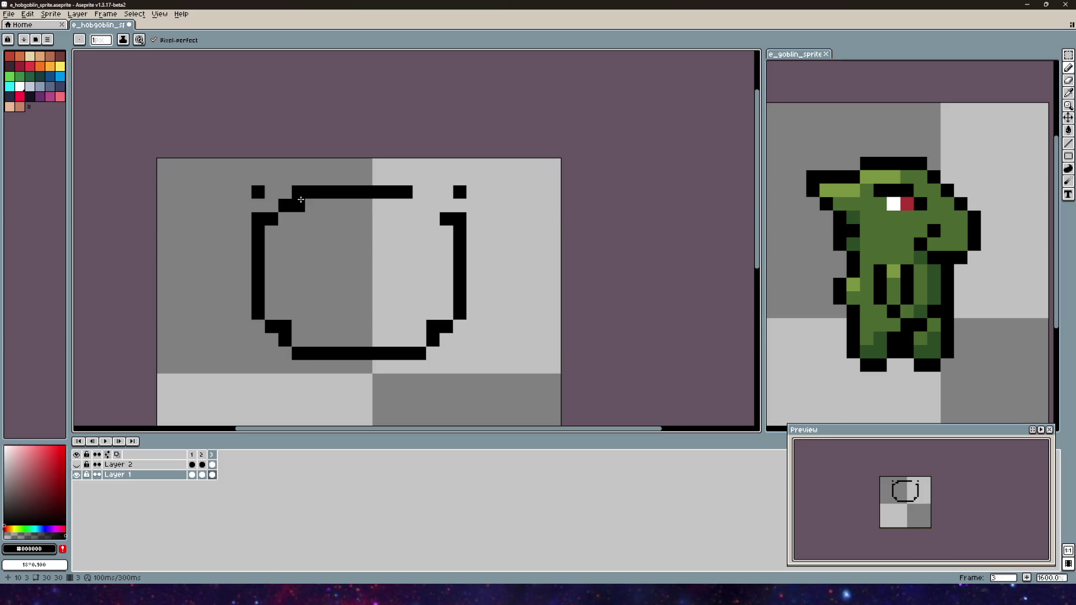
key("e")
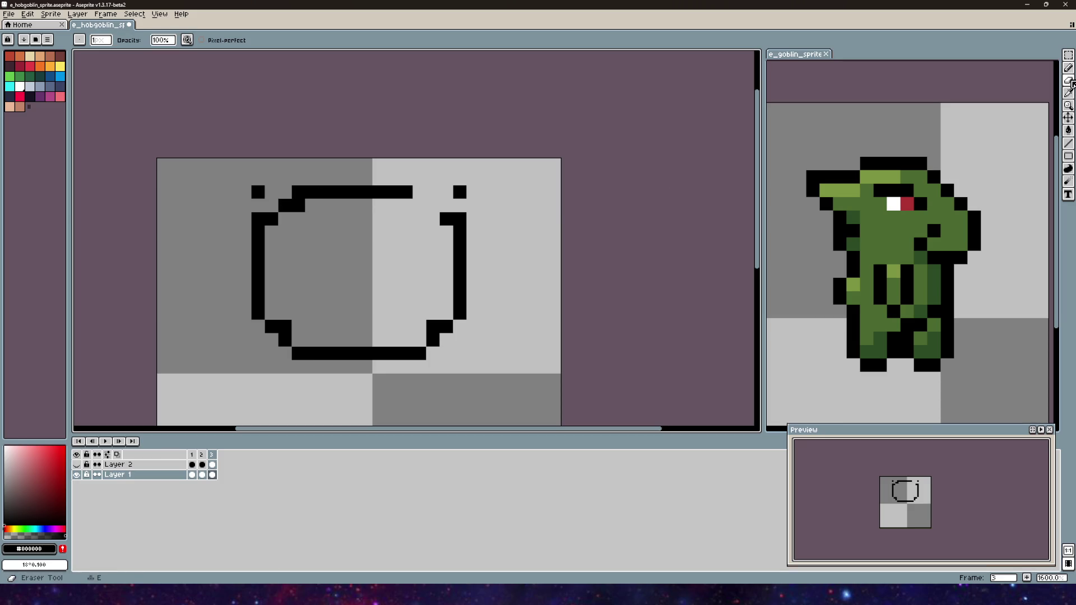
left_click(299, 192)
left_click(258, 192)
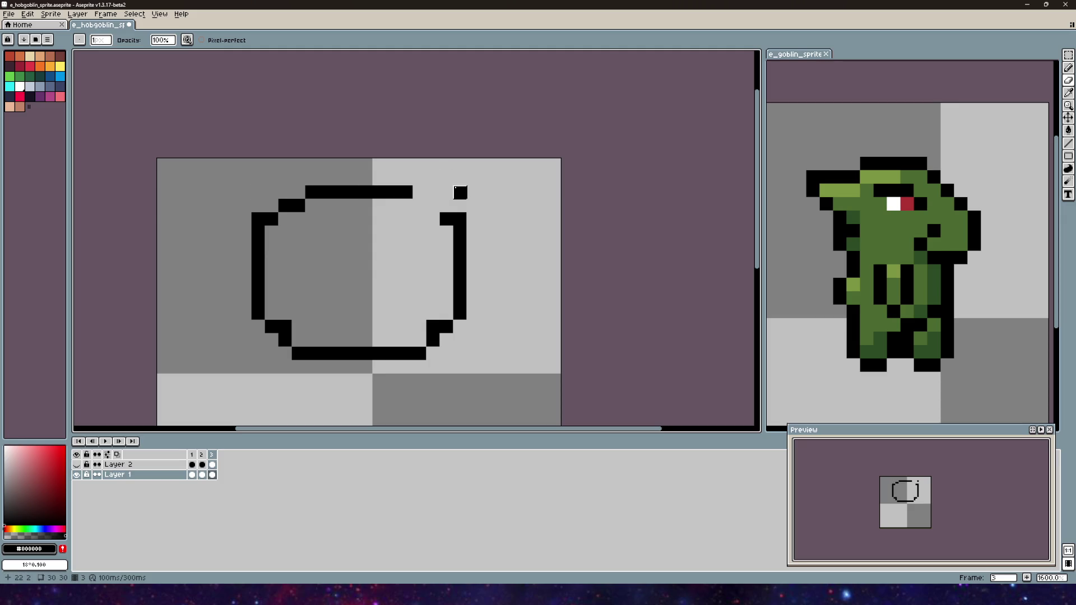
left_click(460, 192)
left_click(1068, 68)
left_click(446, 205)
left_click_drag(444, 203, 419, 205)
scroll(493, 222, "down", 3)
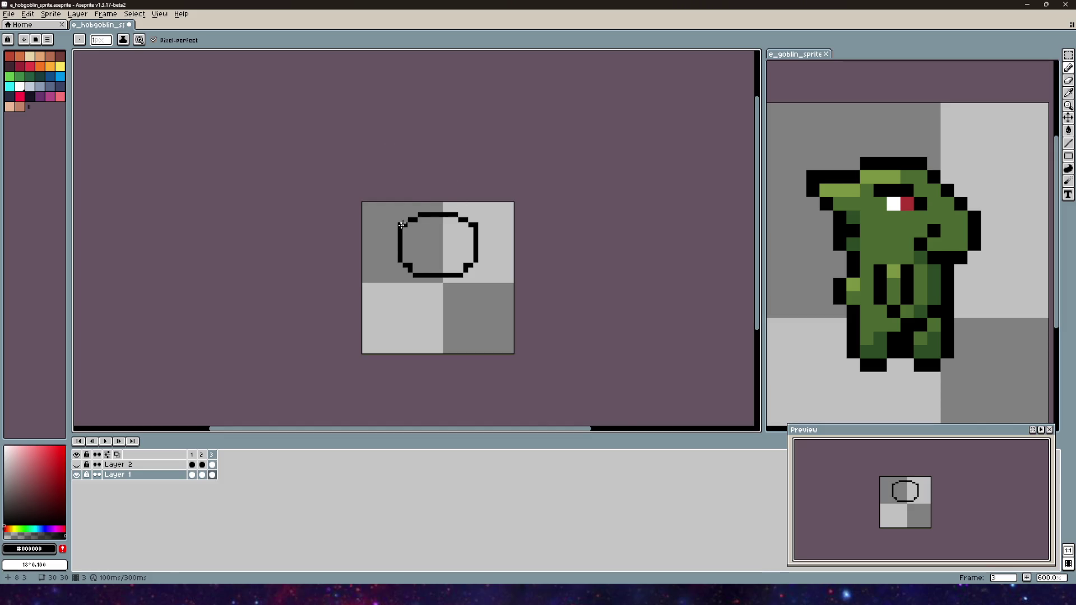
- Restore an erased outline pixel and add another black pixel to the head outline
scroll(454, 214, "up", 5)
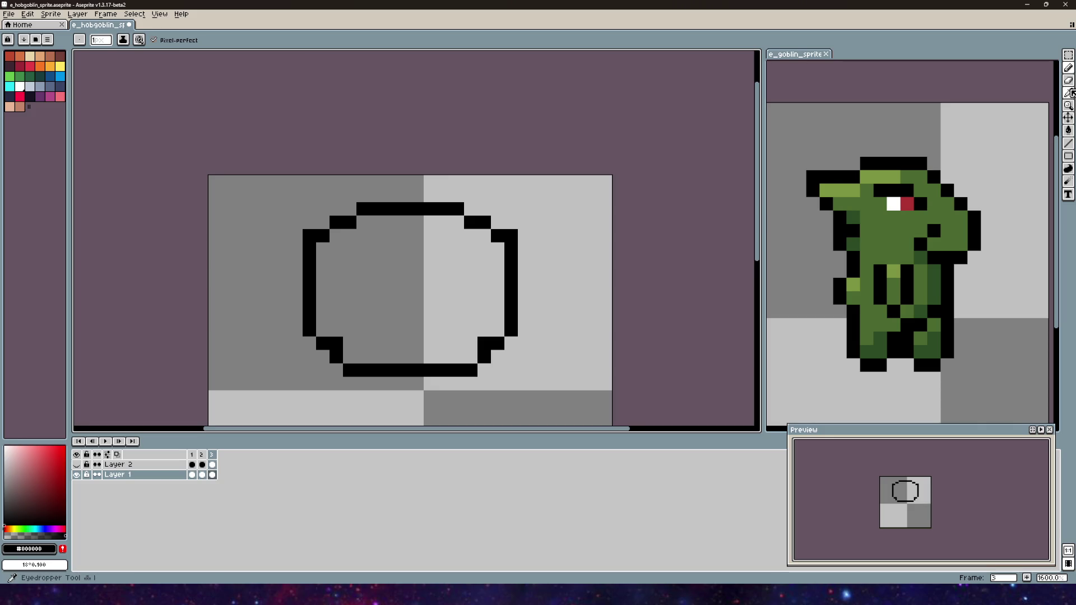
left_click(1071, 92)
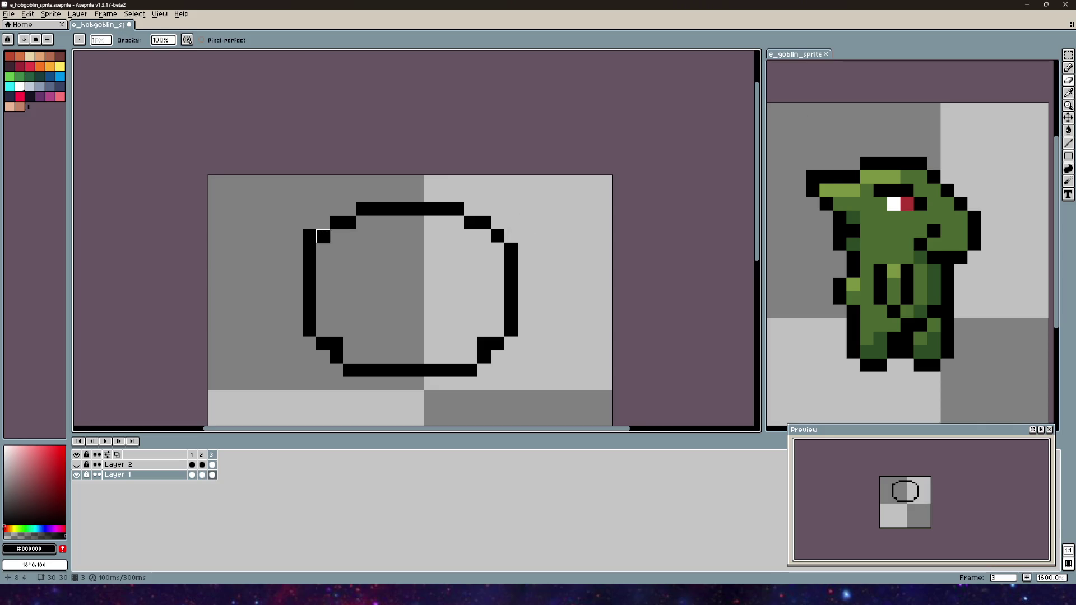
key("ctrl+z")
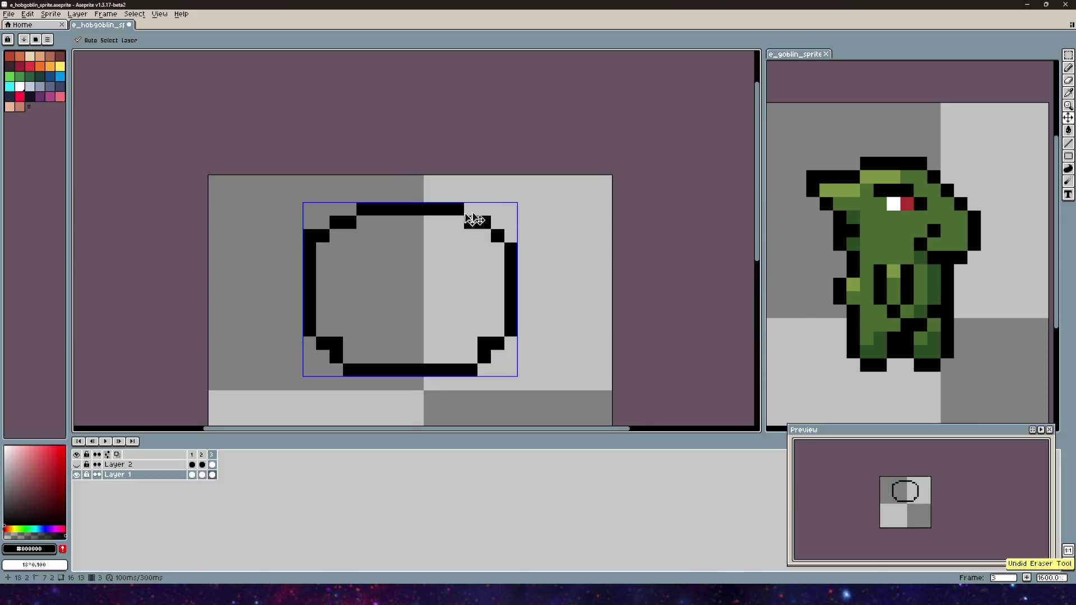
mouse_move(544, 242)
left_mouse_down()
mouse_move(473, 215)
mouse_move(472, 266)
mouse_move(461, 200)
mouse_move(435, 218)
mouse_move(467, 201)
left_mouse_up()
scroll(365, 264, "up", 2)
left_click(466, 202)
scroll(467, 202, "down", 2)
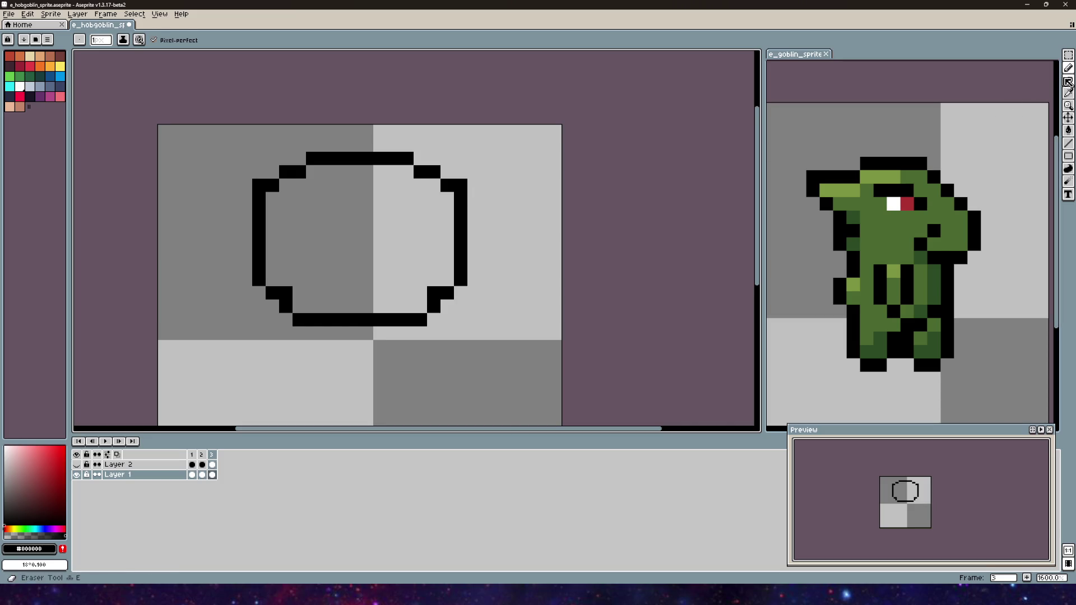
- Erase the circle's right edge and redraw it as a protruding snout with an inner jaw curl
key("e")
left_click_drag(460, 212, 460, 255)
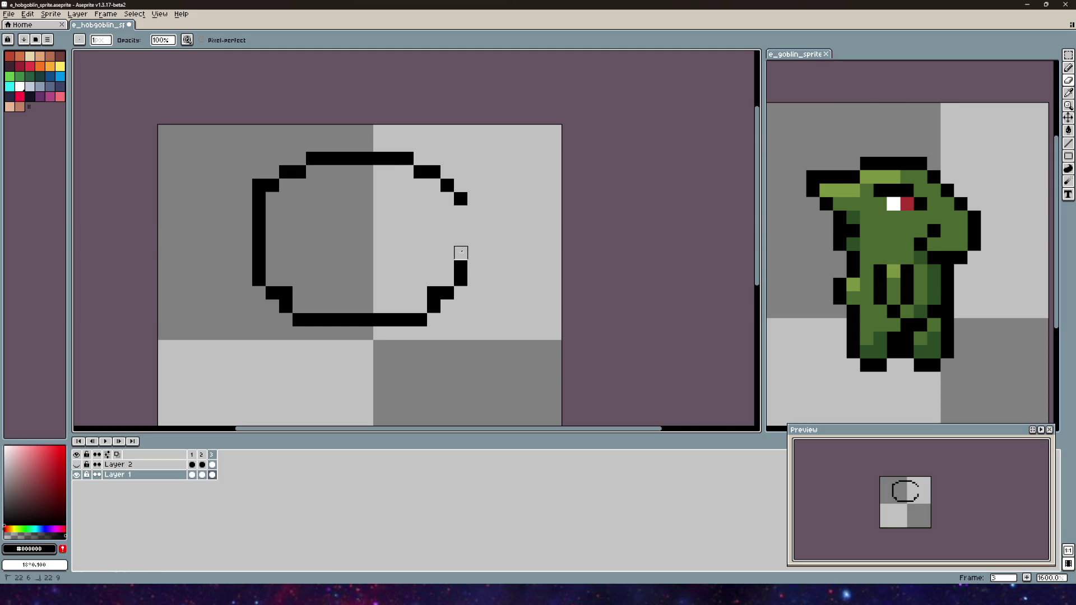
left_click(1068, 68)
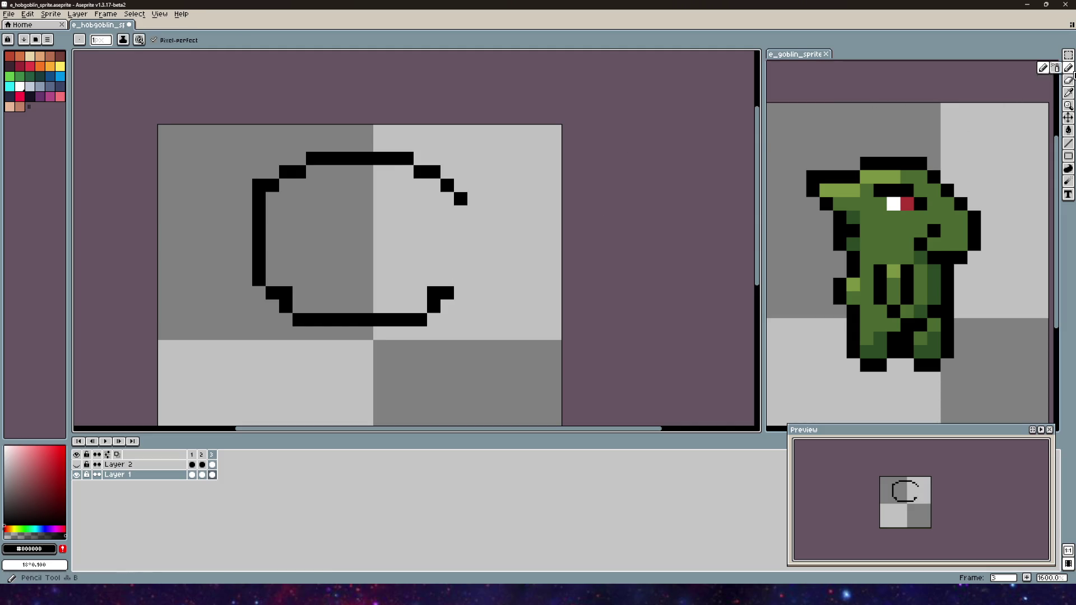
left_click(474, 213)
left_click(483, 227)
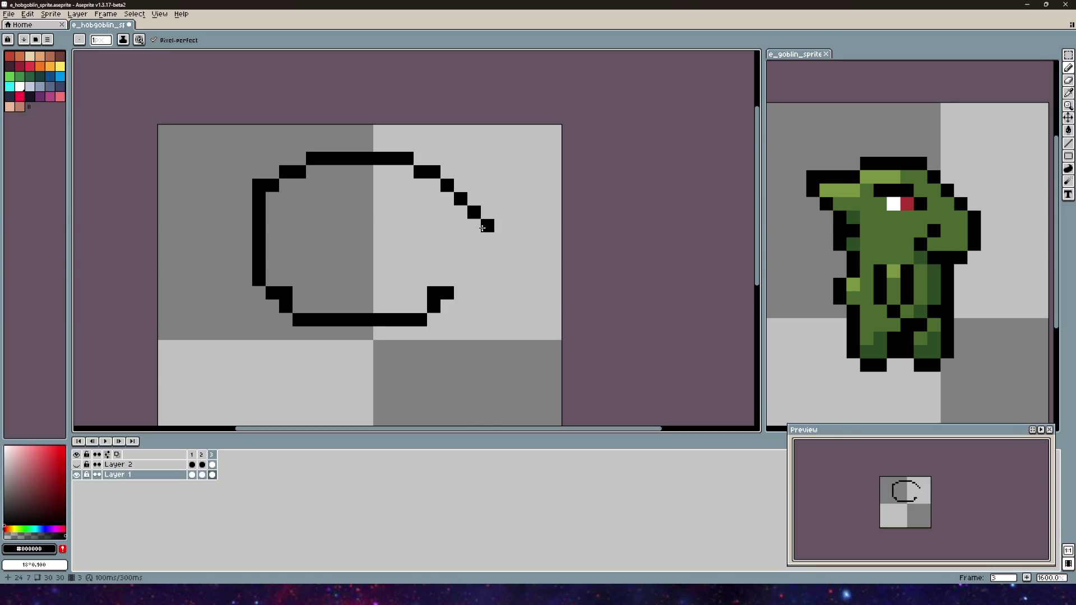
mouse_move(485, 239)
left_mouse_down()
mouse_move(470, 292)
mouse_move(441, 290)
left_mouse_up()
left_click(434, 253)
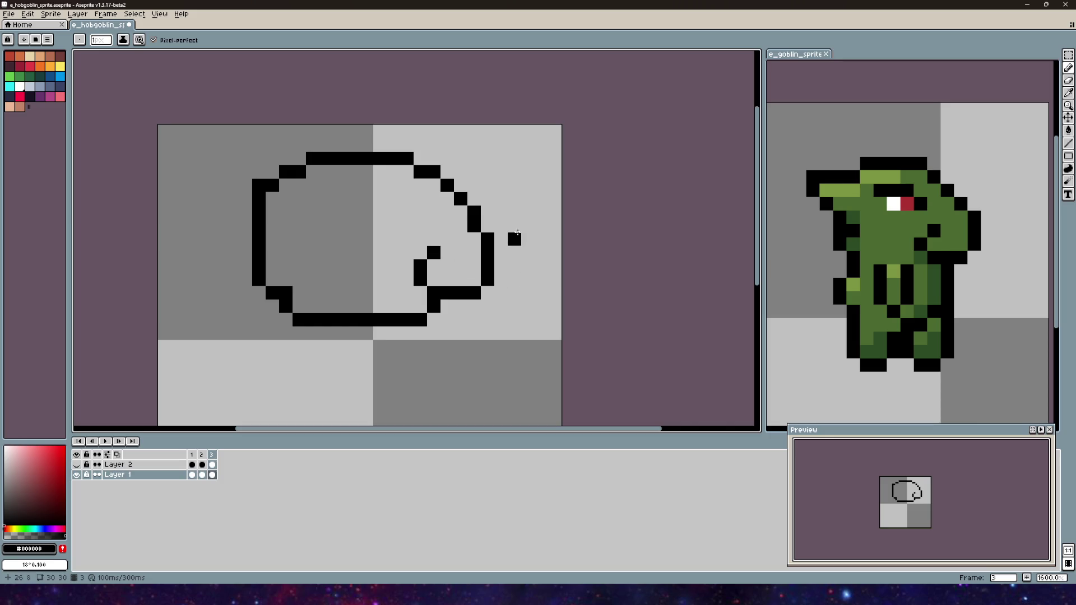
- Place the eye pixel and draw a brow line with pixels beneath it
mouse_move(371, 211)
left_mouse_down()
mouse_move(413, 197)
mouse_move(437, 168)
left_mouse_up()
left_click(445, 168)
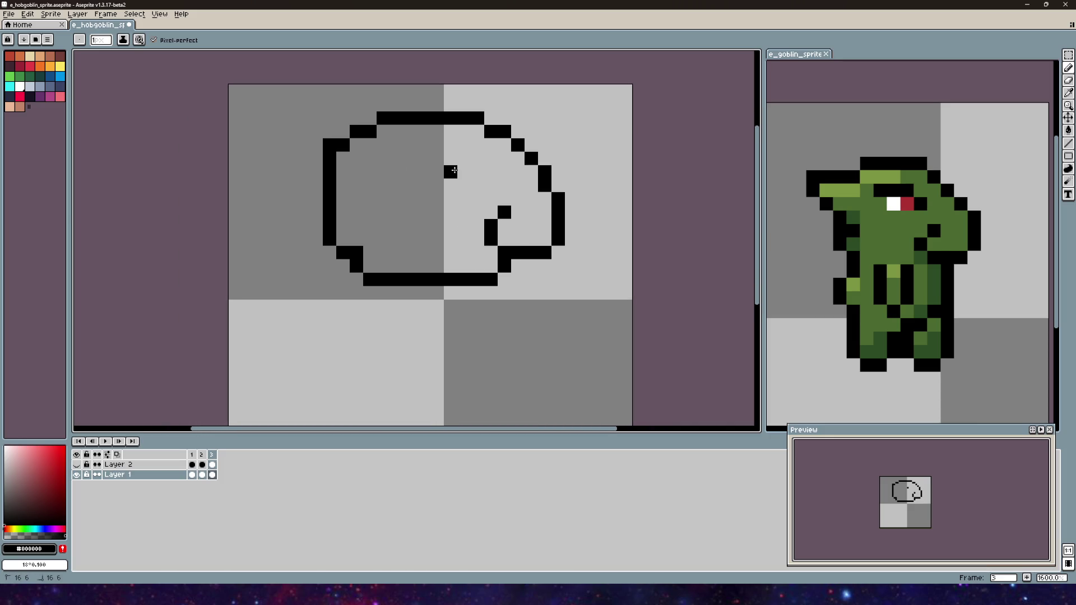
mouse_move(521, 311)
left_mouse_down()
mouse_move(442, 349)
mouse_move(463, 334)
left_mouse_up()
mouse_move(349, 205)
left_mouse_down()
mouse_move(388, 191)
mouse_move(389, 224)
mouse_move(389, 211)
mouse_move(410, 228)
mouse_move(372, 232)
left_mouse_up()
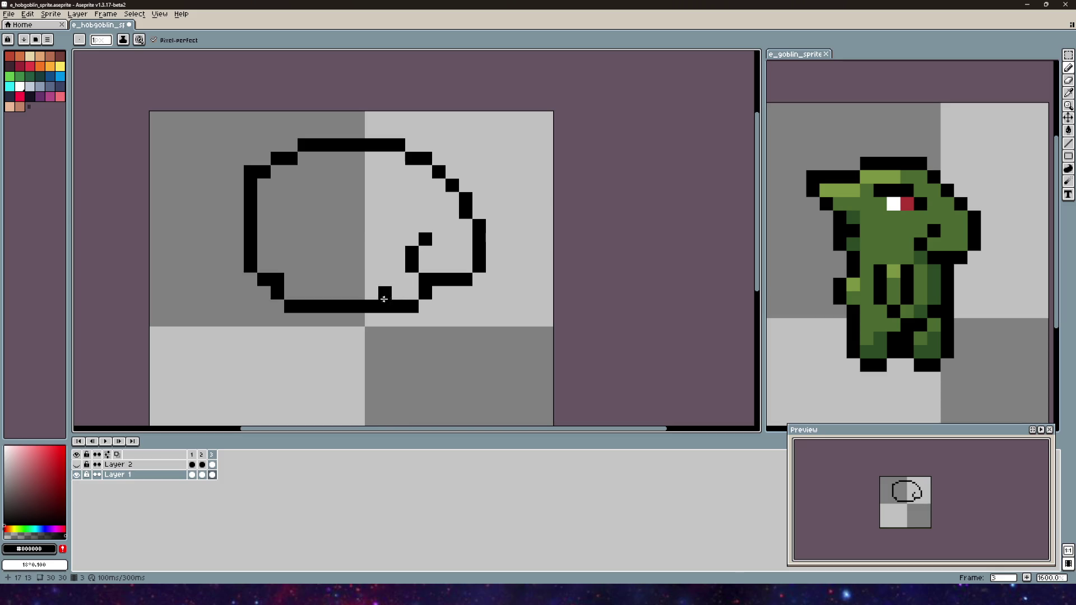
scroll(456, 199, "left", 2)
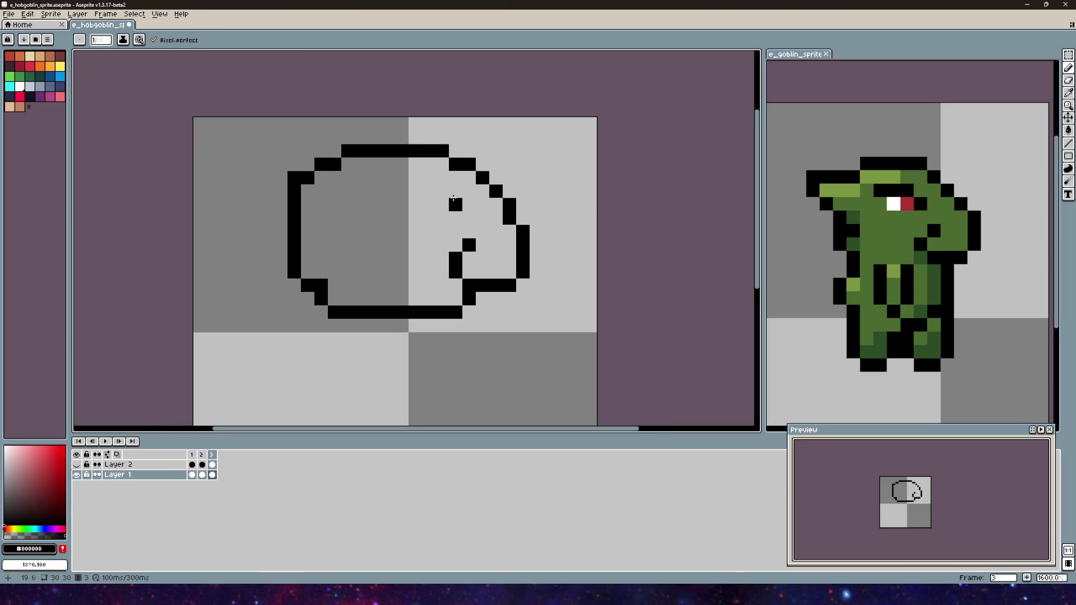
left_click_drag(450, 195, 385, 176)
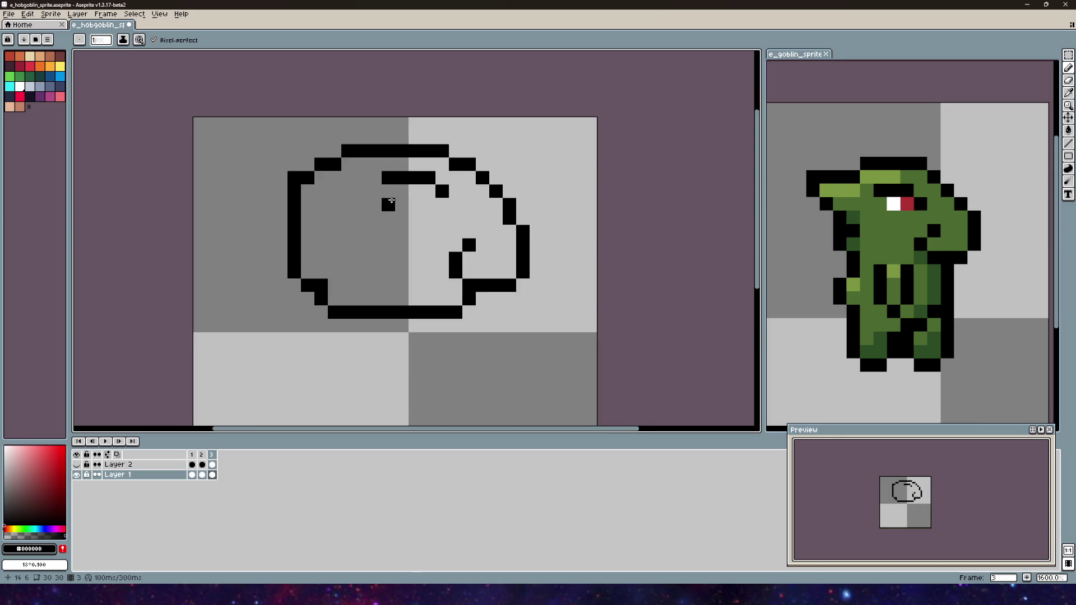
left_click_drag(388, 204, 397, 224)
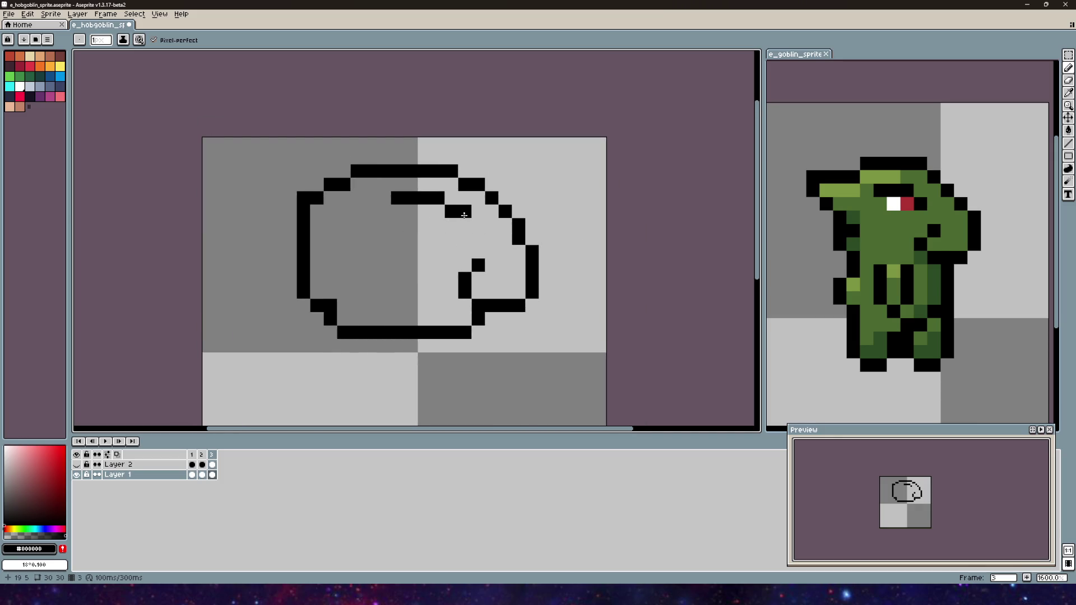
left_click_drag(478, 224, 478, 238)
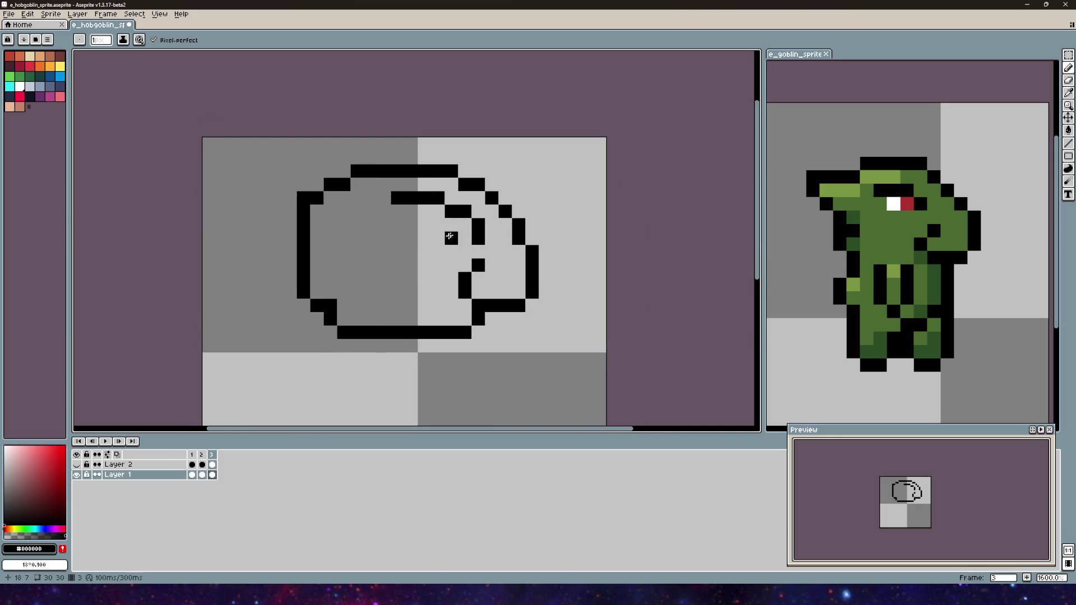
left_click_drag(344, 192, 349, 209)
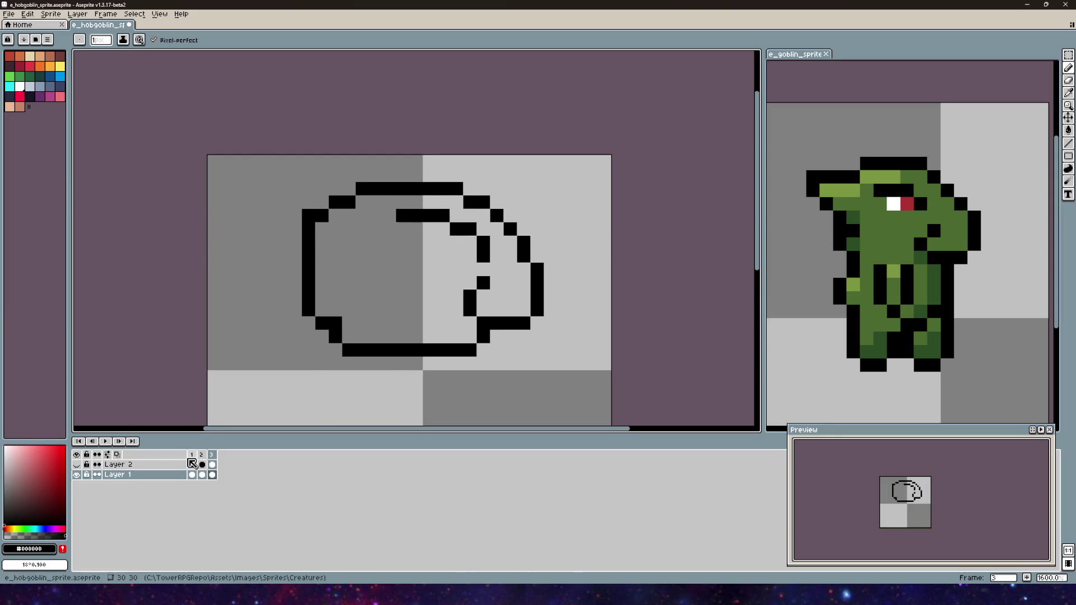
- Compare with frame 1, then undo the last pencil strokes on frame 3
left_click(192, 455)
left_click(212, 455)
key("v")
key("ctrl+z")
key("ctrl+z")
key("ctrl+z")
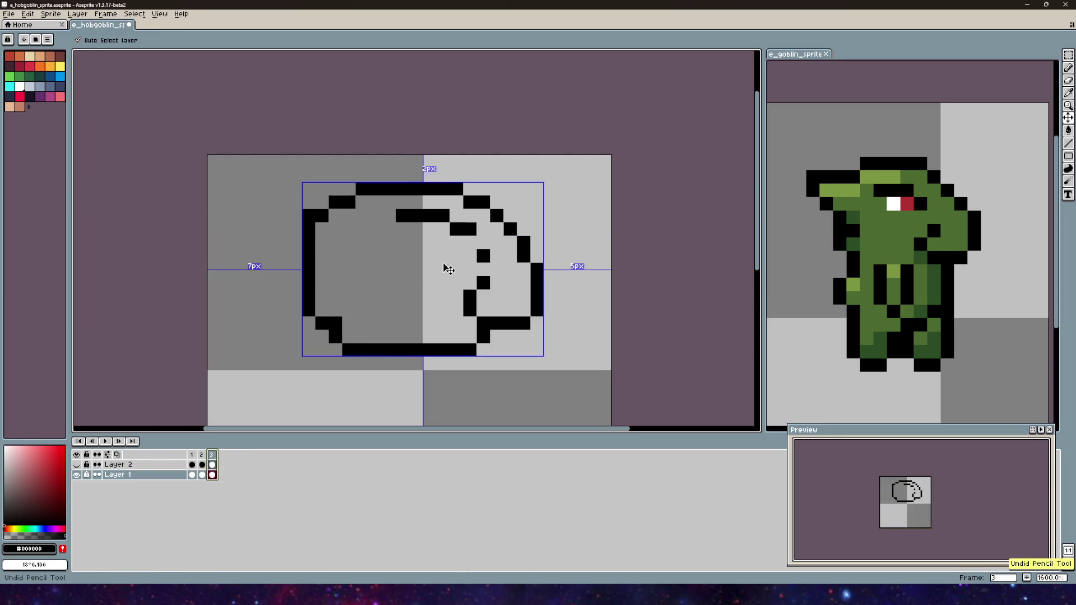
- Erase pixels along the snout's upper outline, front edge and right column
key("b")
left_click_drag(547, 264, 458, 252)
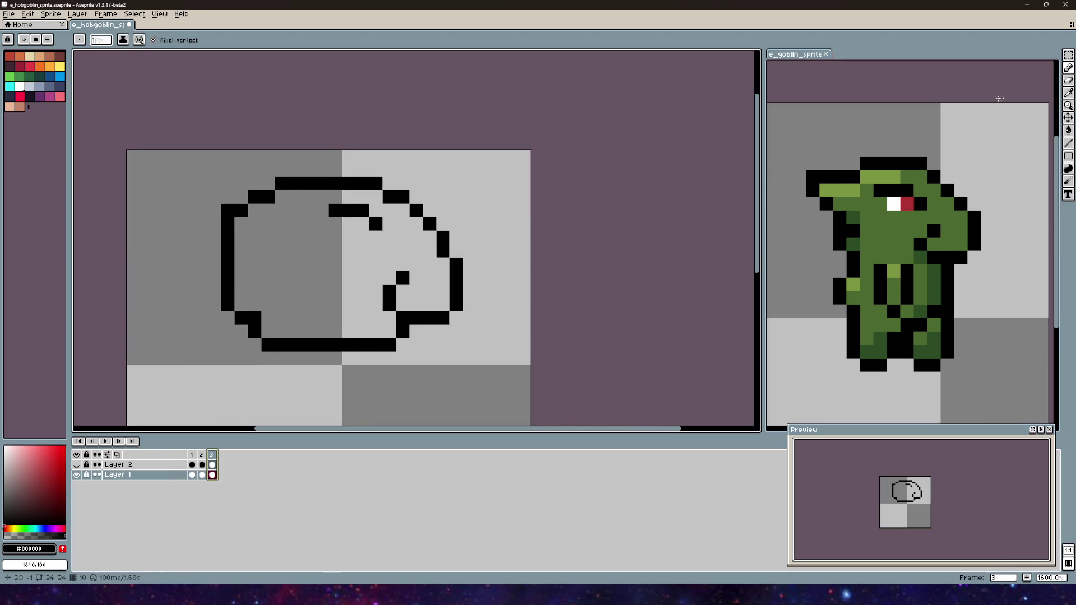
key("e")
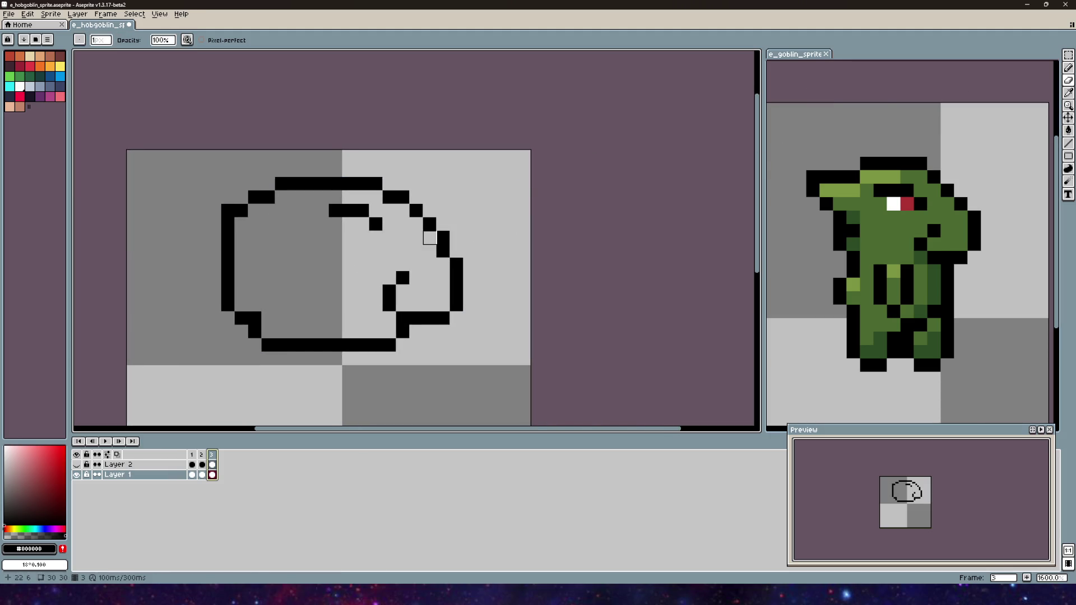
left_click_drag(416, 219, 402, 198)
left_click(442, 238)
left_click(429, 224)
left_click_drag(443, 251, 456, 278)
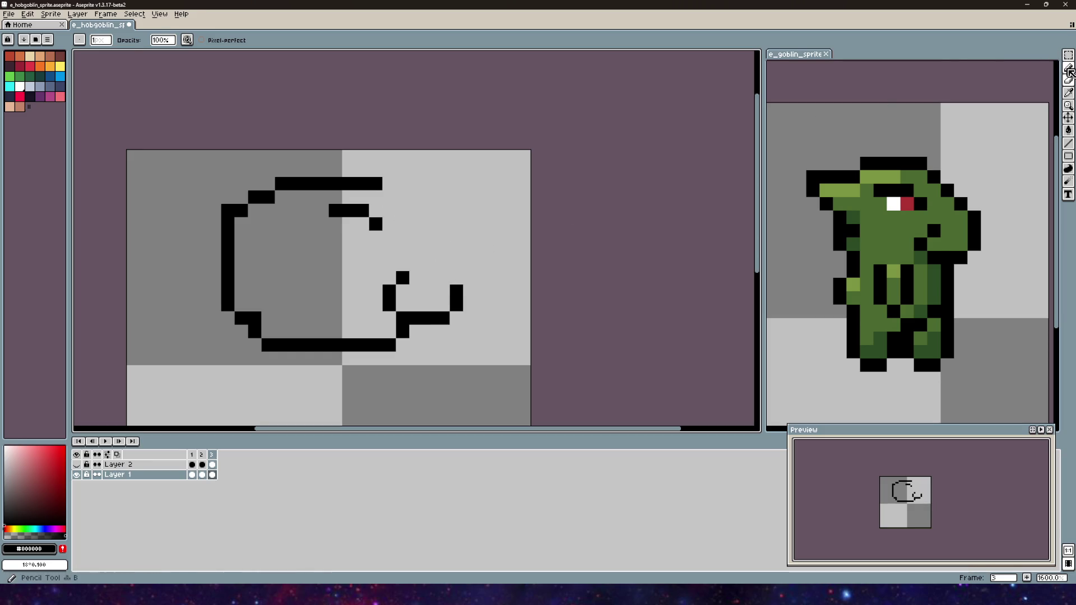
- Draw new jaw pixels, undoing the upward jaw stroke
left_click(1070, 68)
left_click(456, 278)
left_click(443, 264)
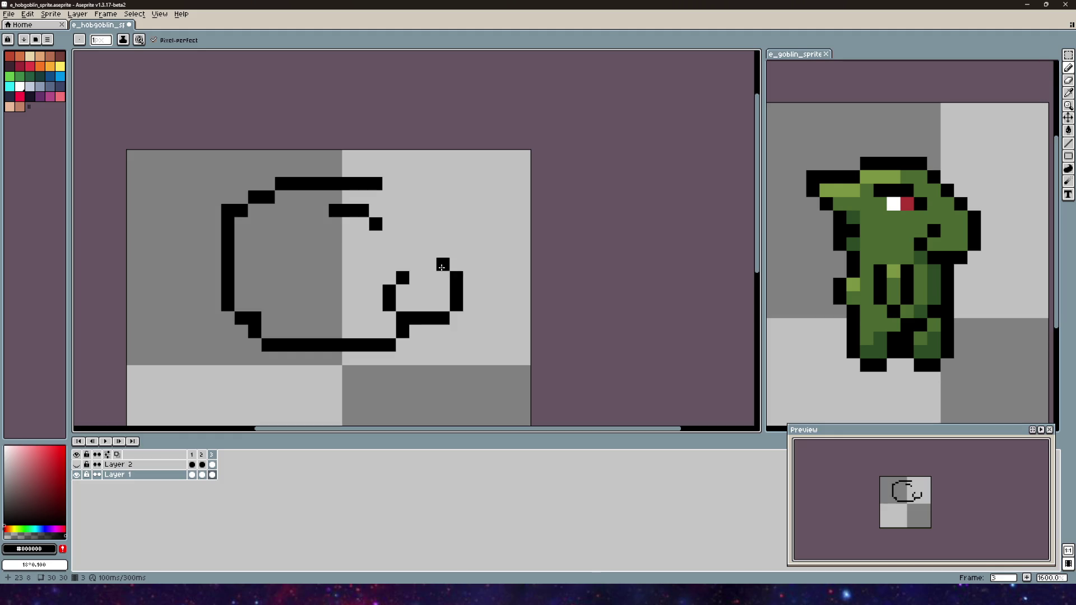
left_click_drag(432, 263, 423, 238)
key("ctrl+z")
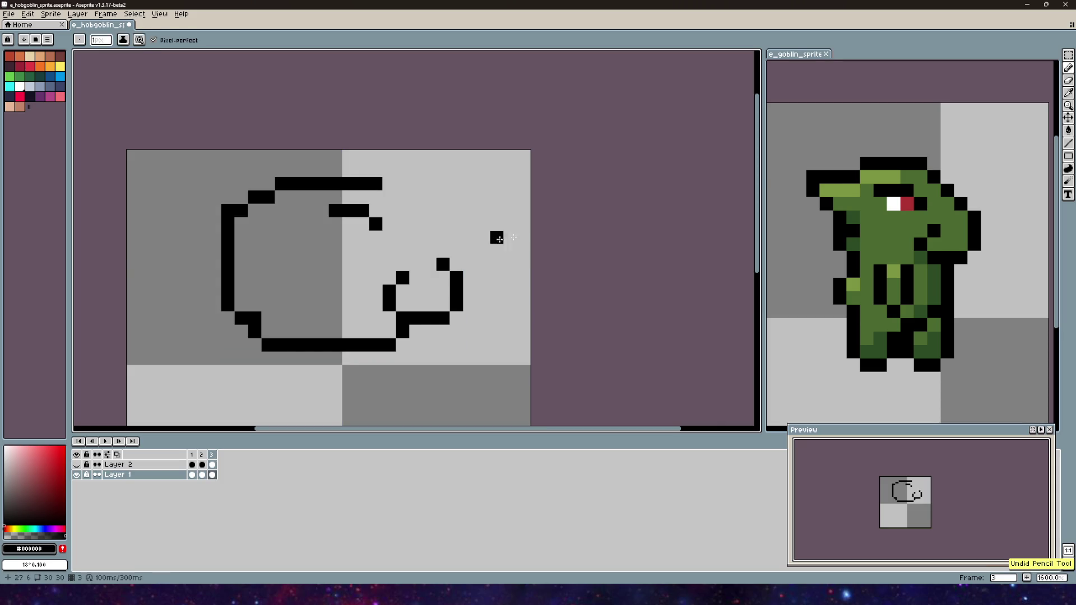
- Shift the snout's right-side pixels one pixel left and extend the snout line upward
left_click(1068, 52)
mouse_move(479, 243)
left_mouse_down()
mouse_move(420, 327)
mouse_move(443, 305)
left_mouse_up()
key("ctrl+d")
key("b")
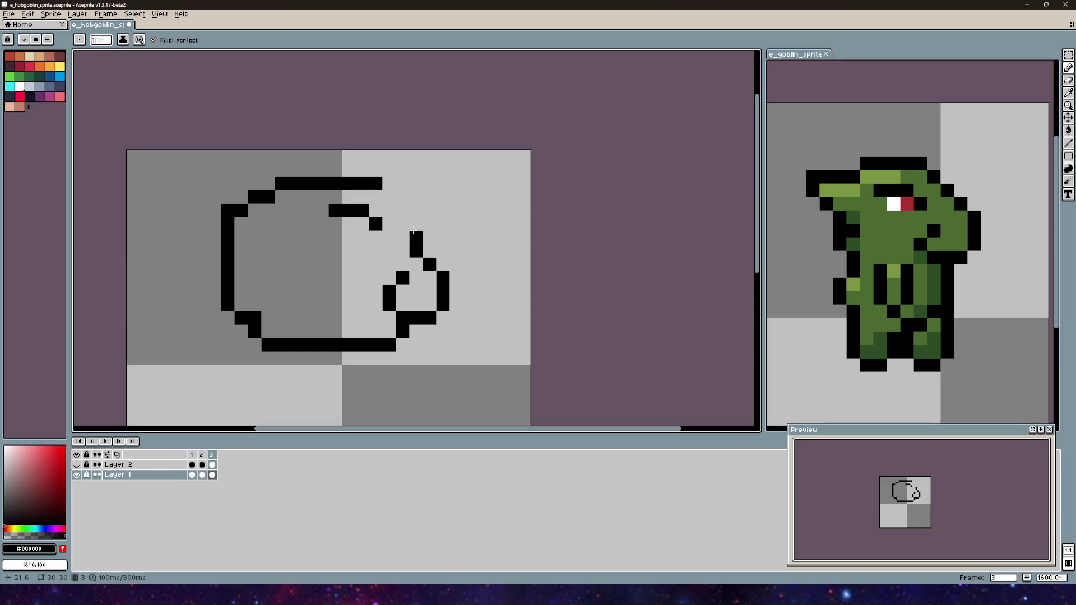
left_click(414, 218)
left_click(390, 183)
left_click_drag(390, 211, 444, 178)
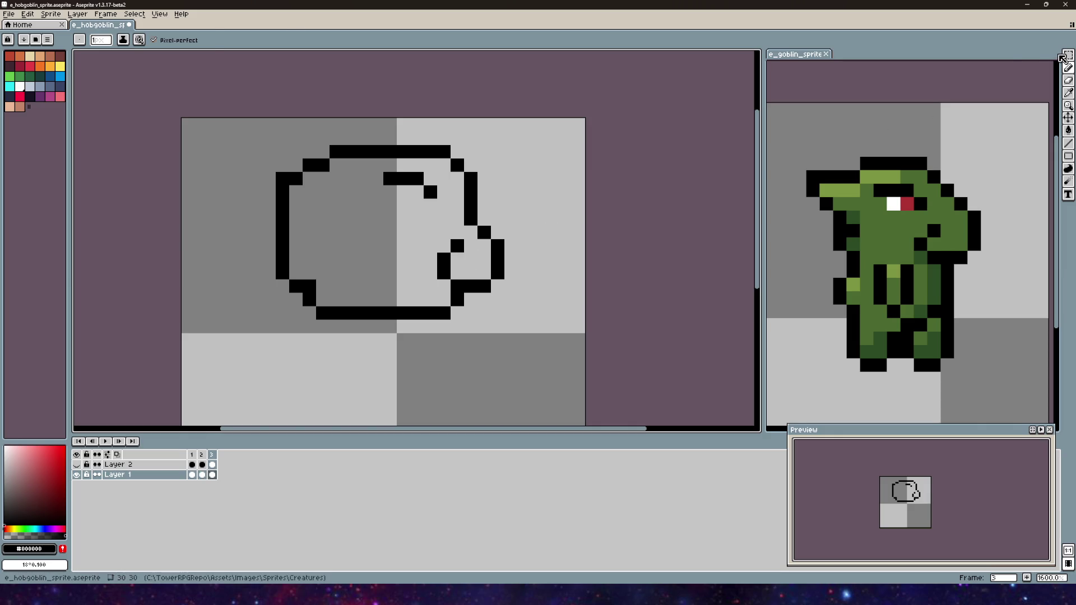
- Move the inner jaw pixels one pixel left, discarding a stray right-side selection
left_click(1067, 56)
mouse_move(409, 238)
left_mouse_down()
mouse_move(479, 268)
mouse_move(479, 281)
mouse_move(440, 251)
left_mouse_up()
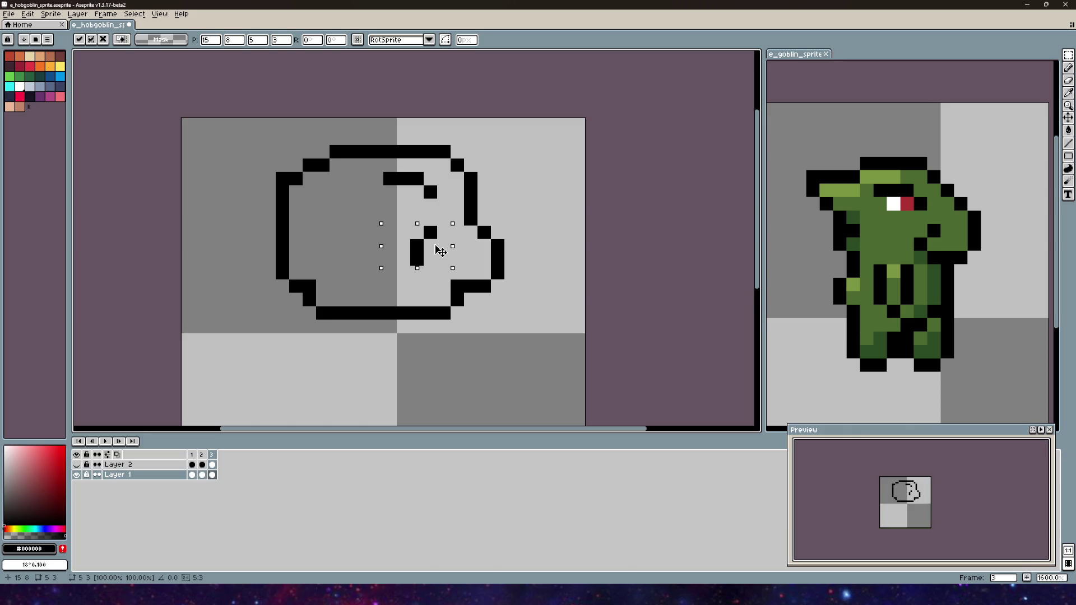
mouse_move(506, 197)
left_mouse_down()
mouse_move(462, 254)
mouse_move(506, 240)
left_mouse_up()
key("Escape")
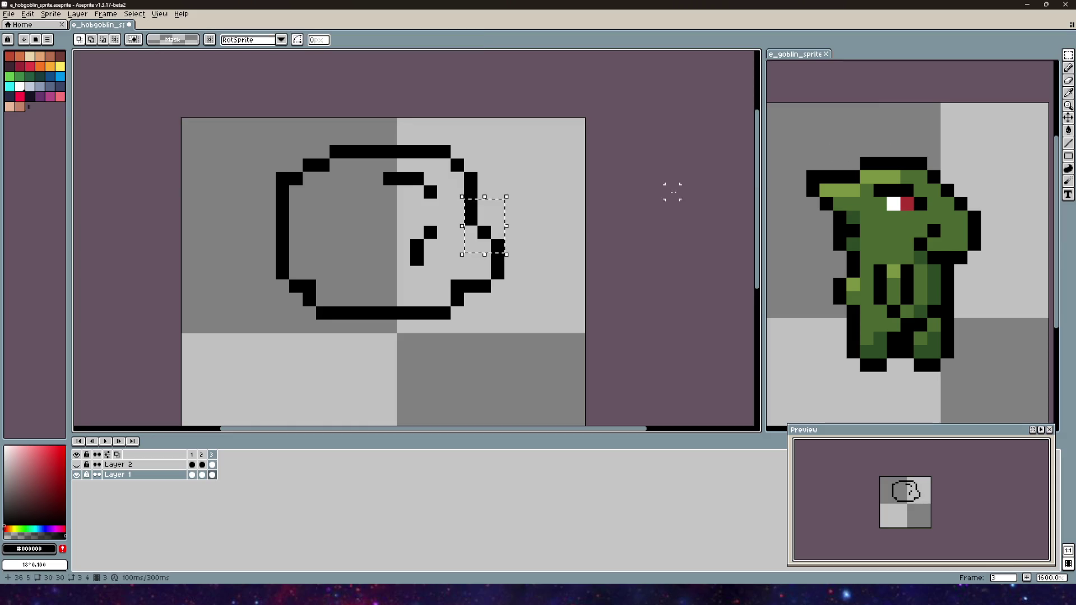
key("ctrl+z")
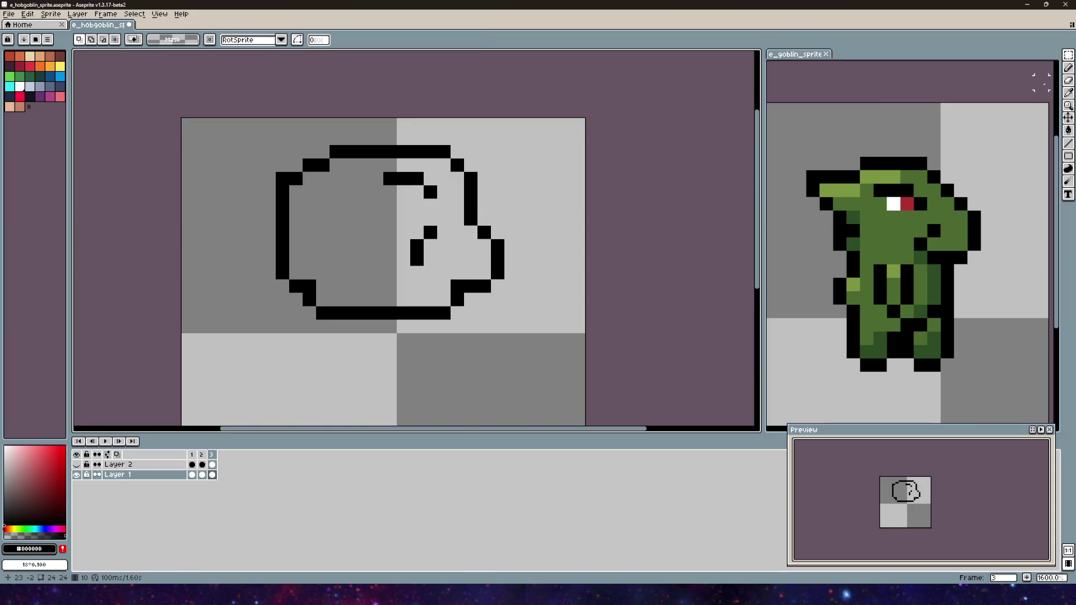
- Try extending the jaw outline with black pixels, then undo back to the earlier jaw selection
left_click(1067, 67)
left_click(415, 270)
left_click_drag(415, 269, 430, 273)
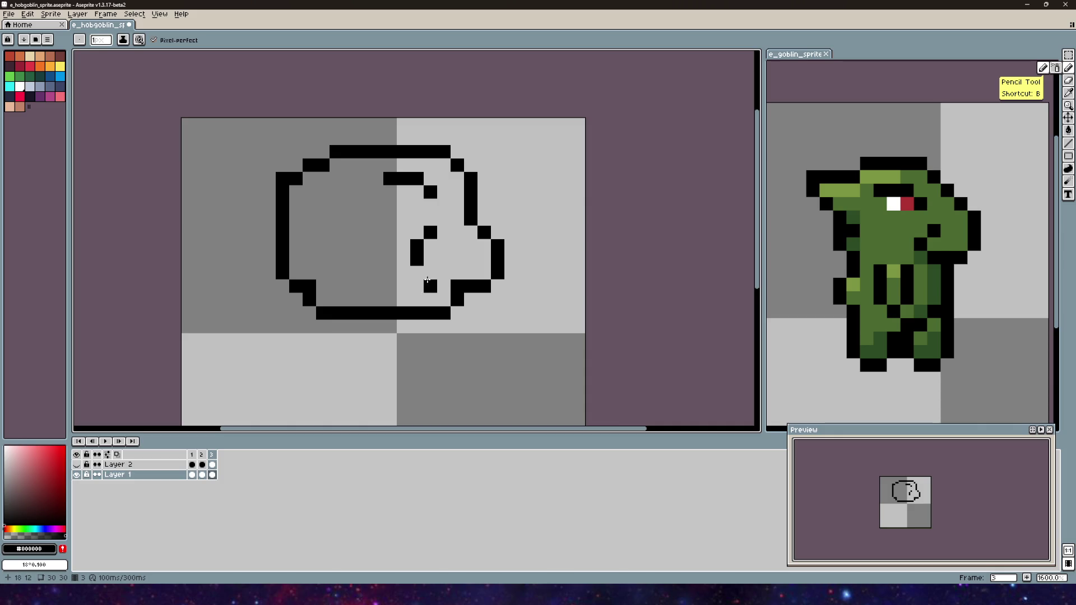
key("v")
key("ctrl+z")
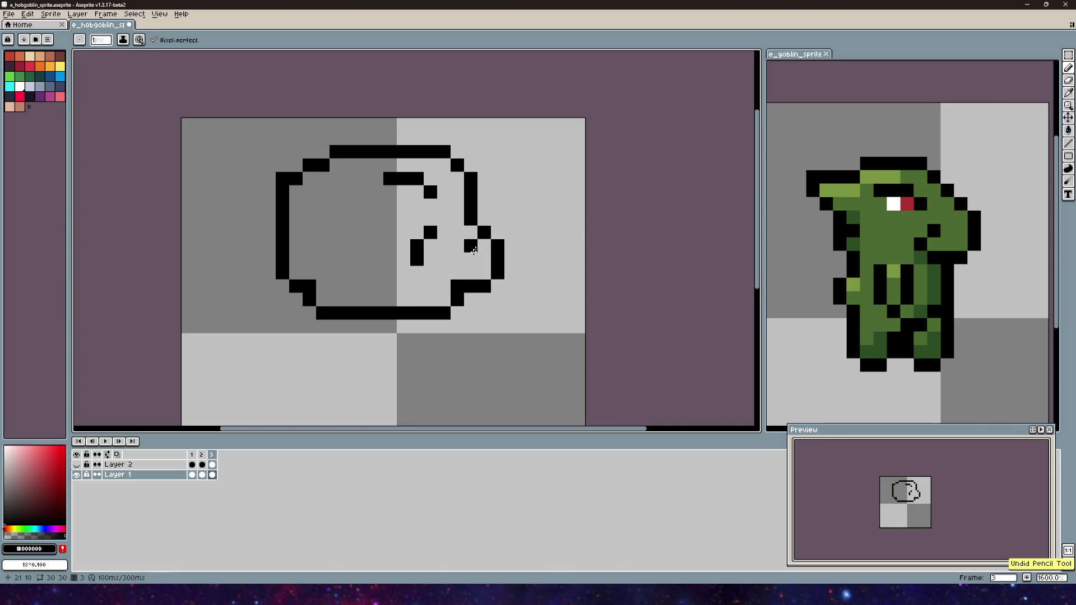
key("ctrl+z")
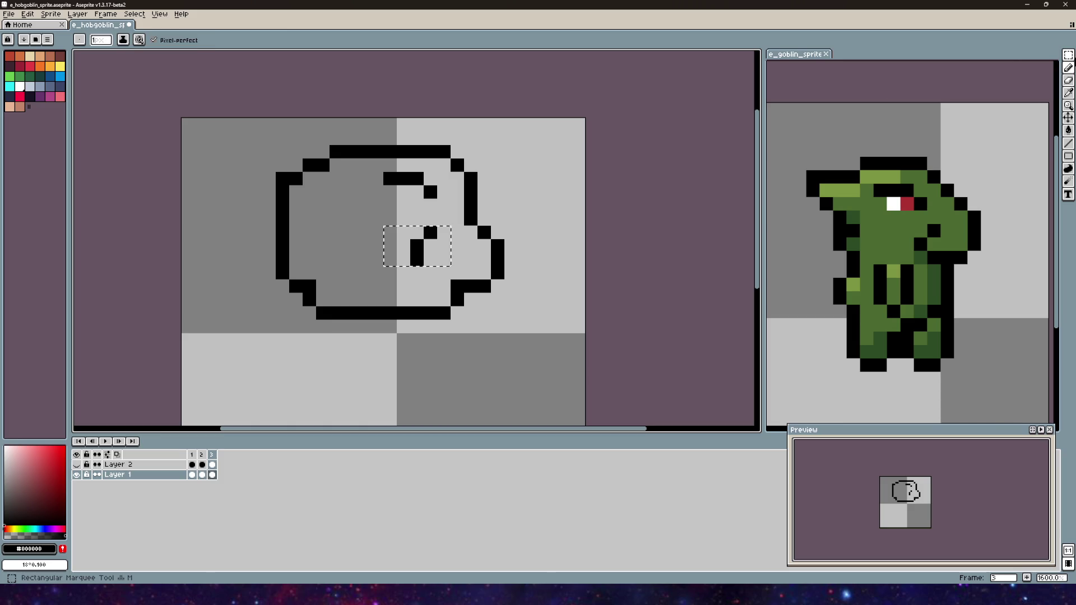
- Shift the jaw pixels one pixel down-right and add a black jaw pixel
key("m")
left_click_drag(421, 247, 434, 260)
key("ctrl+d")
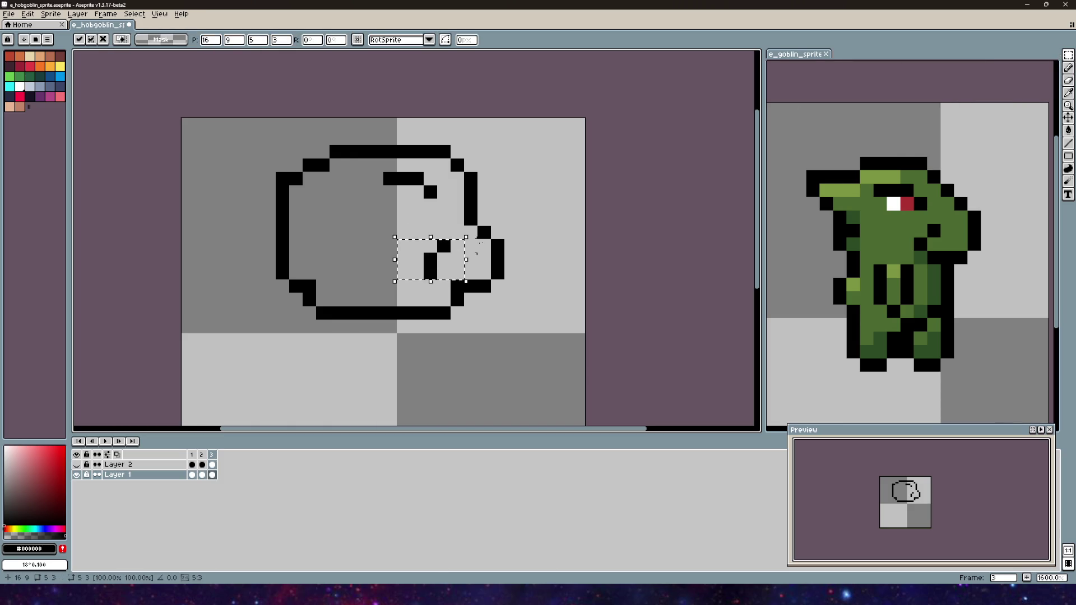
left_click(1067, 74)
left_click(443, 284)
left_click(483, 196)
key("ctrl+z")
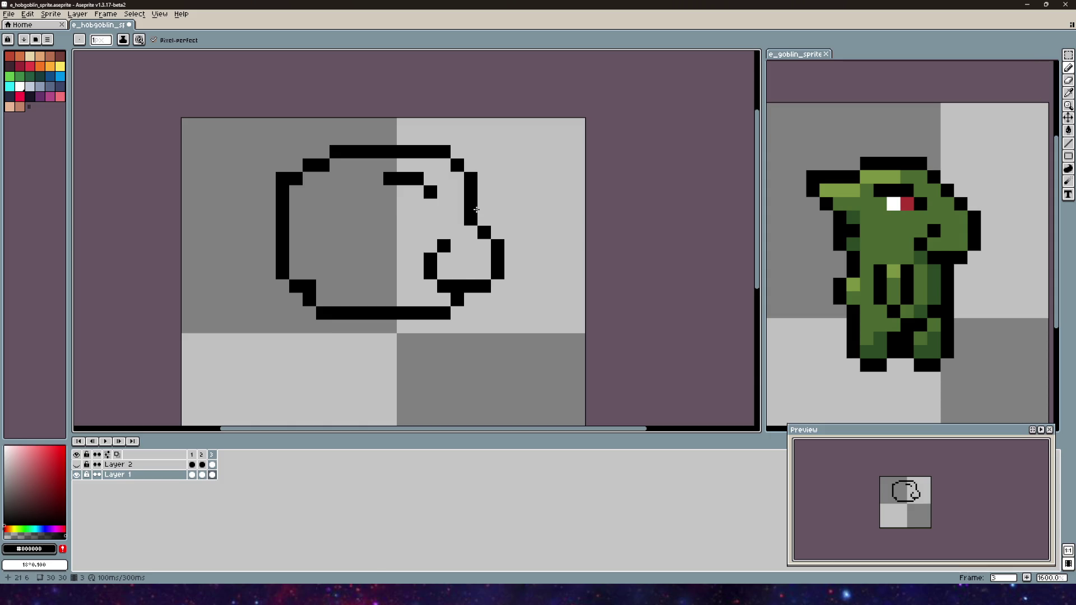
- Add black pixels beside the jaw curl, undoing the last one
mouse_move(468, 242)
left_mouse_down()
mouse_move(444, 283)
mouse_move(408, 293)
mouse_move(417, 286)
left_mouse_up()
left_click(411, 276)
scroll(411, 277, "up", 2)
key("ctrl+z")
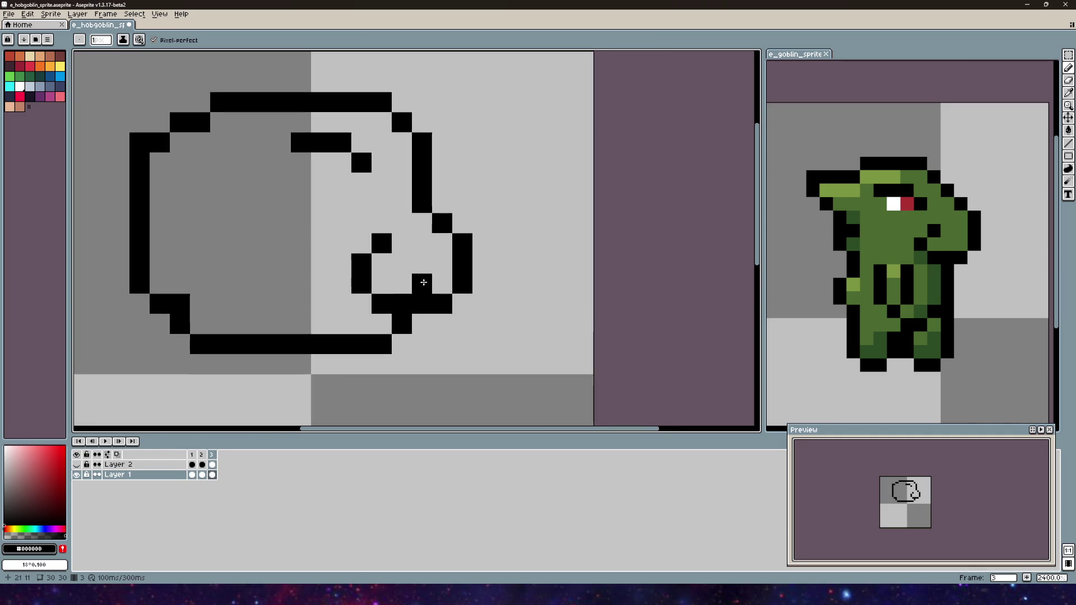
- Nudge the snout pixels up one and place a front snout pixel one cell lower
key("m")
mouse_move(410, 172)
left_mouse_down()
mouse_move(493, 254)
mouse_move(448, 215)
left_mouse_up()
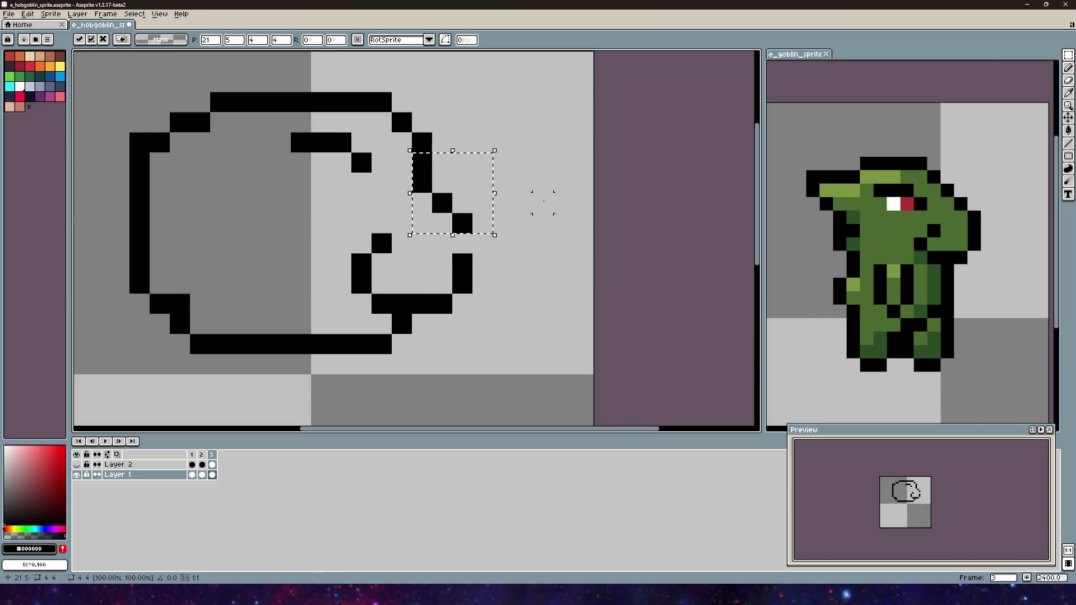
key("ctrl+d")
key("b")
left_click(487, 227)
key("ctrl+z")
left_click(463, 243)
scroll(462, 243, "down", 1)
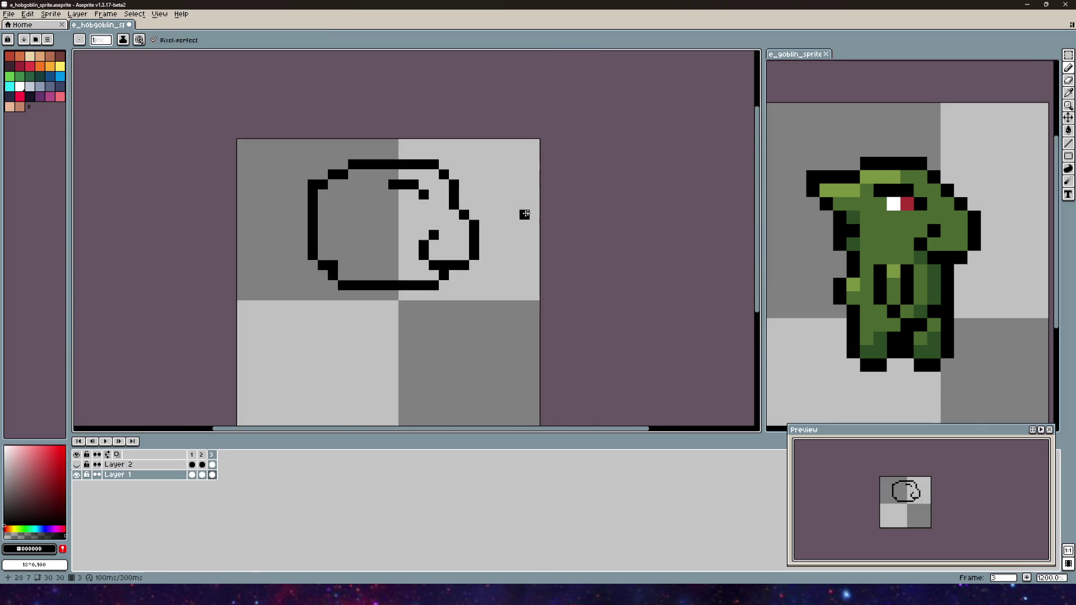
left_click_drag(505, 212, 466, 230)
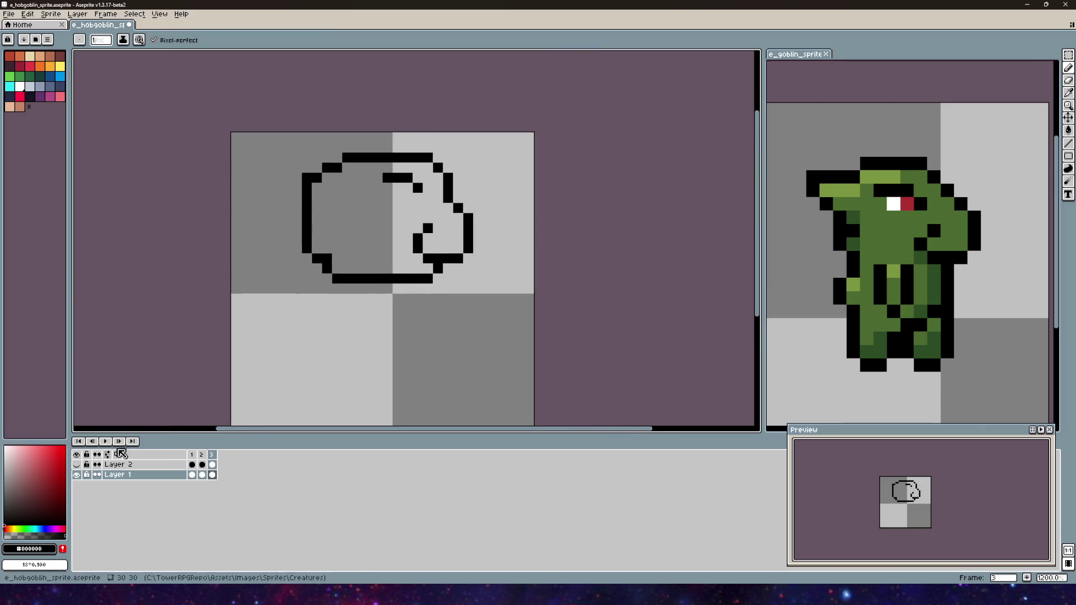
- Compare with the front-view hobgoblin in frame 1, then zoom in on frame 3's head
left_click(193, 455)
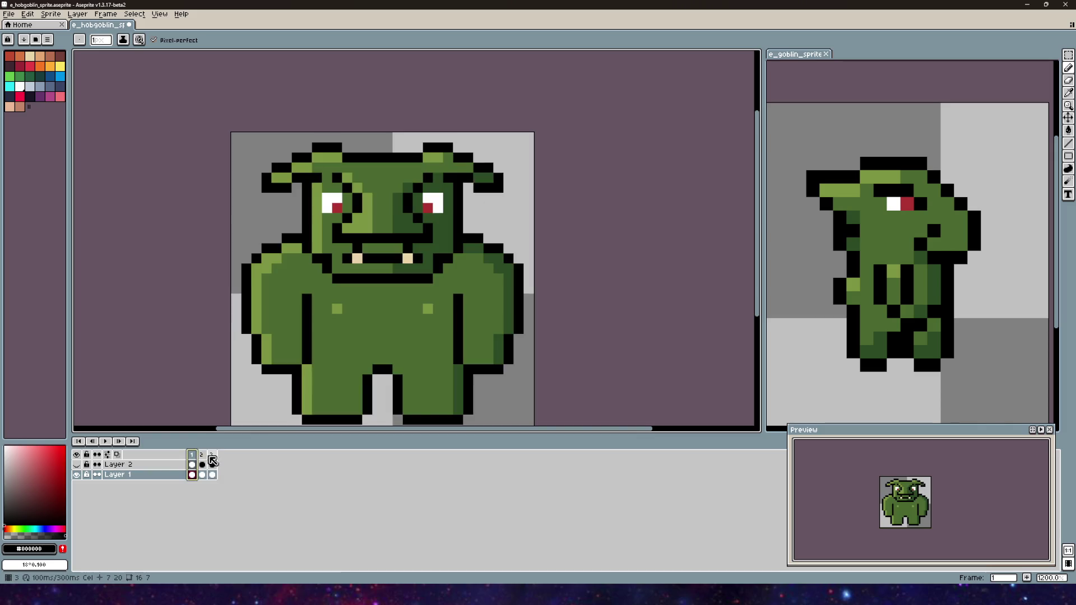
mouse_move(217, 458)
left_mouse_down()
mouse_move(196, 458)
mouse_move(211, 455)
left_mouse_up()
left_click(216, 456)
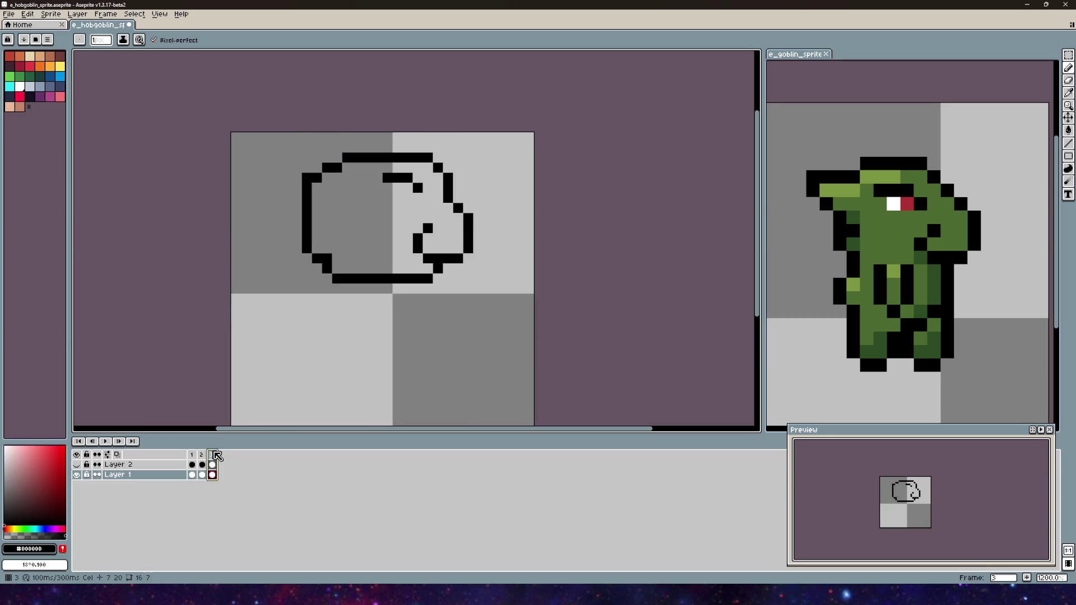
left_click_drag(395, 222, 367, 271)
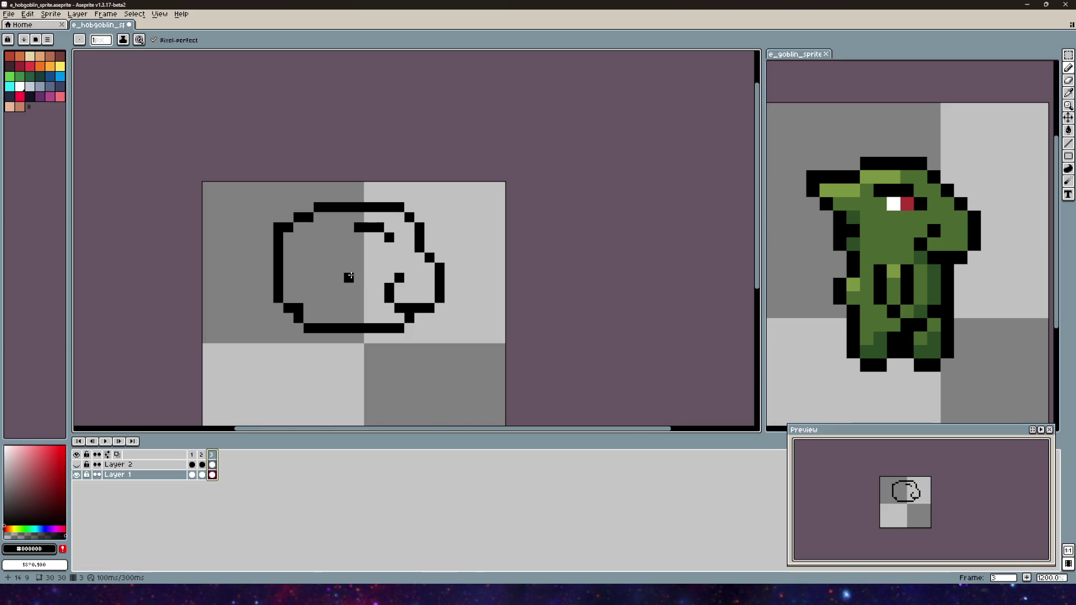
mouse_move(360, 293)
left_mouse_down()
mouse_move(432, 201)
mouse_move(387, 264)
left_mouse_up()
scroll(394, 254, "up", 1)
- Paint a 2x2 white eye on the side-view head
left_click(798, 216)
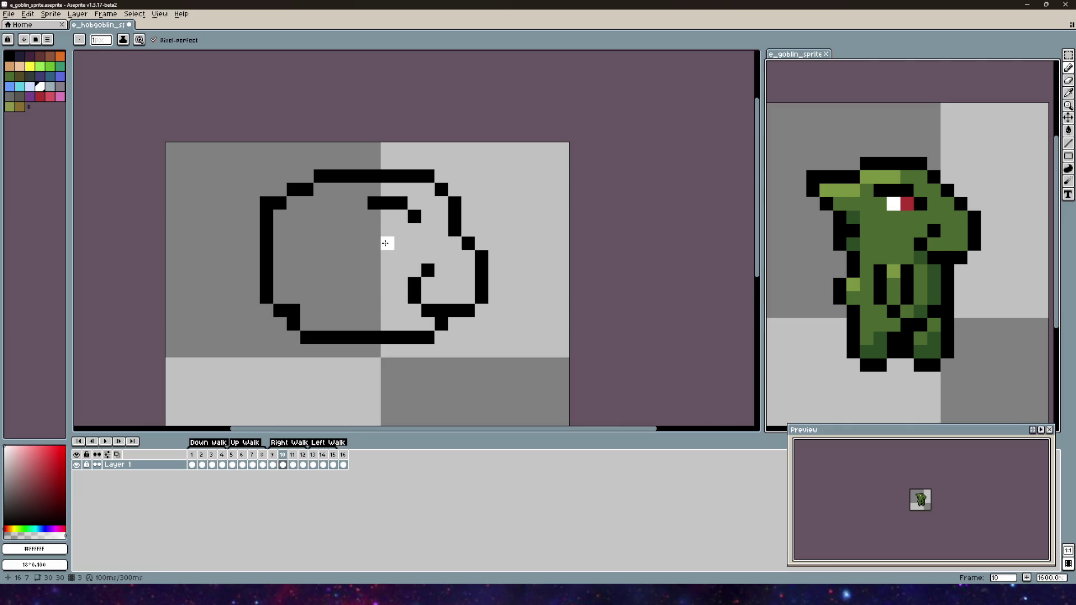
left_click(384, 234)
mouse_move(385, 240)
left_mouse_down()
mouse_move(373, 230)
mouse_move(374, 243)
left_mouse_up()
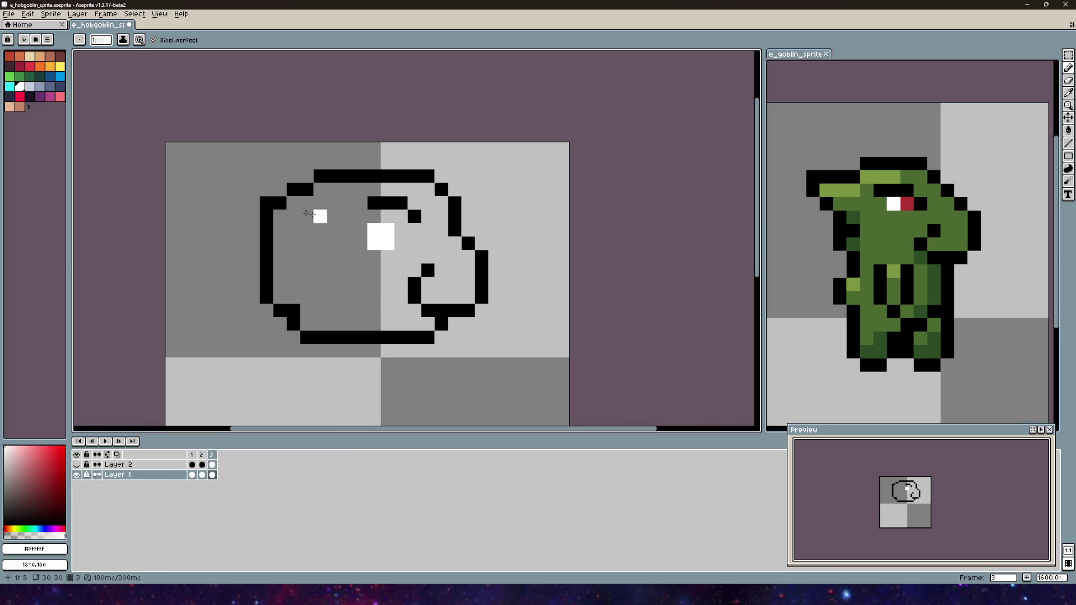
left_click(191, 455)
left_click(212, 455)
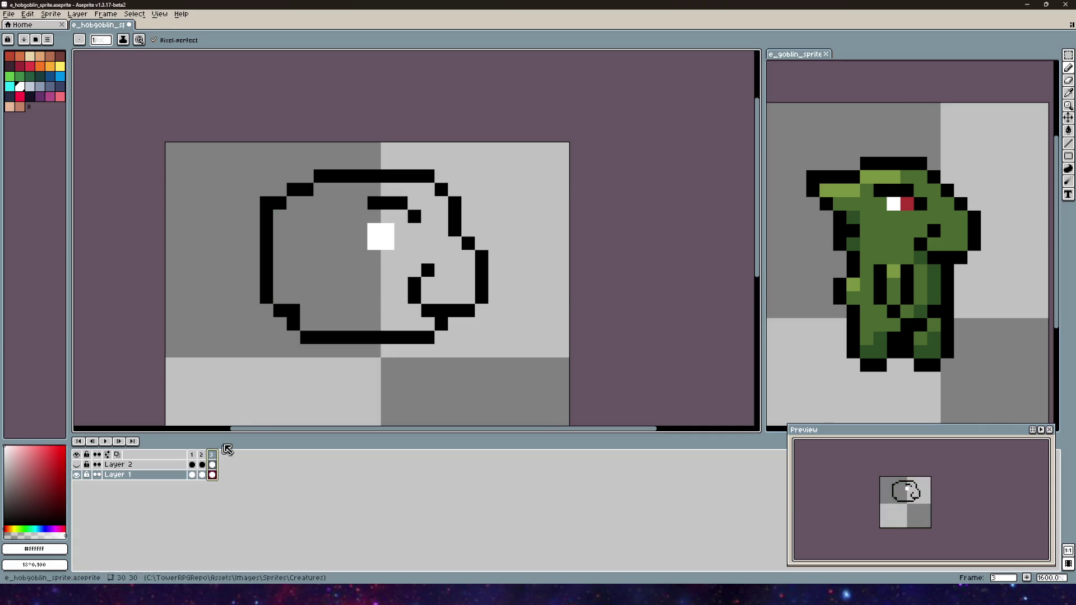
- Eyedrop the #ac3232 red from the goblin's eye, paint the pupil, then reselect black
key("i")
left_click(908, 203)
key("b")
left_click(387, 243)
left_click(441, 270)
scroll(540, 187, "down", 4)
scroll(540, 272, "up", 3)
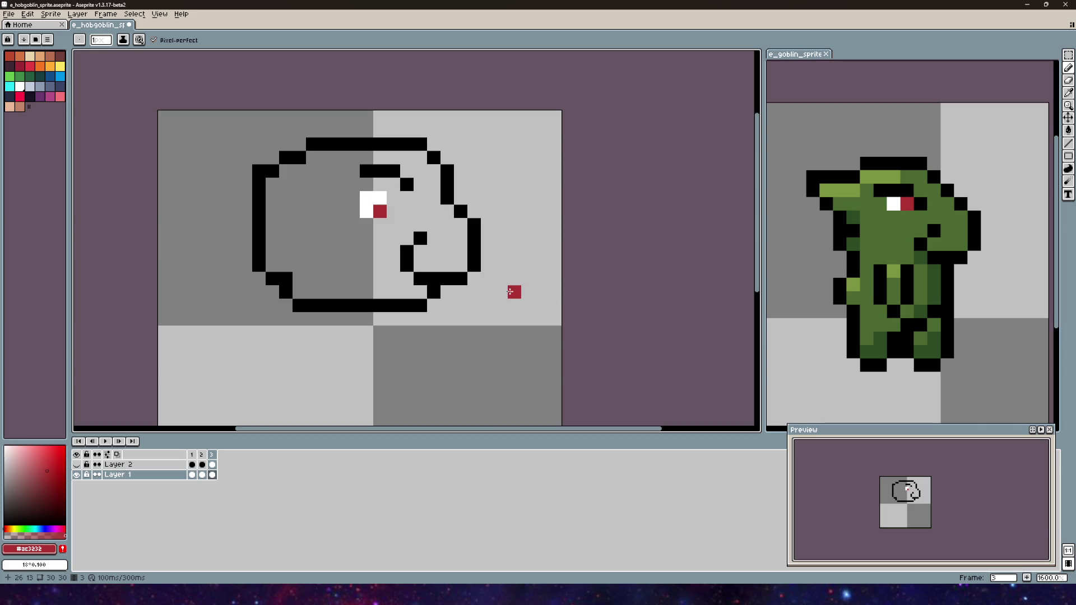
scroll(328, 262, "left", 3)
scroll(409, 209, "right", 2)
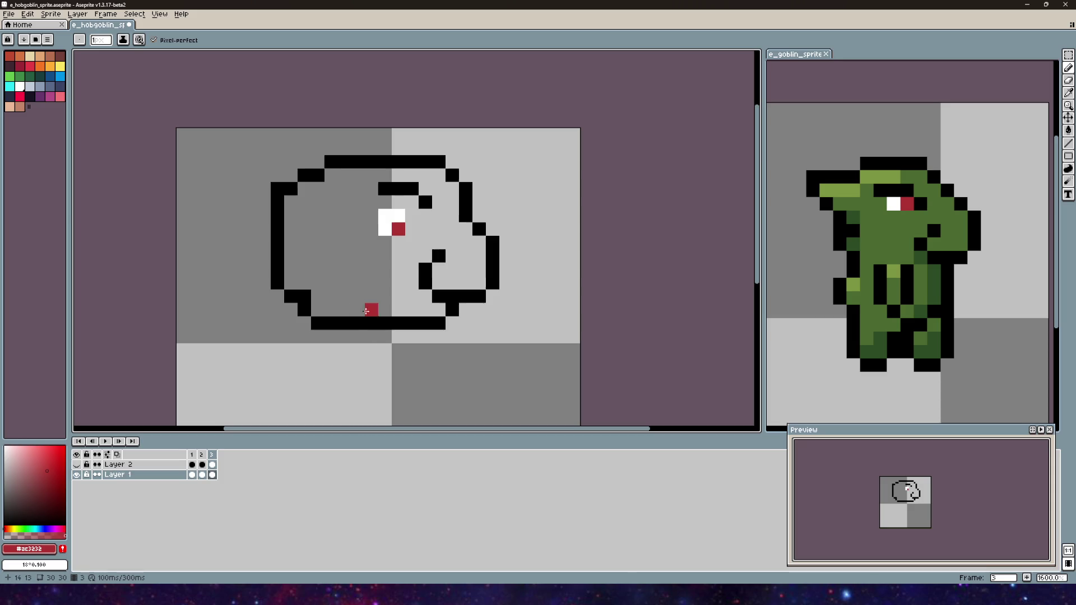
scroll(364, 290, "right", 1)
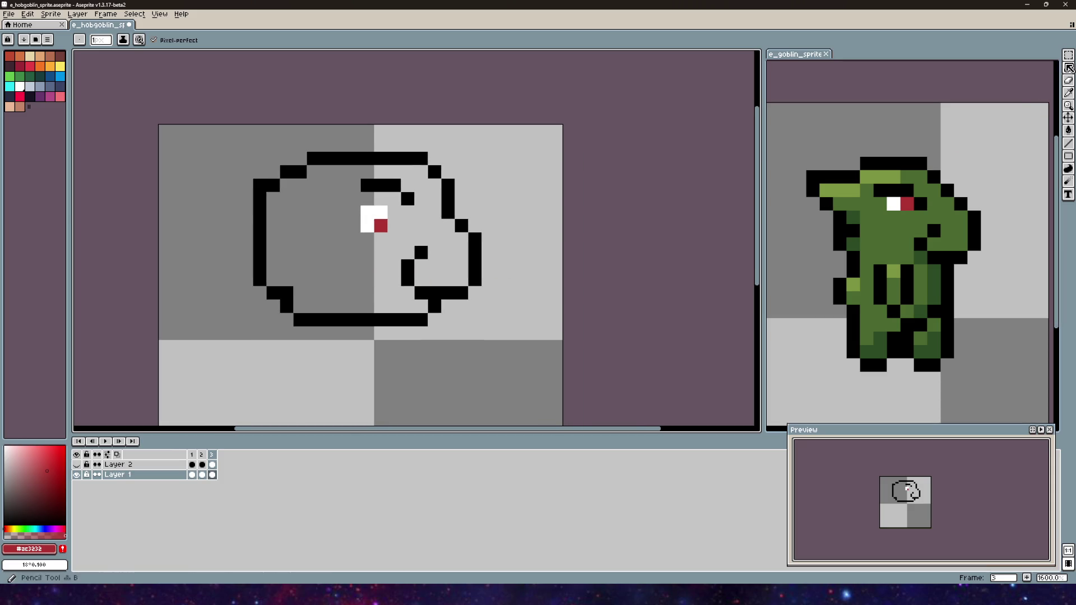
scroll(420, 209, "left", 2)
scroll(437, 193, "right", 3)
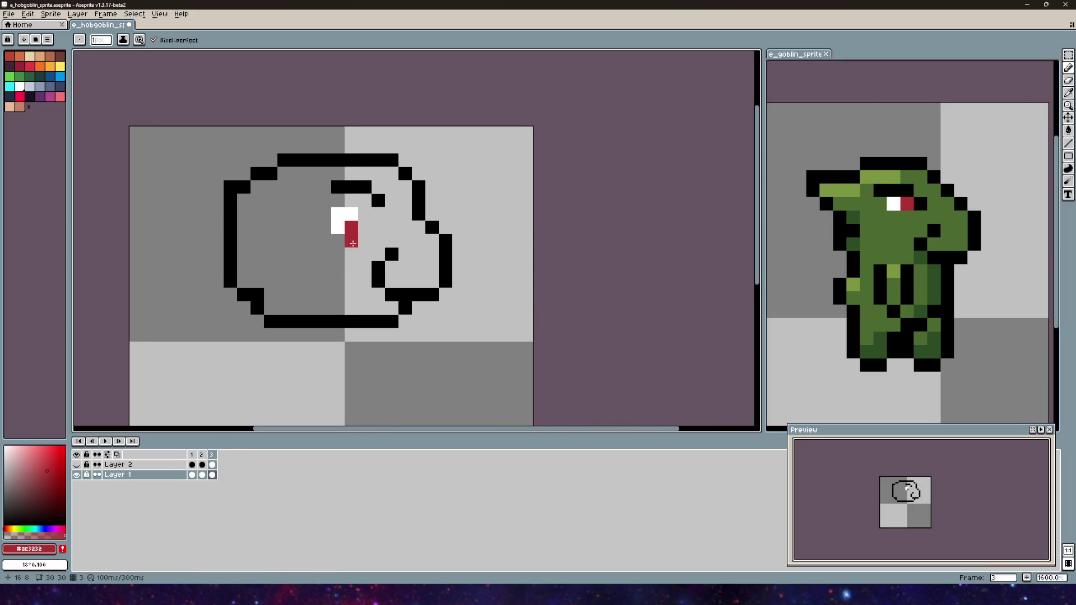
left_click_drag(370, 218, 399, 200)
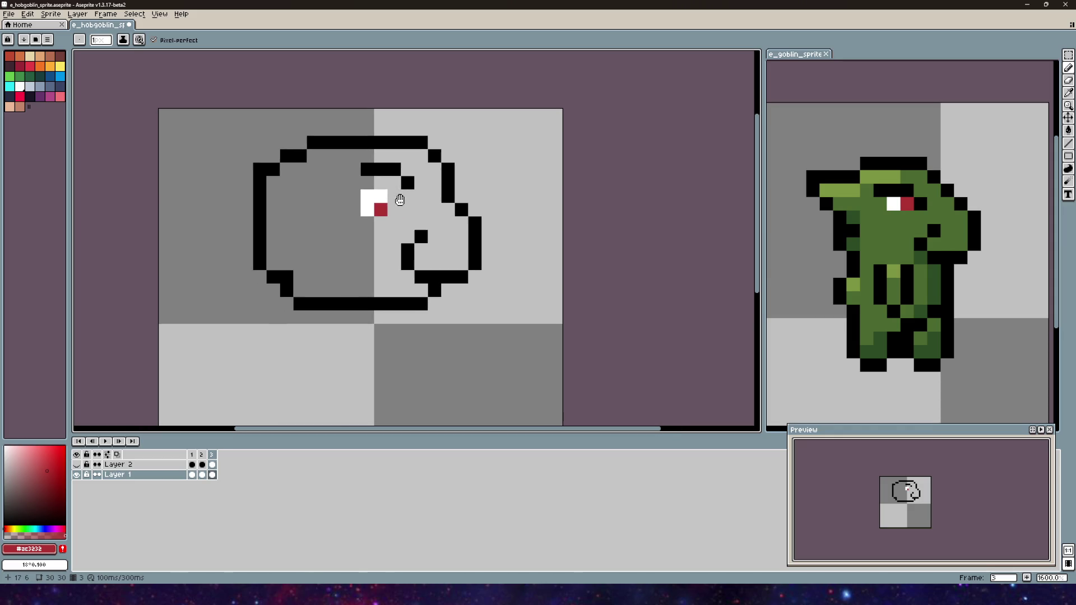
left_click(1036, 70, "alt")
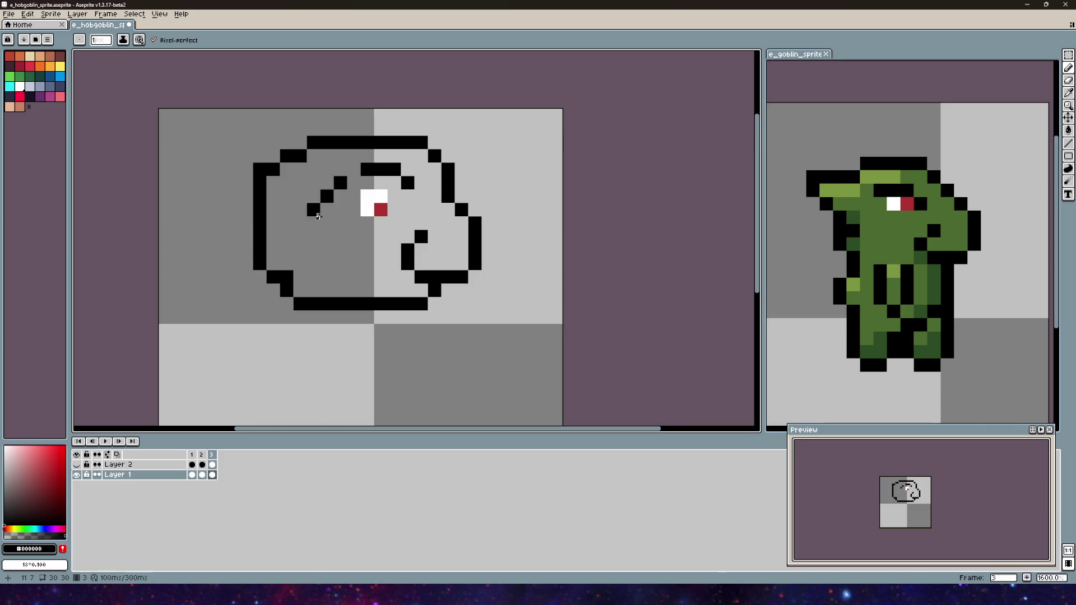
- Draw a horizontal ear line sweeping back past the back of the head
mouse_move(327, 210)
left_mouse_down()
mouse_move(327, 237)
mouse_move(312, 226)
mouse_move(302, 247)
left_mouse_up()
key("ctrl+z")
key("ctrl+z")
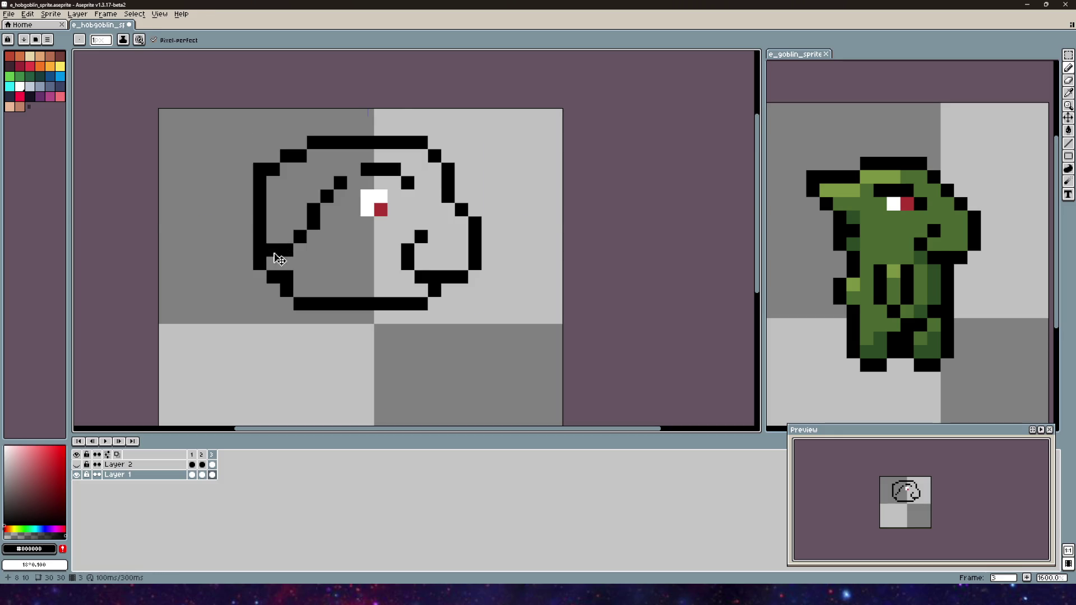
key("ctrl+z")
key("ctrl+z")
key("ctrl+z")
mouse_move(294, 219)
left_mouse_down()
mouse_move(232, 222)
mouse_move(246, 222)
mouse_move(223, 193)
left_mouse_up()
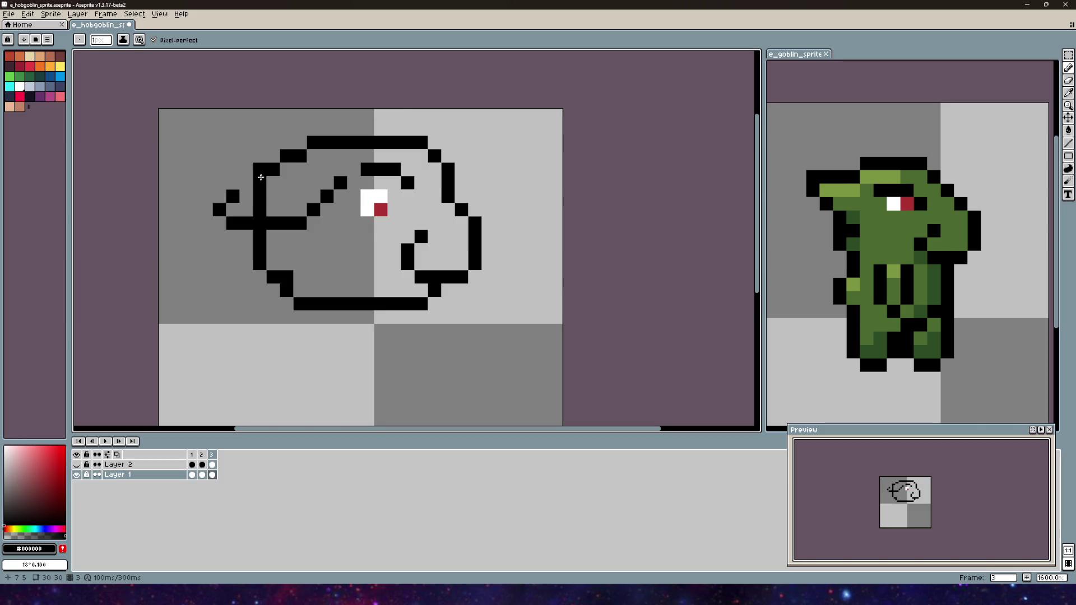
left_click(295, 169)
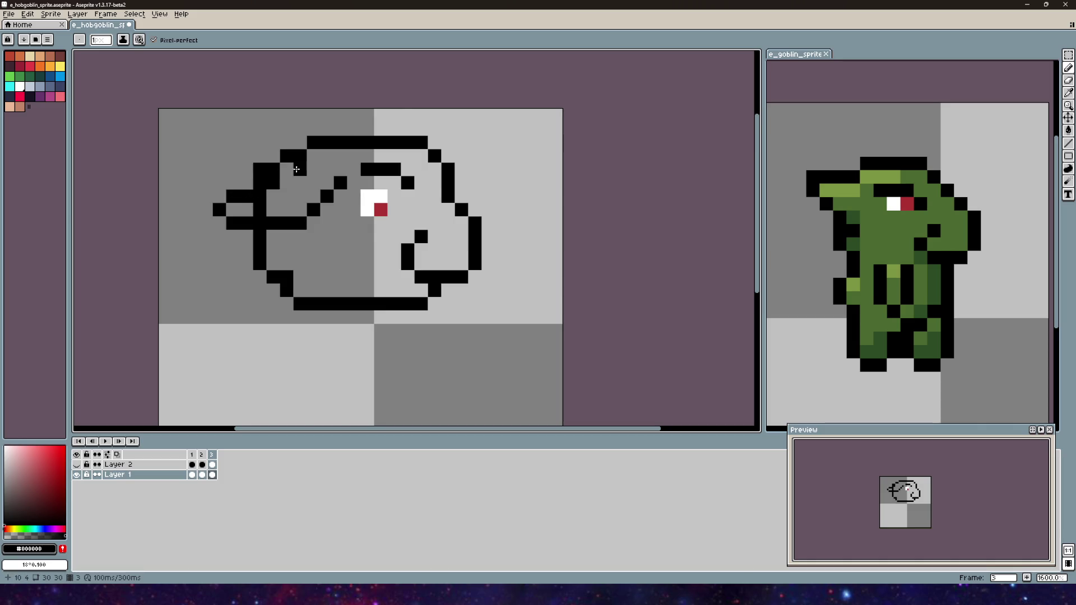
key("ctrl+z")
- Erase a diagonal outline edge and adjust the ear line's length
key("e")
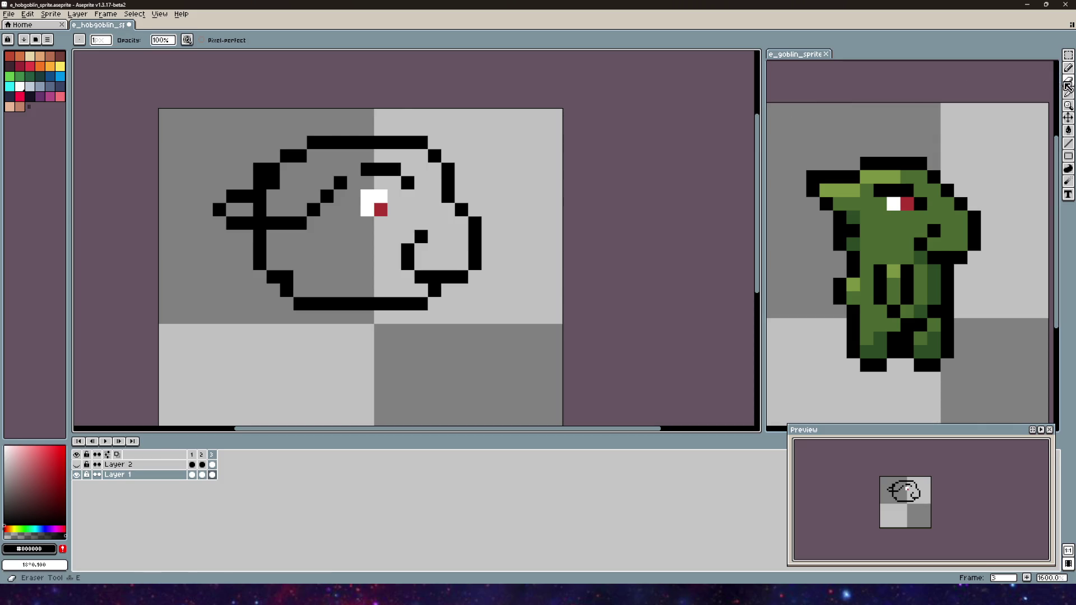
left_click_drag(273, 184, 260, 170)
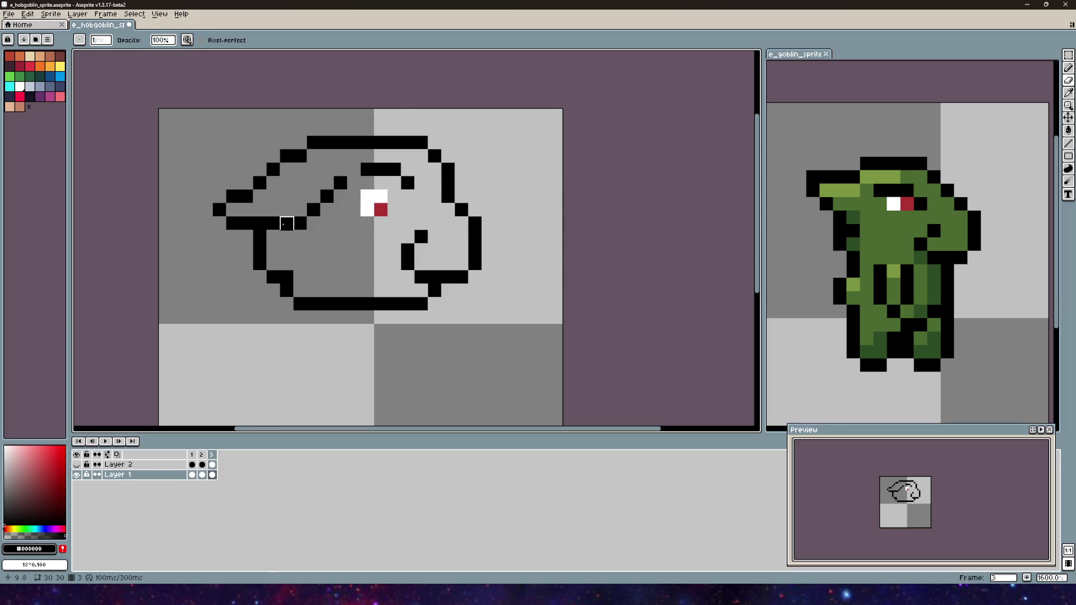
key("b")
left_click_drag(311, 210, 289, 215)
left_click(1069, 81)
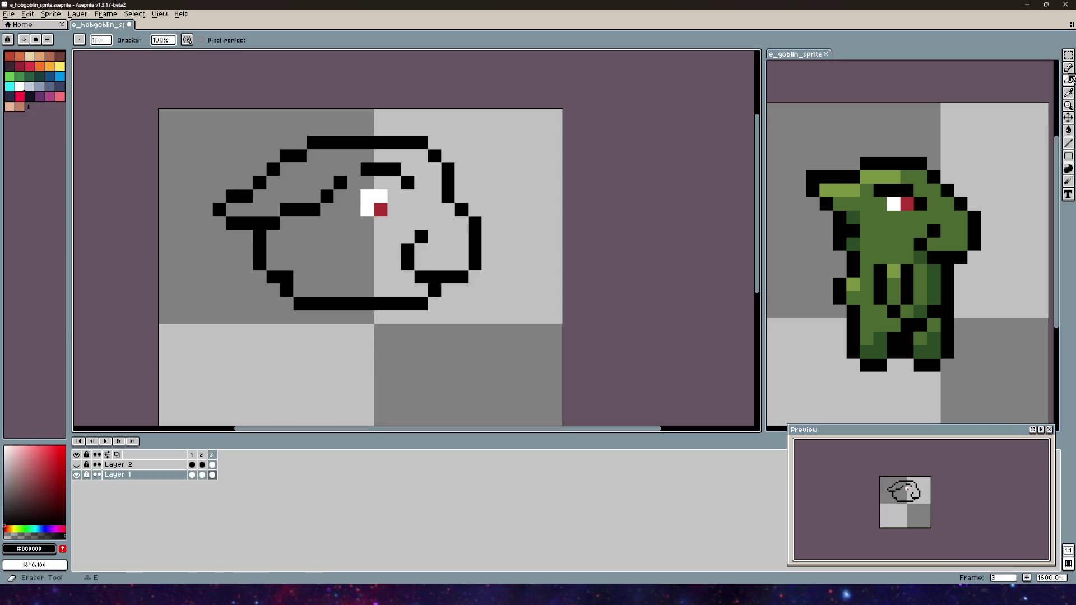
left_click(313, 210)
left_click(1068, 67)
left_click(316, 196)
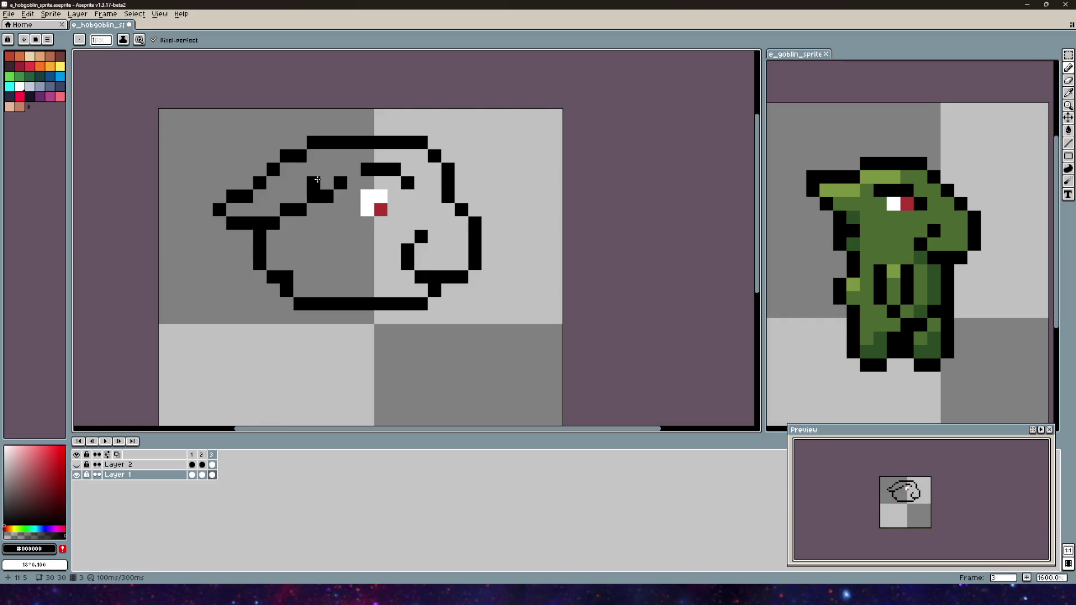
- Add brow pixels above and under the top outline near the eye
left_click(406, 124)
left_click_drag(406, 124, 512, 112)
mouse_move(580, 130)
left_mouse_down()
mouse_move(512, 132)
mouse_move(550, 179)
left_mouse_up()
left_click(429, 195)
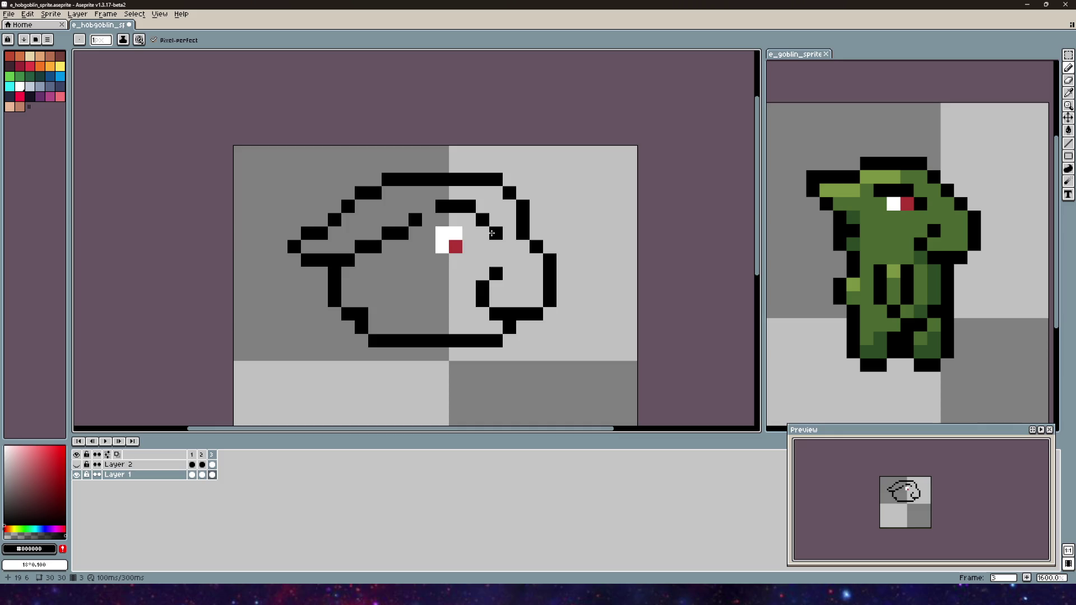
mouse_move(417, 259)
left_mouse_down()
mouse_move(340, 152)
mouse_move(371, 190)
left_mouse_up()
left_click(1068, 55)
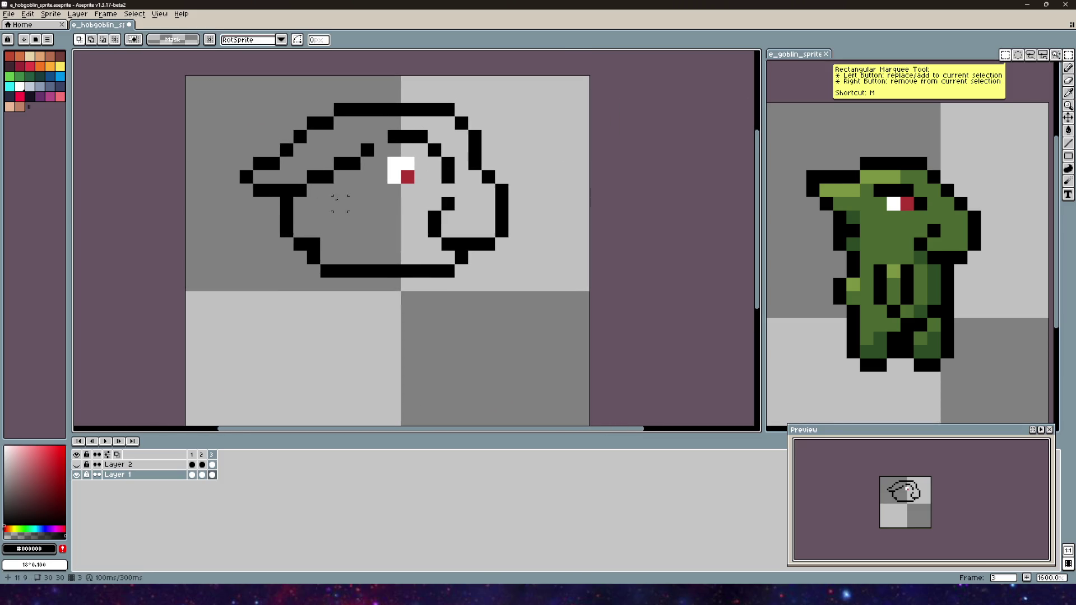
mouse_move(386, 155)
left_mouse_down()
mouse_move(429, 198)
mouse_move(429, 169)
mouse_move(427, 183)
left_mouse_up()
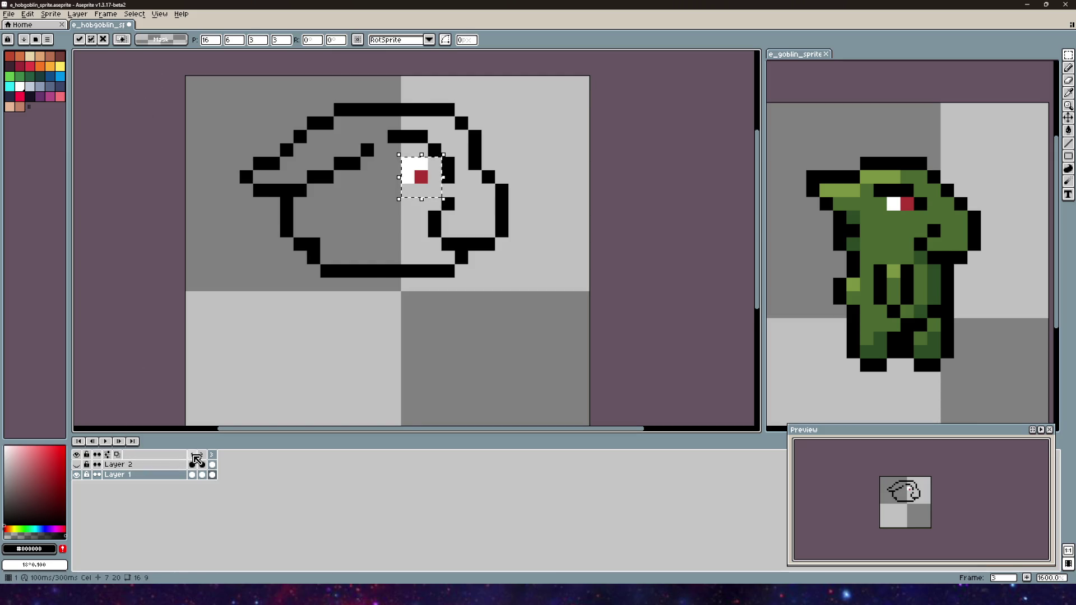
left_click(194, 456)
left_click(212, 455)
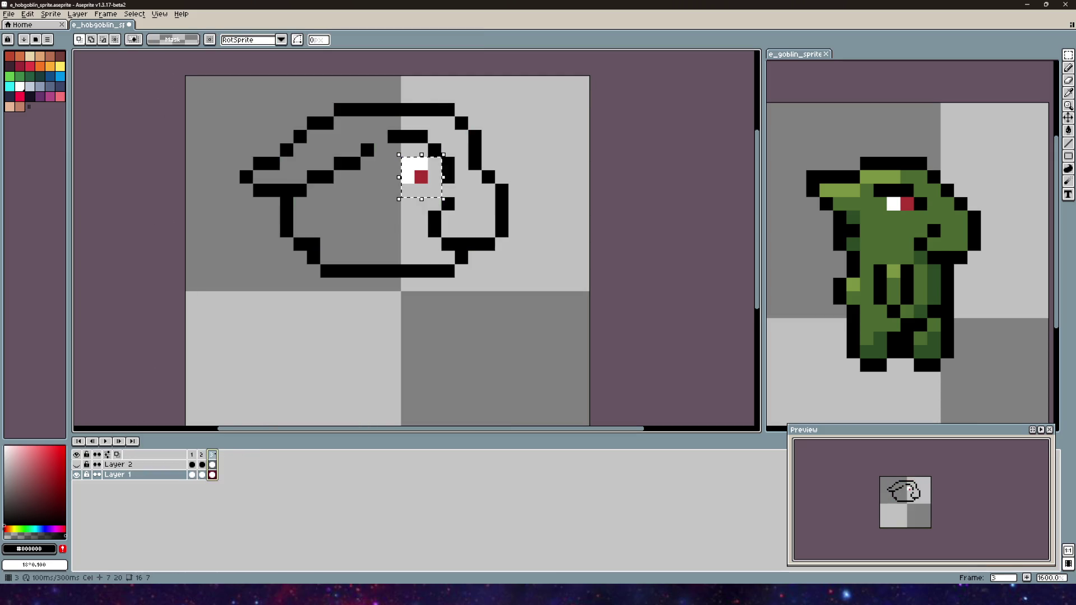
key("Right")
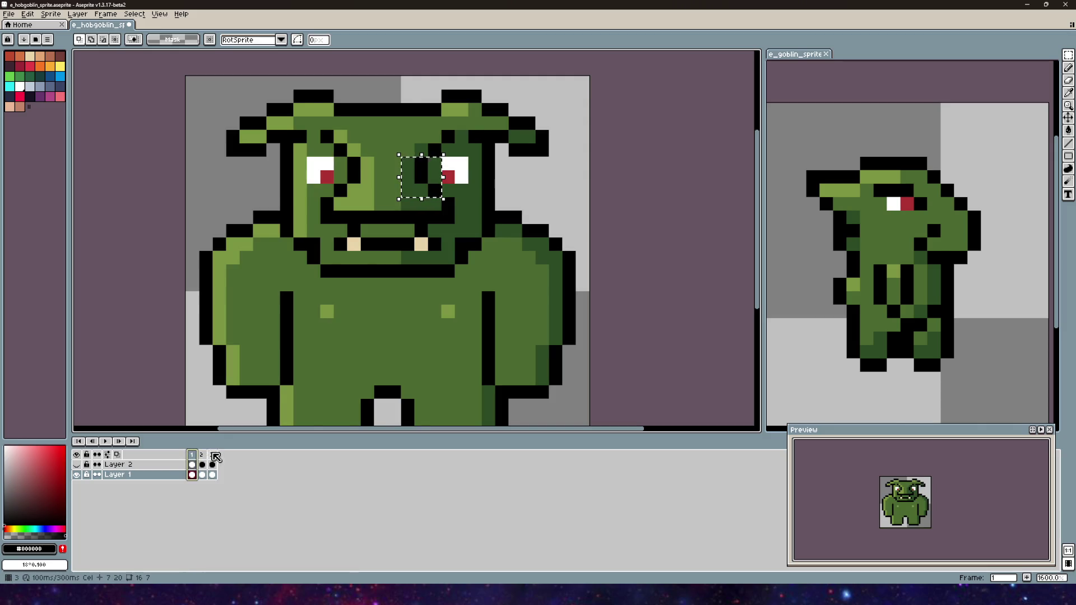
key("Left")
left_click_drag(485, 238, 440, 213)
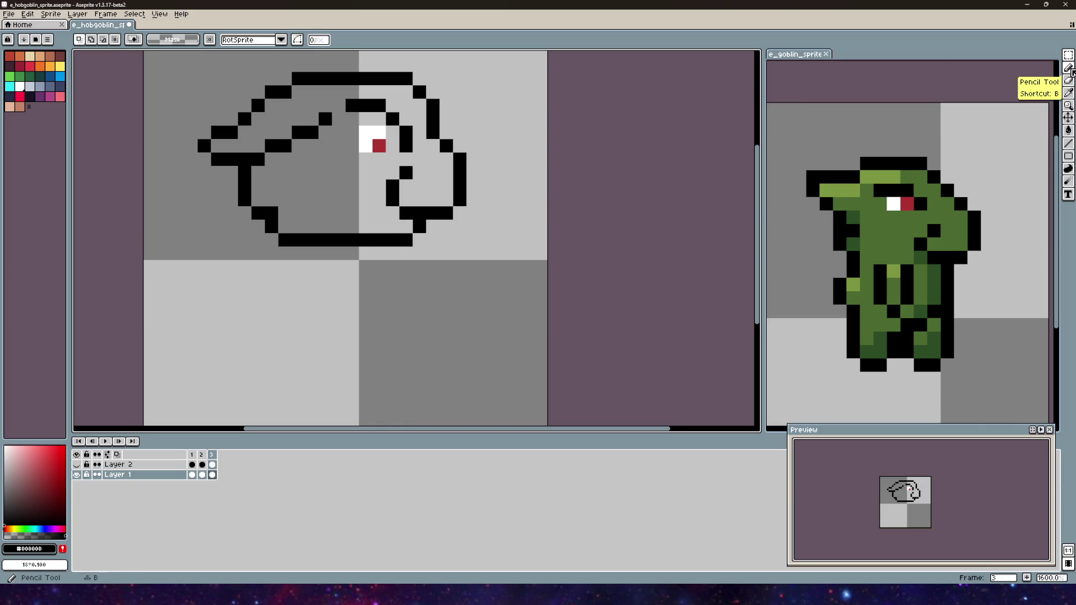
key("Right")
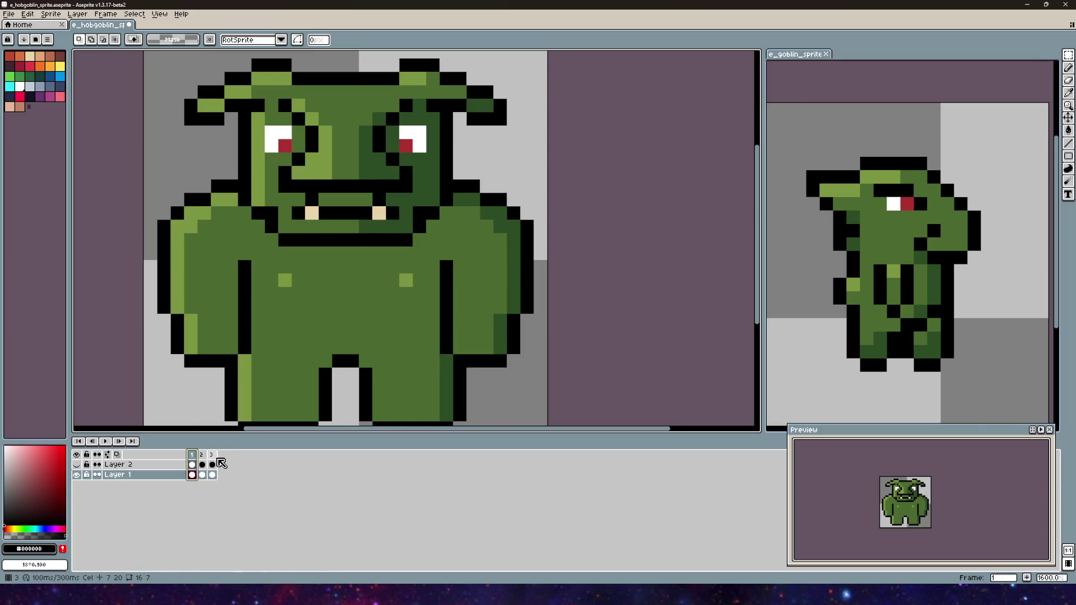
left_click(212, 457)
scroll(413, 301, "up", 3)
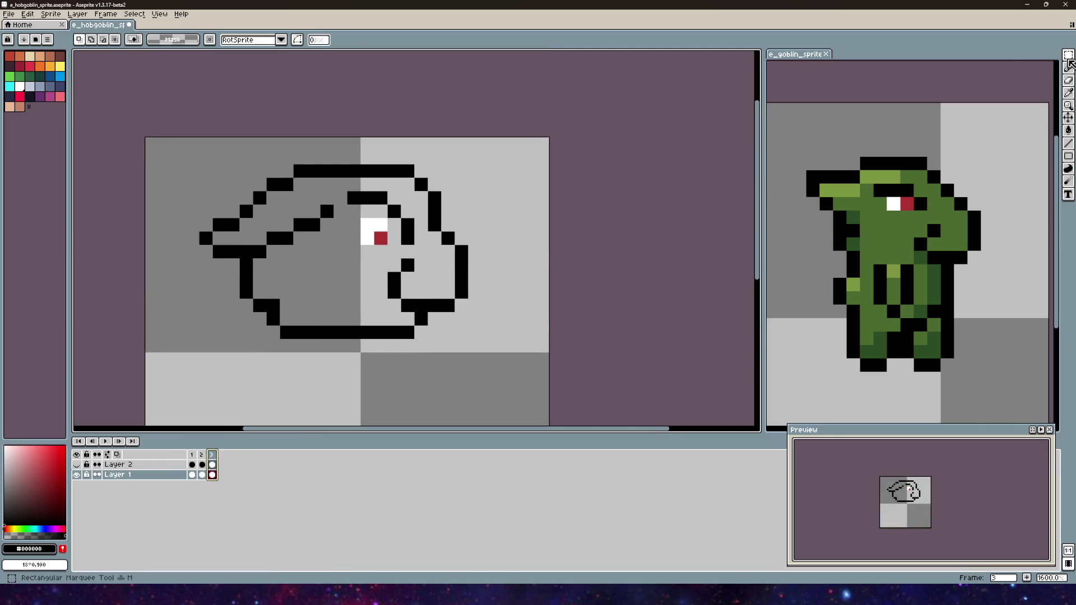
- Nudge the bottom-right snout block and erase the outline along the face's right side
left_click_drag(475, 306, 373, 266)
mouse_move(443, 286)
left_mouse_down()
mouse_move(442, 259)
mouse_move(439, 277)
left_mouse_up()
left_click(475, 238)
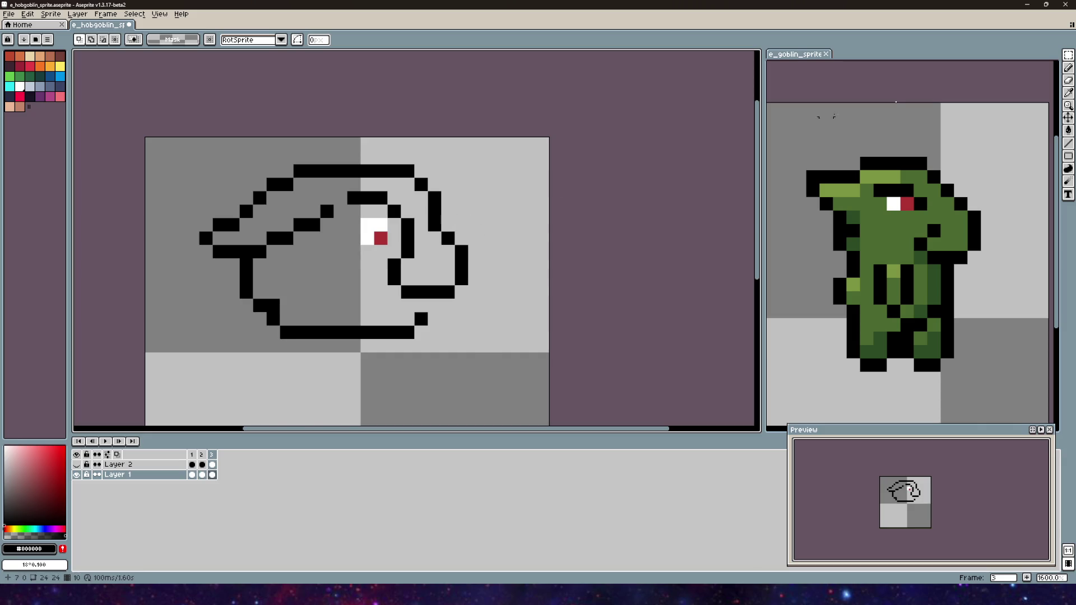
key("b")
right_click(434, 224)
mouse_move(435, 213)
left_mouse_down()
mouse_move(461, 245)
mouse_move(461, 292)
mouse_move(448, 292)
left_mouse_up()
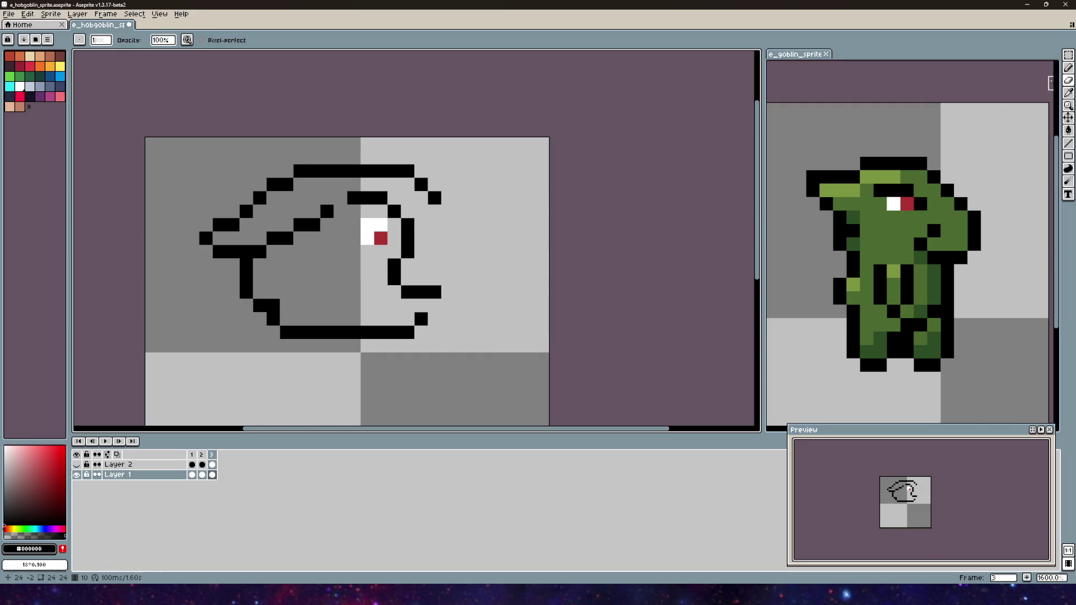
- Redraw the mouth-line end and snout edge, trimming the bottom line's right pixels
left_click(1068, 68)
left_click(453, 277)
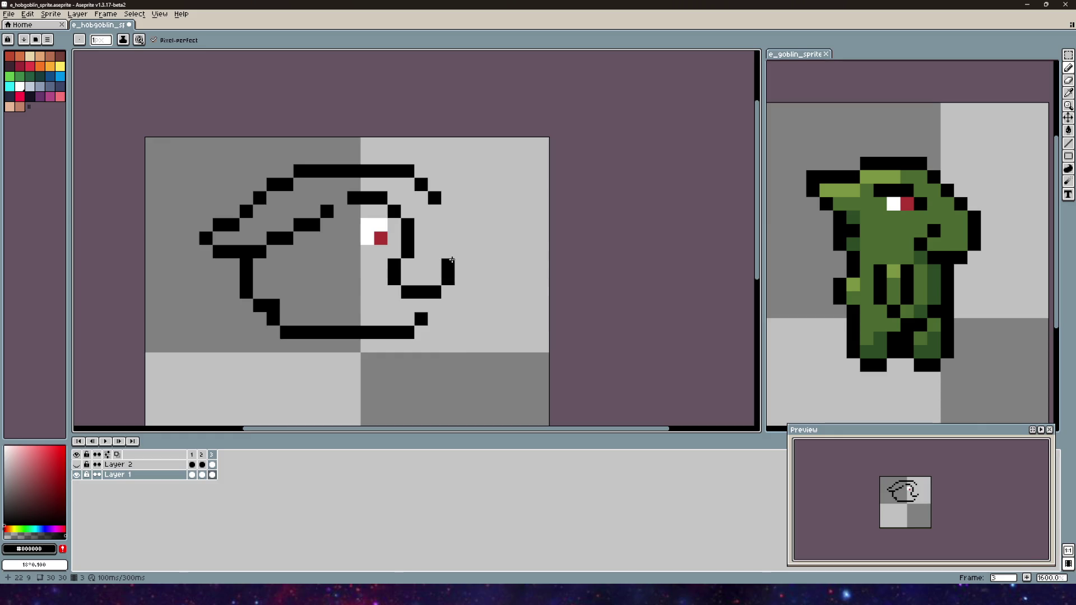
left_click_drag(446, 246, 445, 236)
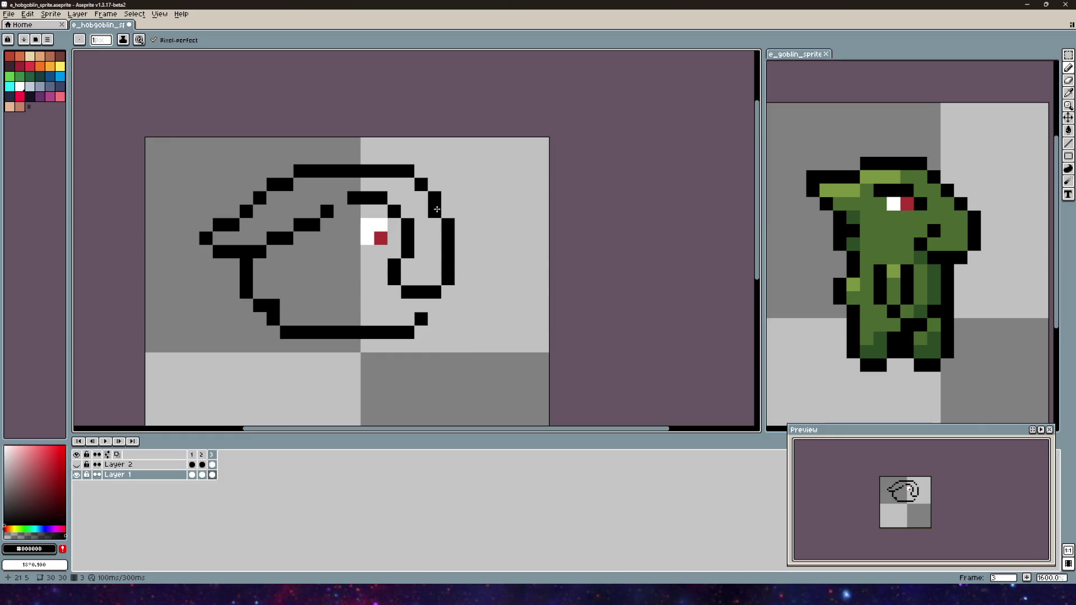
left_click(418, 332)
key("ctrl+z")
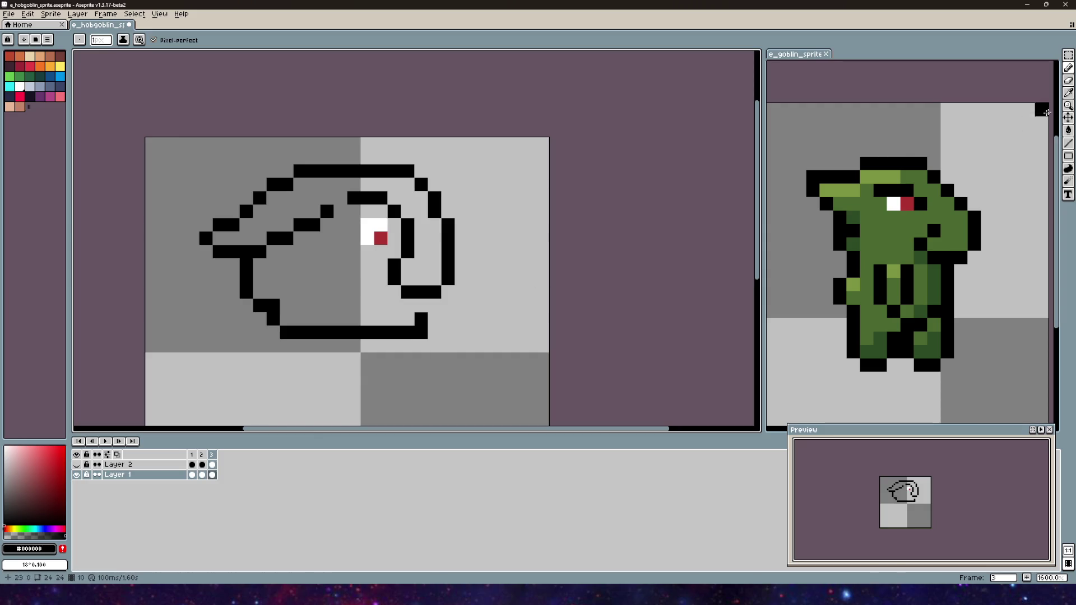
left_click(1068, 80)
left_click(422, 319)
left_click(421, 332)
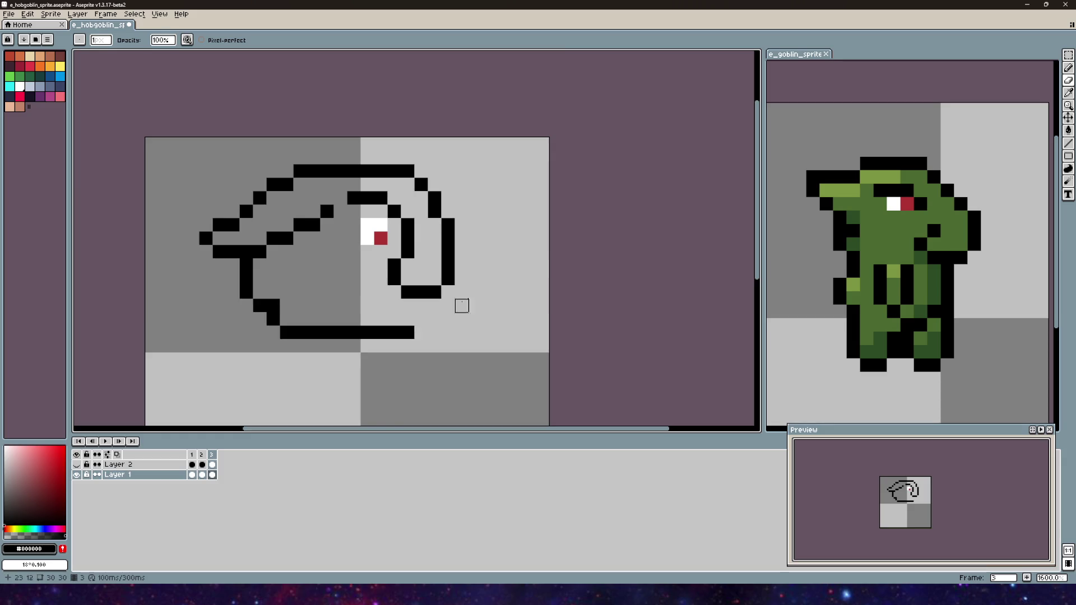
- Add a black pixel below the jaw curl so the outline turns inward
left_click_drag(446, 303, 486, 238)
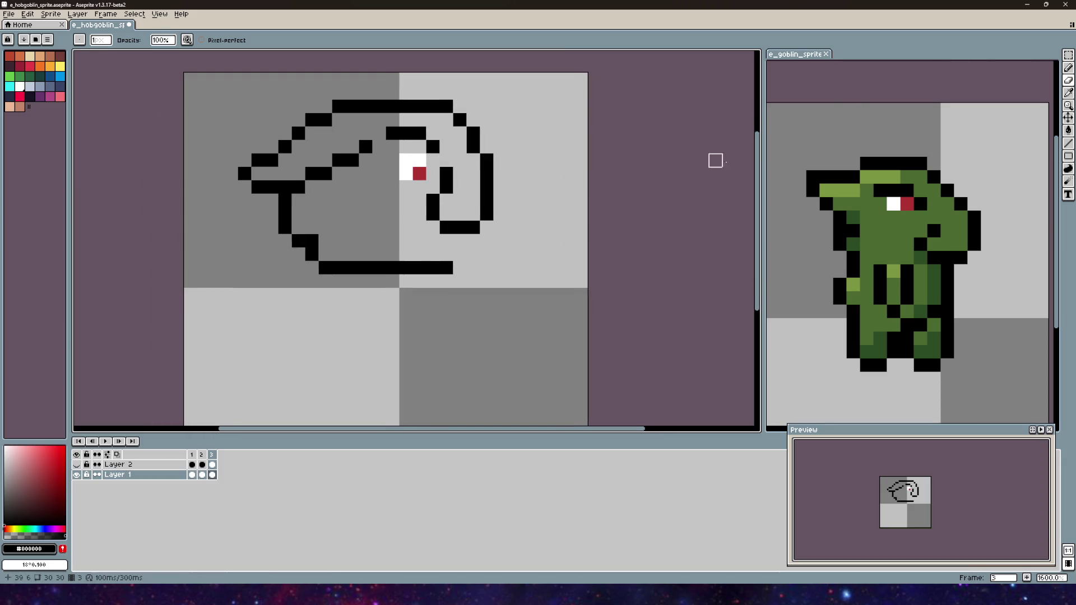
left_click(1068, 67)
left_click(471, 252)
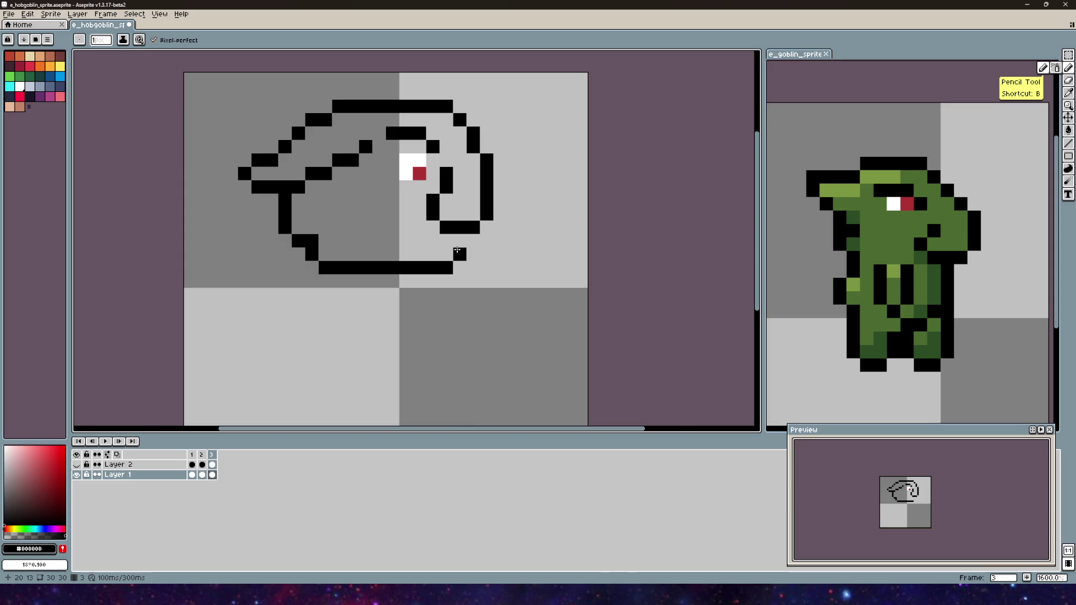
left_click(458, 237)
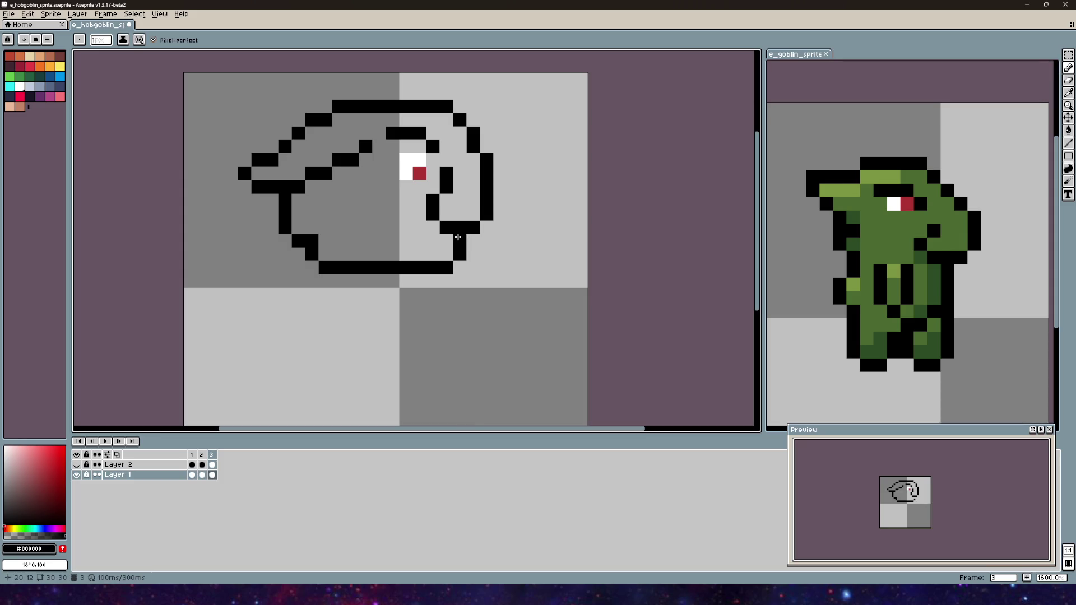
key("ctrl+z")
left_click_drag(513, 173, 435, 197)
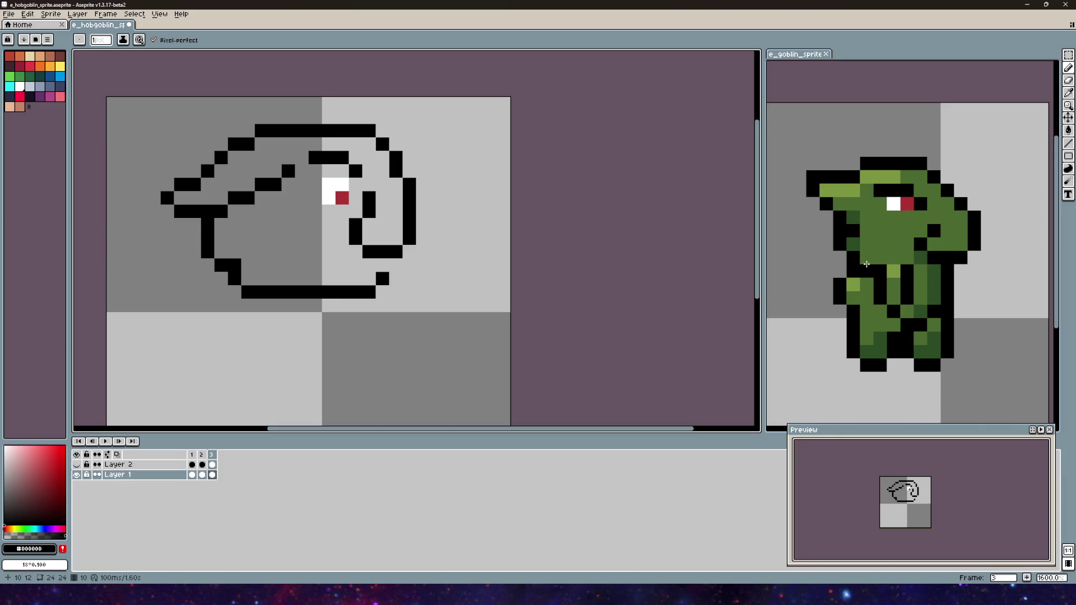
scroll(486, 280, "left", 2)
scroll(486, 280, "down", 1)
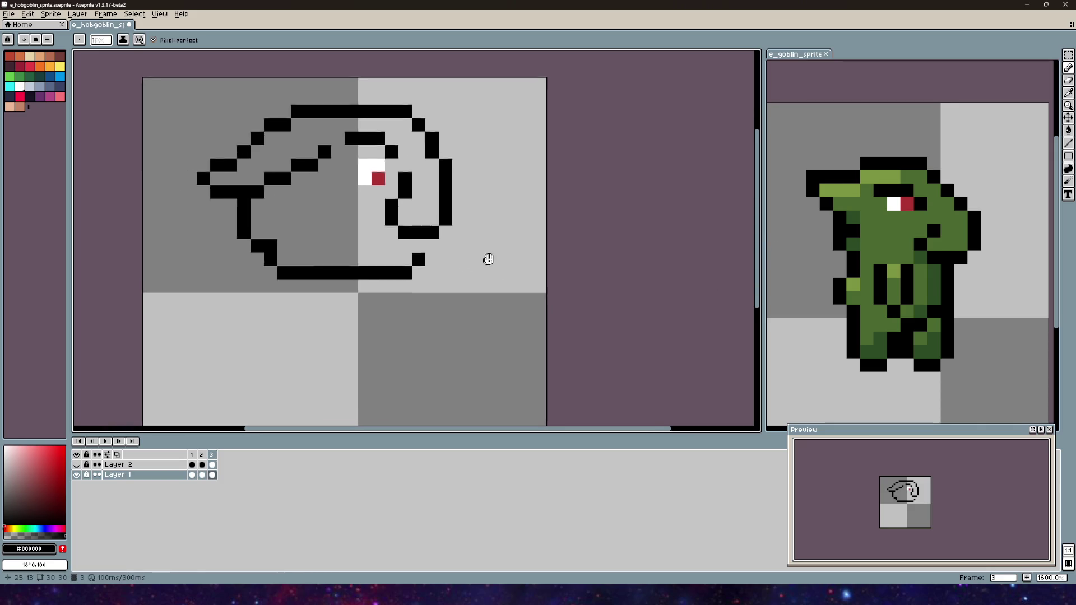
- Add two black pixels below the jaw line, removing a stray third
scroll(437, 280, "up", 2)
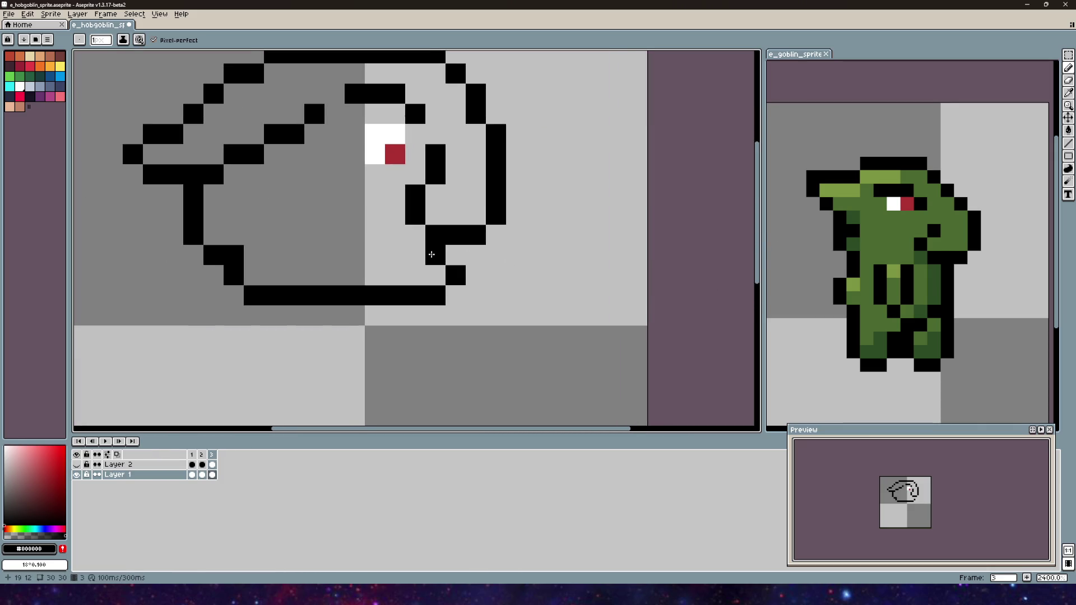
left_click(472, 258)
left_click(456, 255)
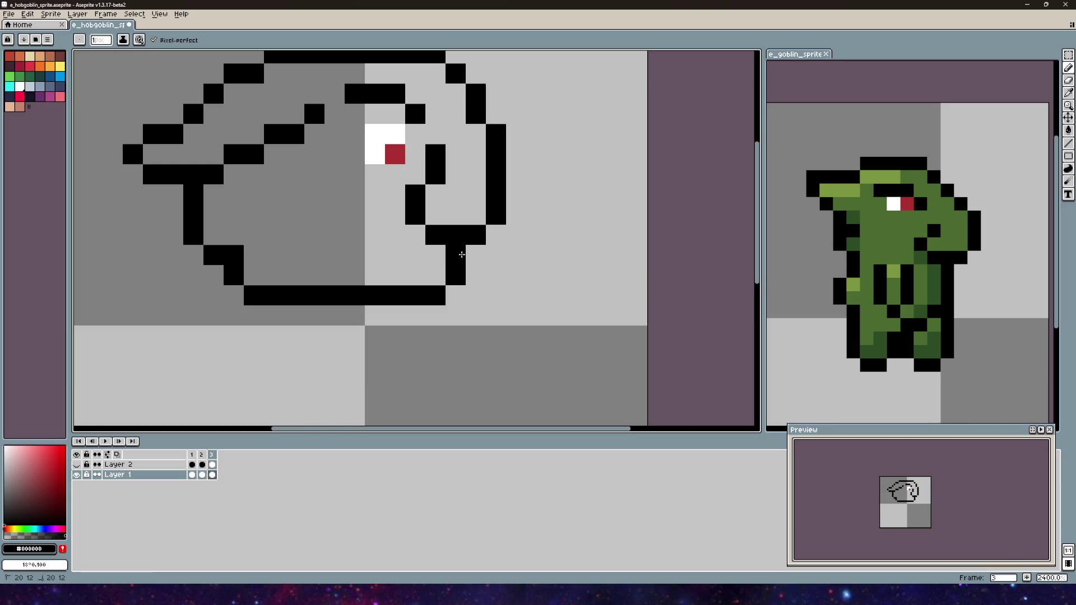
left_click(403, 234)
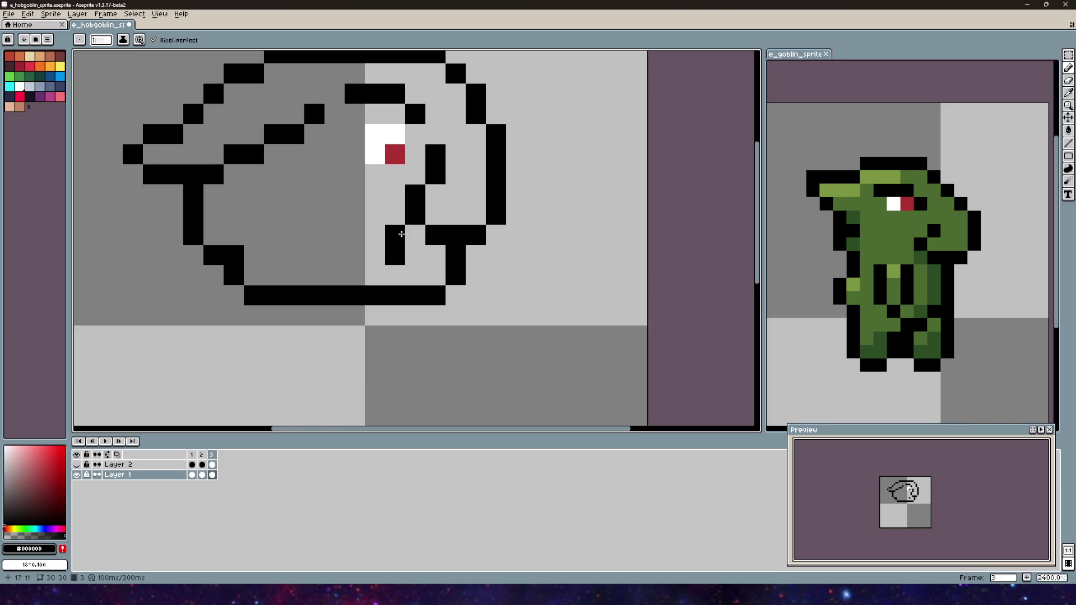
key("ctrl+z")
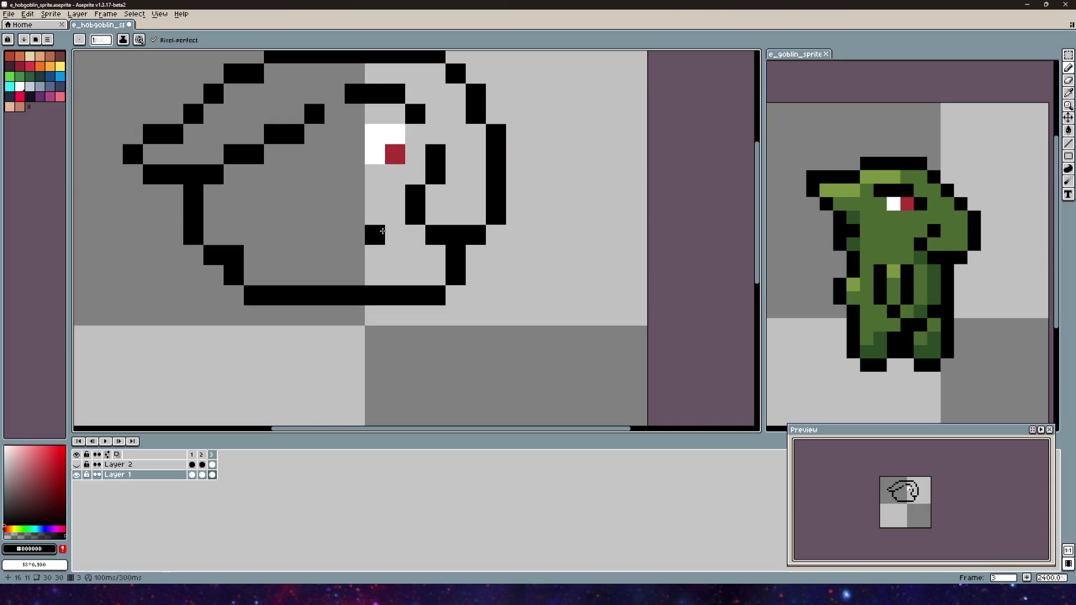
- Check the goblin in e_goblin_sprite for reference, then return to the hobgoblin
left_click(947, 274)
scroll(947, 275, "down", 1)
scroll(947, 275, "up", 4)
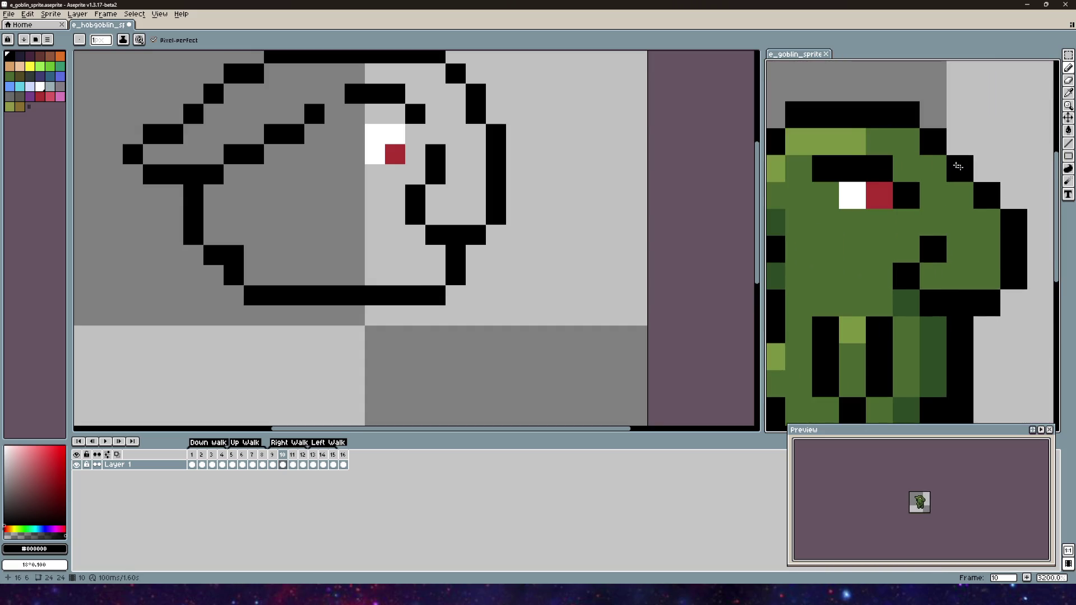
scroll(905, 242, "down", 2)
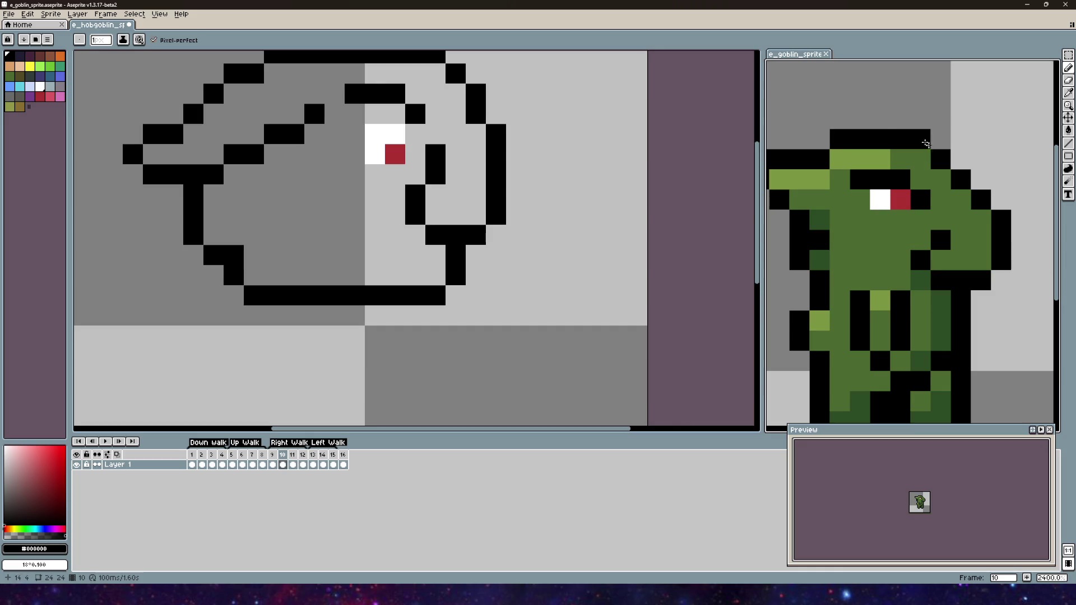
left_click_drag(914, 315, 925, 284)
scroll(926, 284, "down", 3)
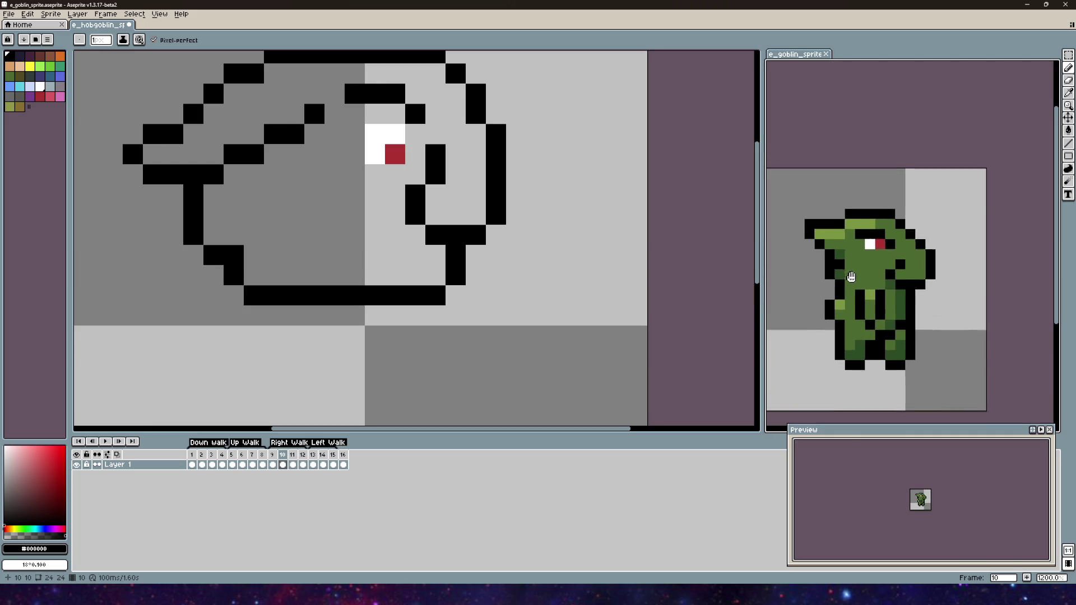
left_click(414, 230)
scroll(414, 231, "up", 1)
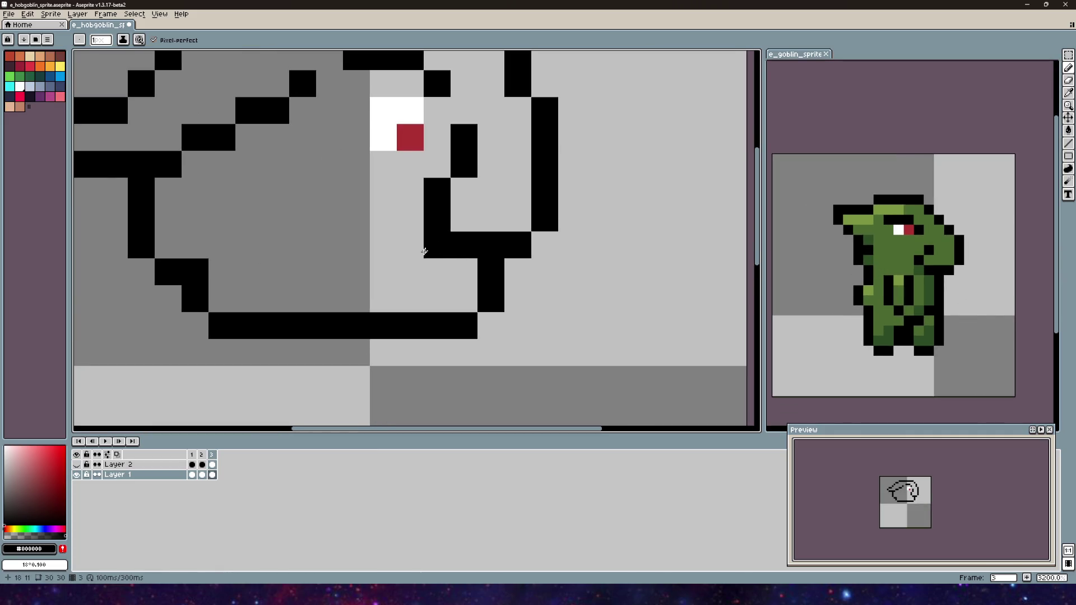
- Add black pixels below the eye line and beside the T-shaped stem to notch the mouth
left_click(411, 243)
left_click(472, 278)
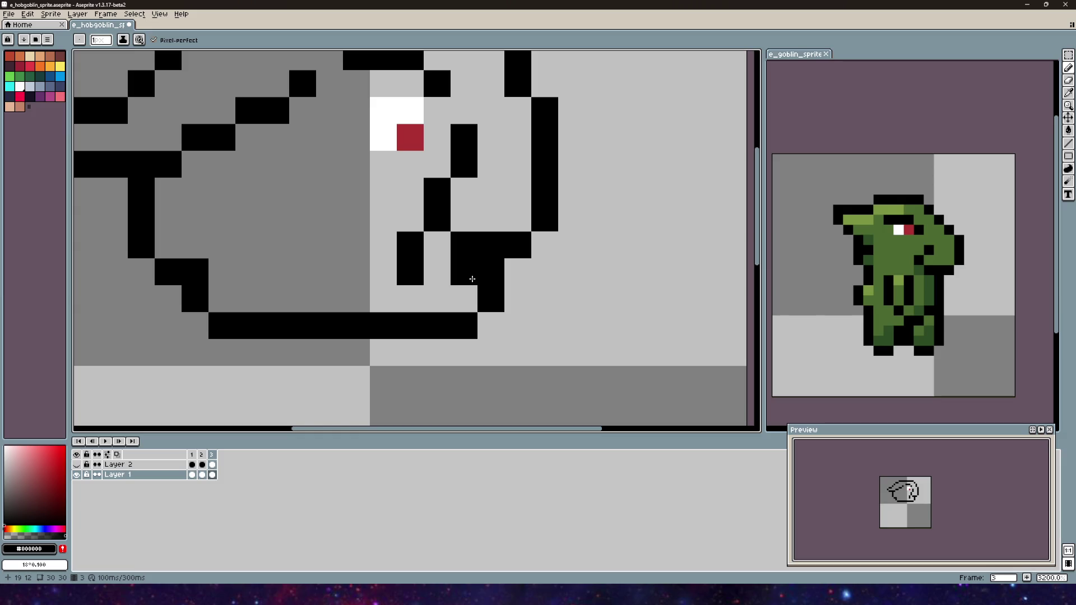
key("ctrl+z")
left_click(433, 279)
scroll(434, 278, "down", 3)
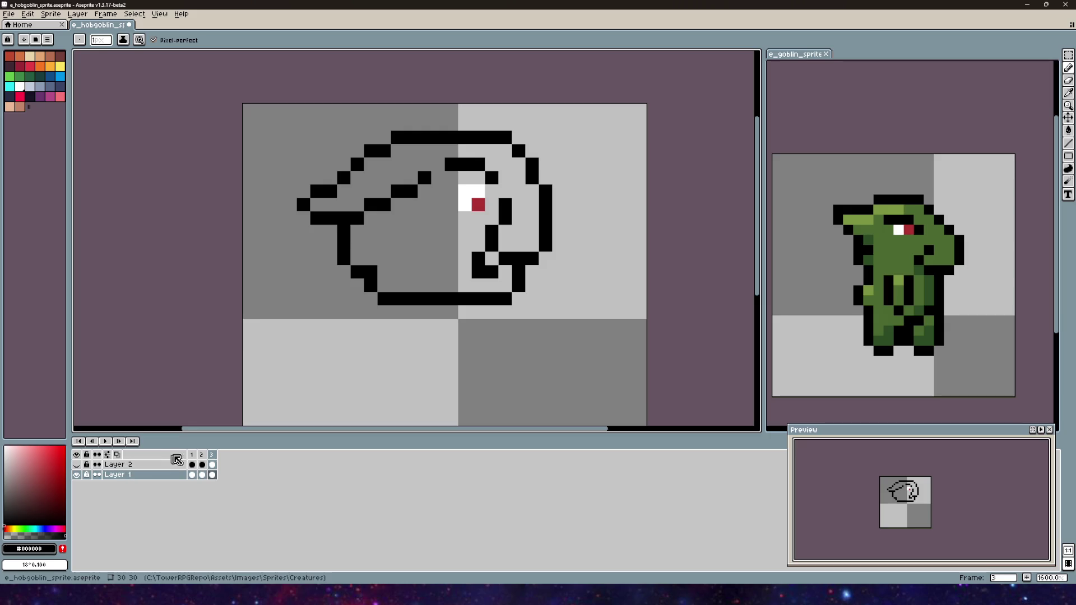
- Sample the tan tusk colour #ead4aa from frame 1's hobgoblin, then return to frame 3
left_click(192, 455)
left_click(212, 454)
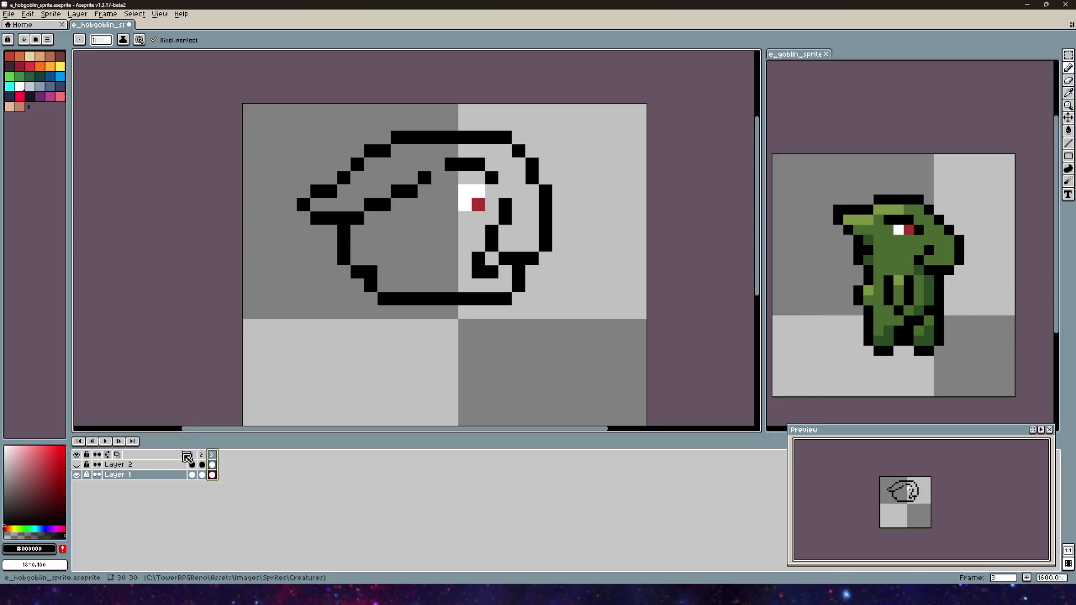
left_click(192, 455)
key("i")
left_click(411, 271)
key("b")
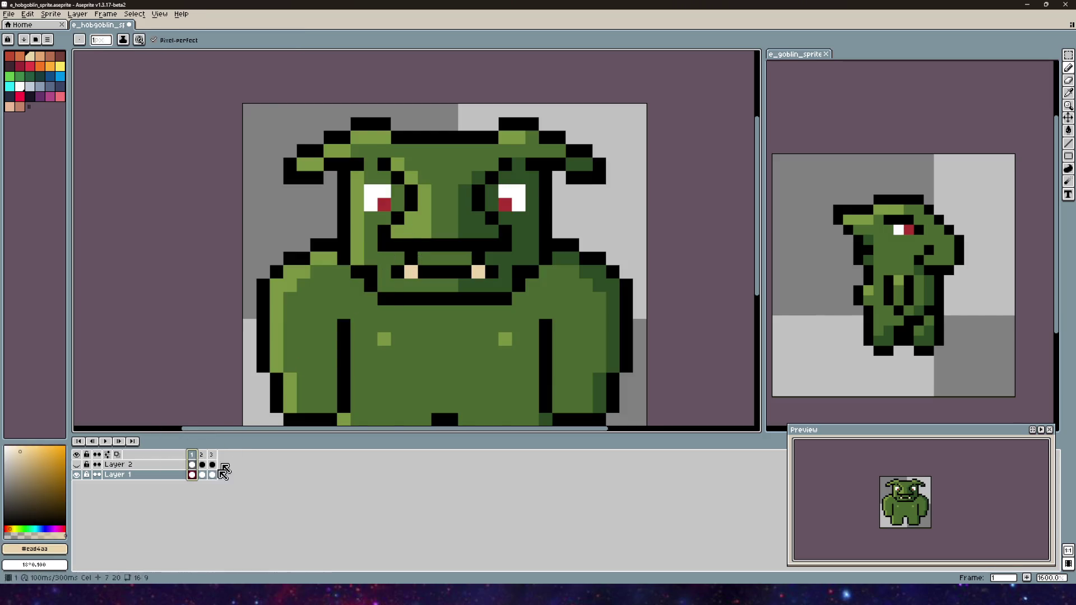
left_click(212, 454)
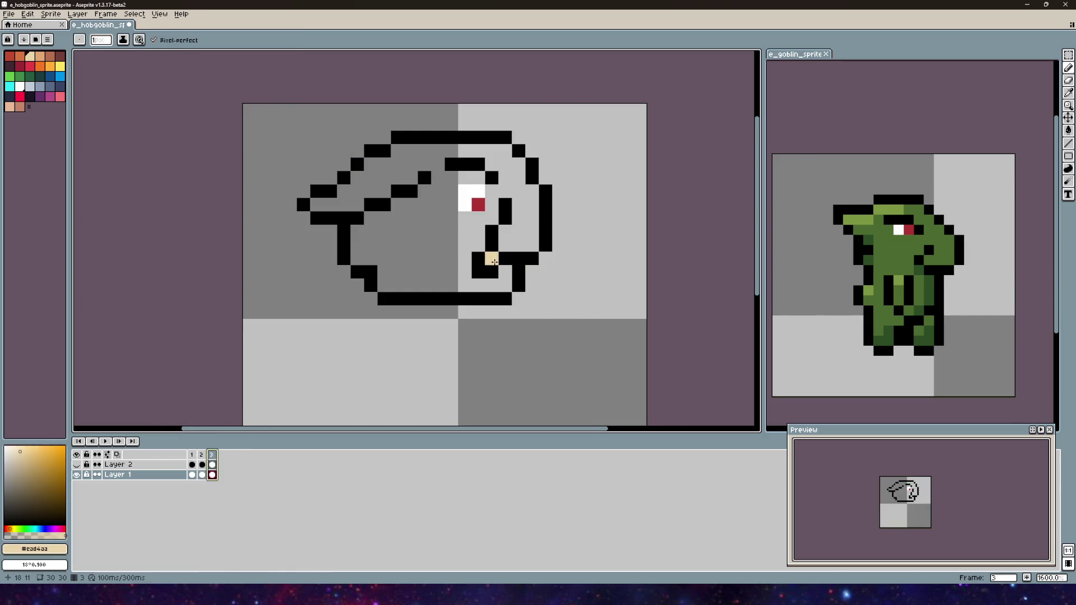
- Pick the green skin #4b692f with the Eyedropper and paint over the black mouth pixels
key("i")
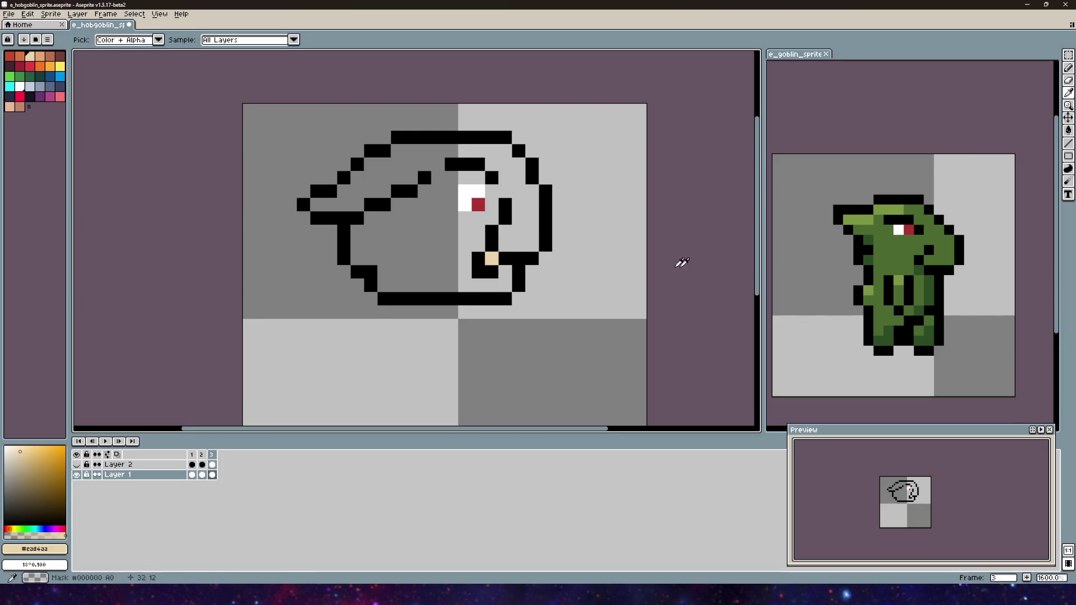
left_click(890, 258)
key("b")
left_click_drag(505, 273, 467, 281)
- Paint green rows across the mouth area of the side-view head, undoing the last stroke
scroll(481, 283, "down", 1)
scroll(560, 280, "down", 1)
scroll(503, 317, "up", 1)
scroll(496, 297, "down", 1)
scroll(493, 278, "up", 1)
left_click_drag(484, 272, 449, 267)
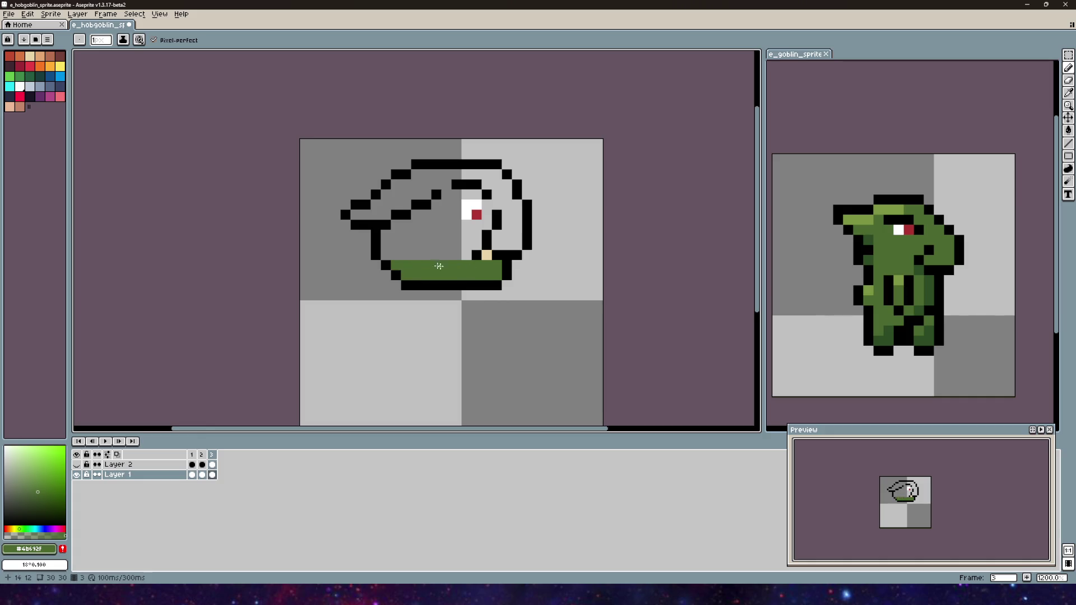
mouse_move(386, 255)
left_mouse_down()
mouse_move(471, 254)
mouse_move(401, 245)
mouse_move(479, 244)
left_mouse_up()
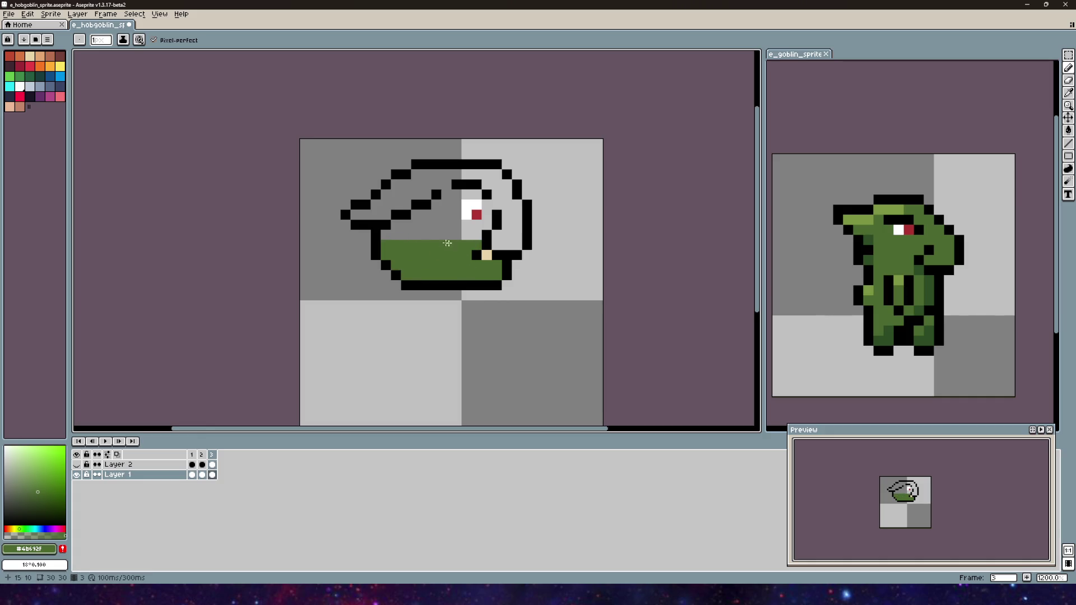
left_click_drag(384, 237, 471, 237)
mouse_move(399, 228)
left_mouse_down()
mouse_move(489, 225)
mouse_move(422, 224)
mouse_move(420, 214)
mouse_move(468, 215)
mouse_move(449, 212)
left_mouse_up()
key("ctrl+z")
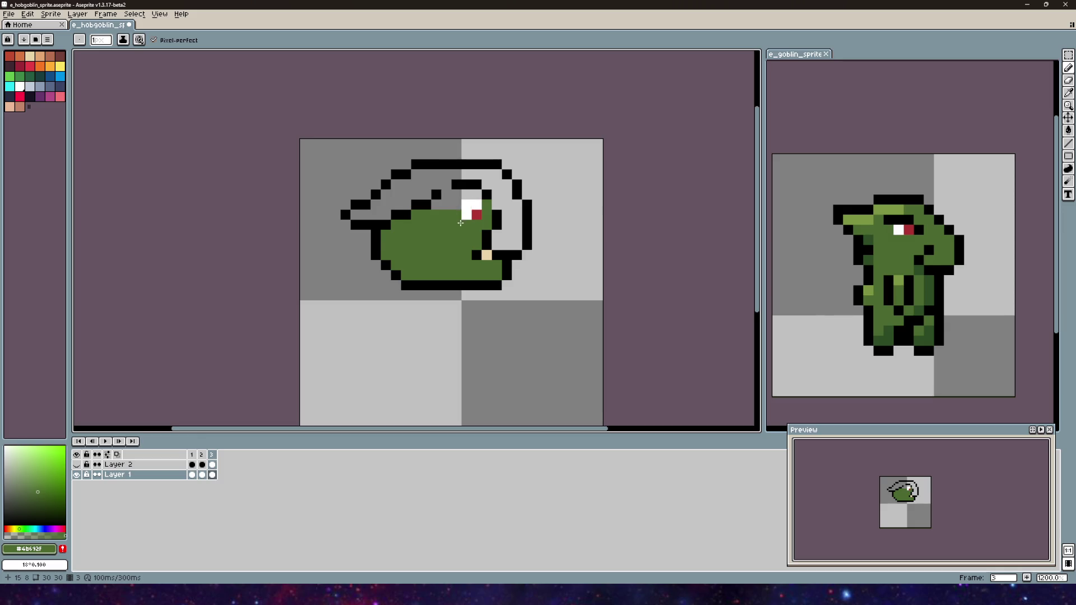
- Fill the grey rows inside the head outline and right of the eye with green
scroll(460, 223, "up", 5)
mouse_move(424, 147)
left_mouse_down()
mouse_move(498, 151)
mouse_move(560, 222)
left_mouse_up()
left_click_drag(485, 188, 358, 193)
mouse_move(431, 216)
left_mouse_down()
mouse_move(369, 215)
mouse_move(376, 241)
mouse_move(298, 242)
mouse_move(258, 274)
mouse_move(403, 187)
mouse_move(476, 163)
left_mouse_up()
mouse_move(614, 165)
left_mouse_down()
mouse_move(619, 242)
mouse_move(669, 256)
mouse_move(673, 353)
mouse_move(618, 324)
mouse_move(608, 349)
mouse_move(646, 240)
left_mouse_up()
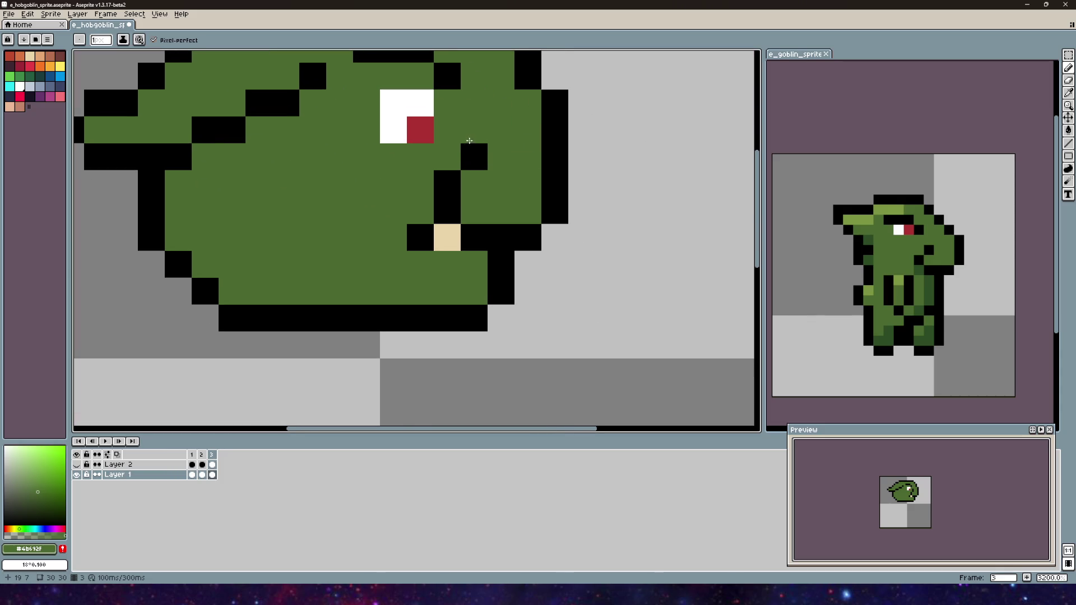
- Undo stray green pixels beside the eye and recolour black pixels near the eye green
scroll(474, 268, "down", 1)
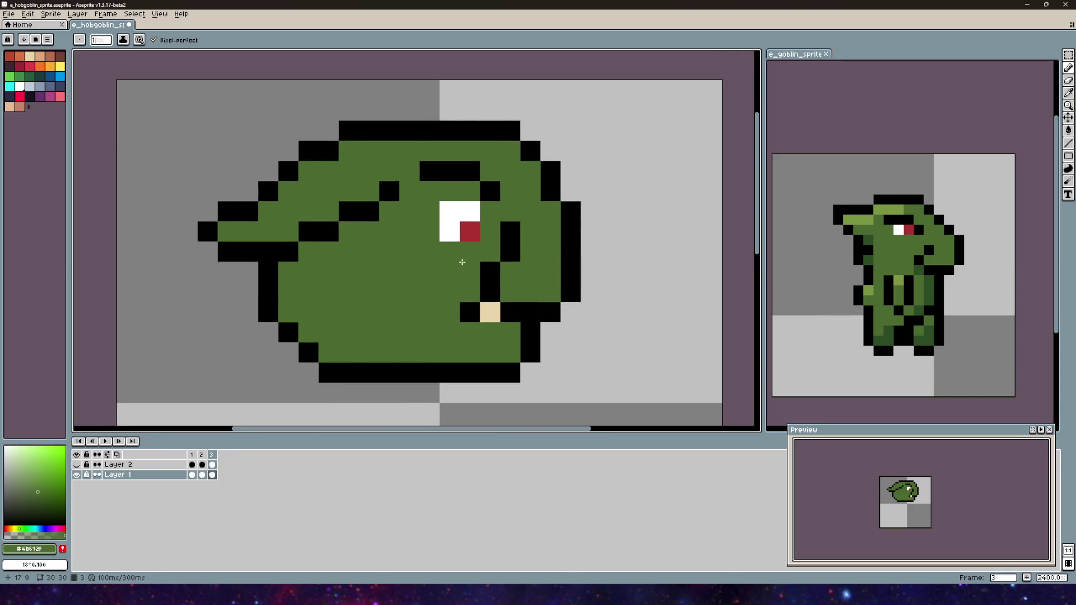
left_click(518, 221)
scroll(501, 276, "down", 1)
key("v")
key("ctrl+z")
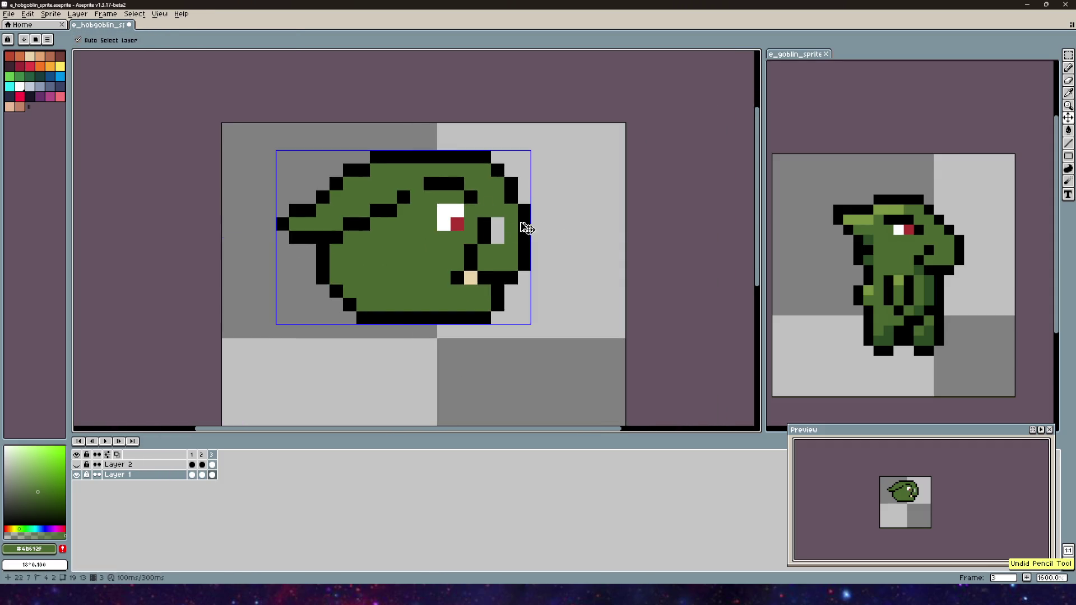
key("b")
left_click(371, 211)
left_click(337, 237)
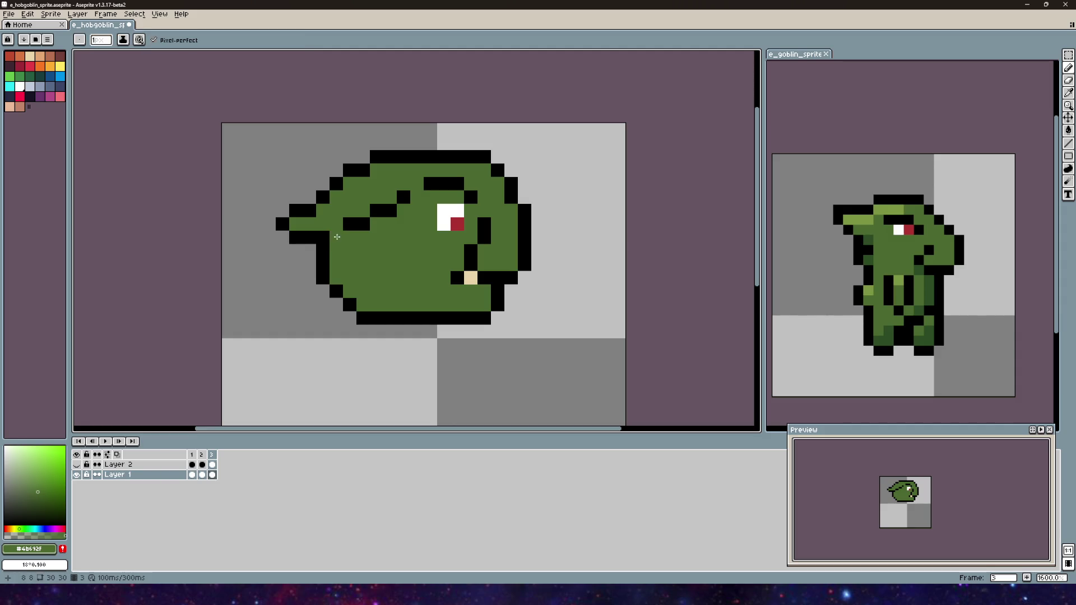
- Switch to black, compare with frame 1, and add black pixels on the face and lower-left outline
left_click(325, 237, "alt")
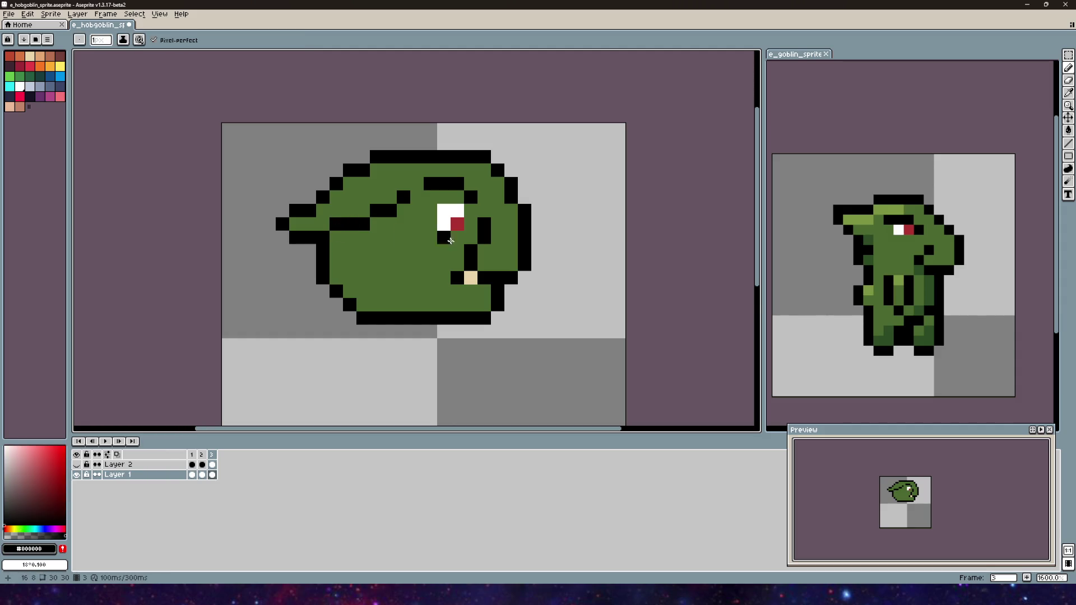
scroll(443, 248, "down", 1)
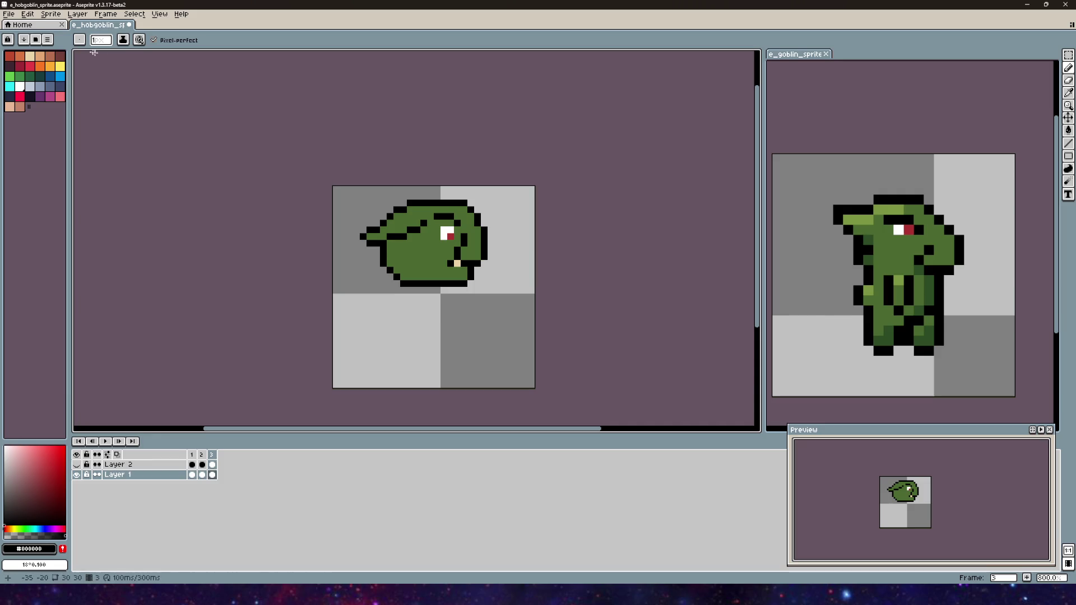
left_click(191, 455)
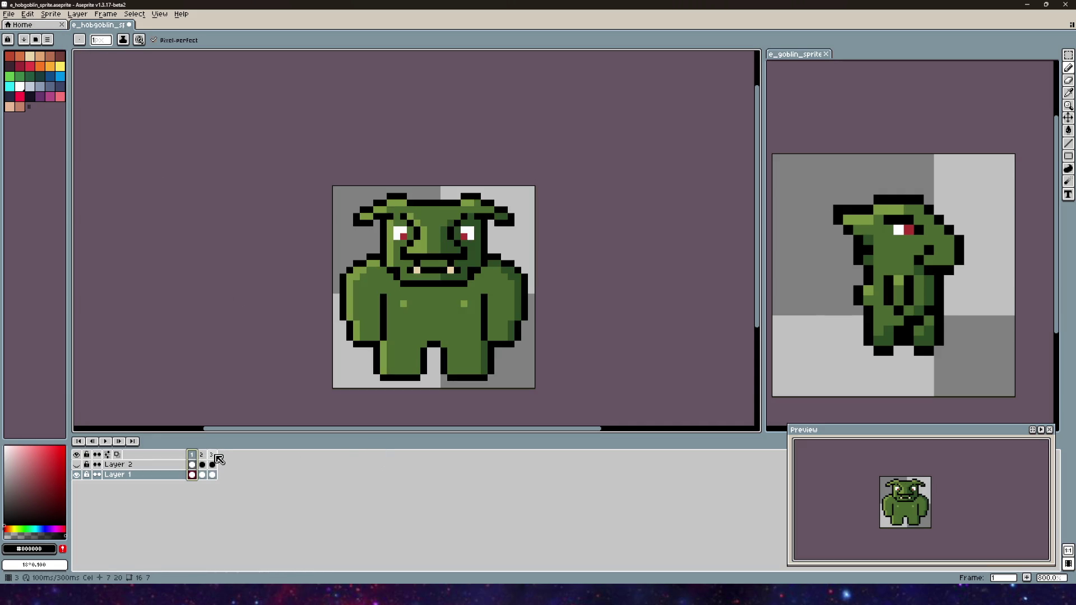
left_click(214, 456)
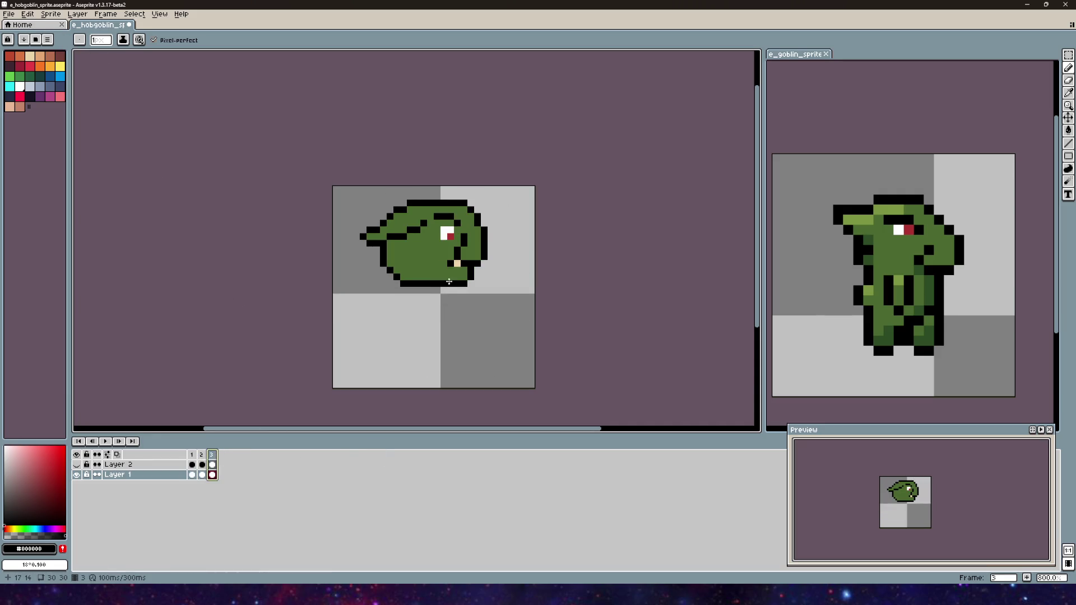
scroll(438, 276, "up", 2)
left_click(425, 264)
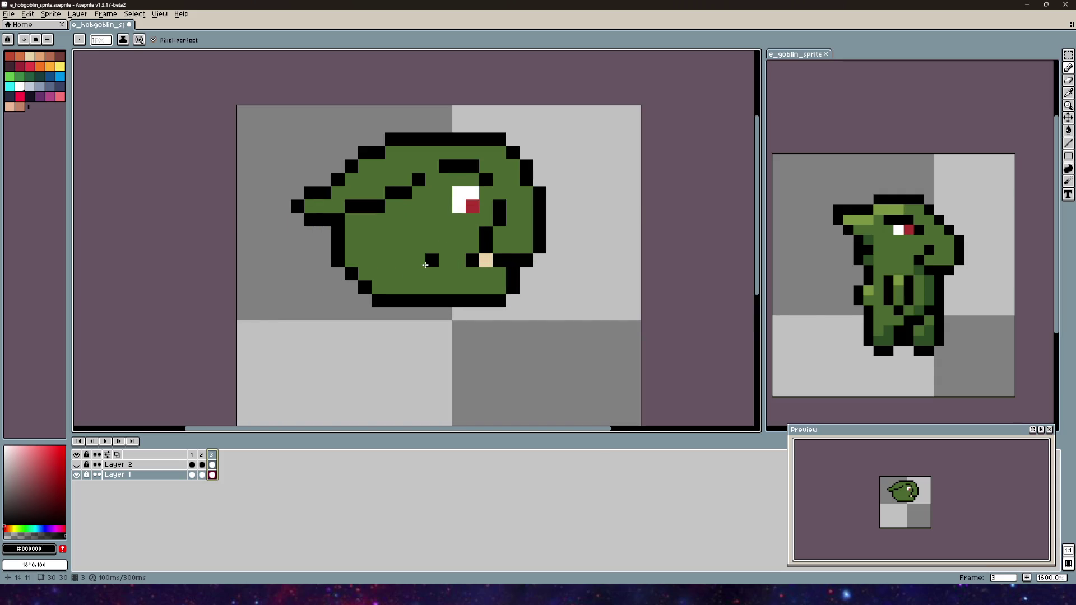
scroll(437, 236, "left", 3)
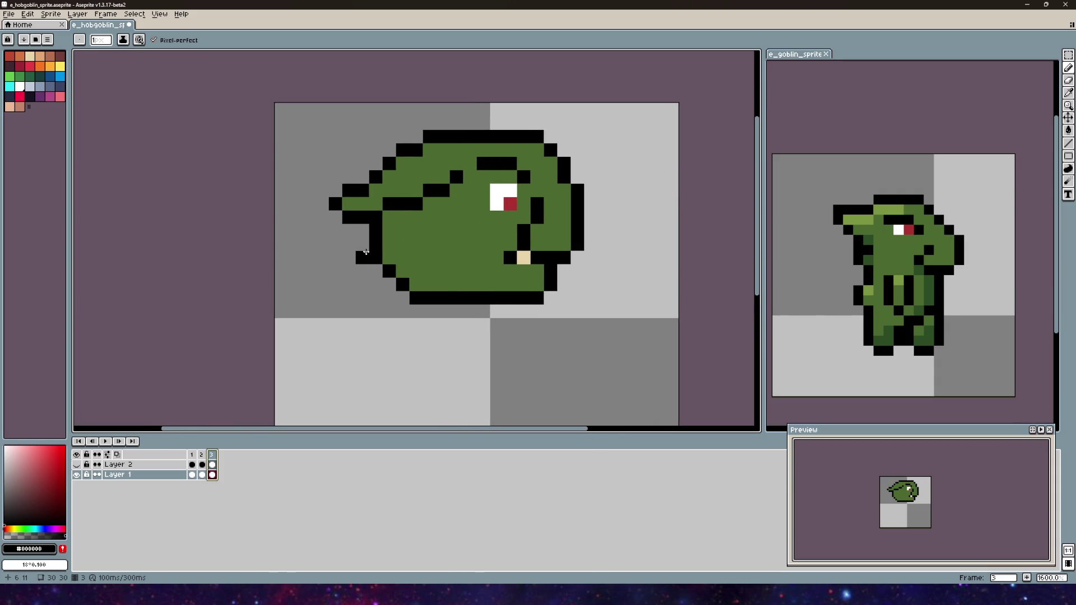
left_click(389, 258)
- Pan and zoom to bring the whole head back into view and recentre it
left_click(1059, 103)
mouse_move(590, 288)
left_mouse_down()
mouse_move(565, 316)
mouse_move(557, 305)
left_mouse_up()
key("b")
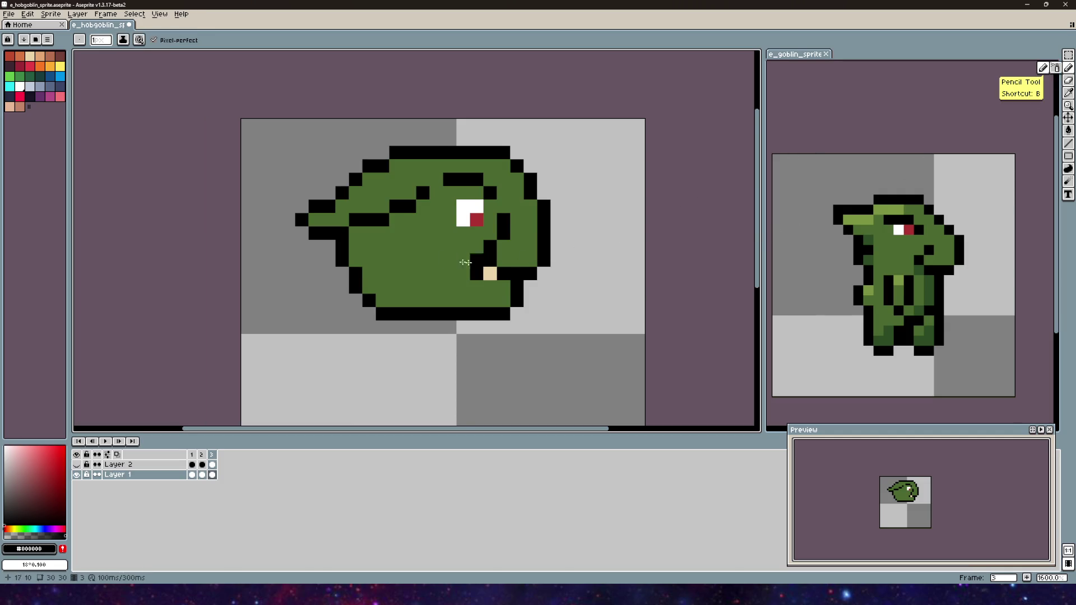
scroll(478, 263, "up", 2)
left_click(397, 215)
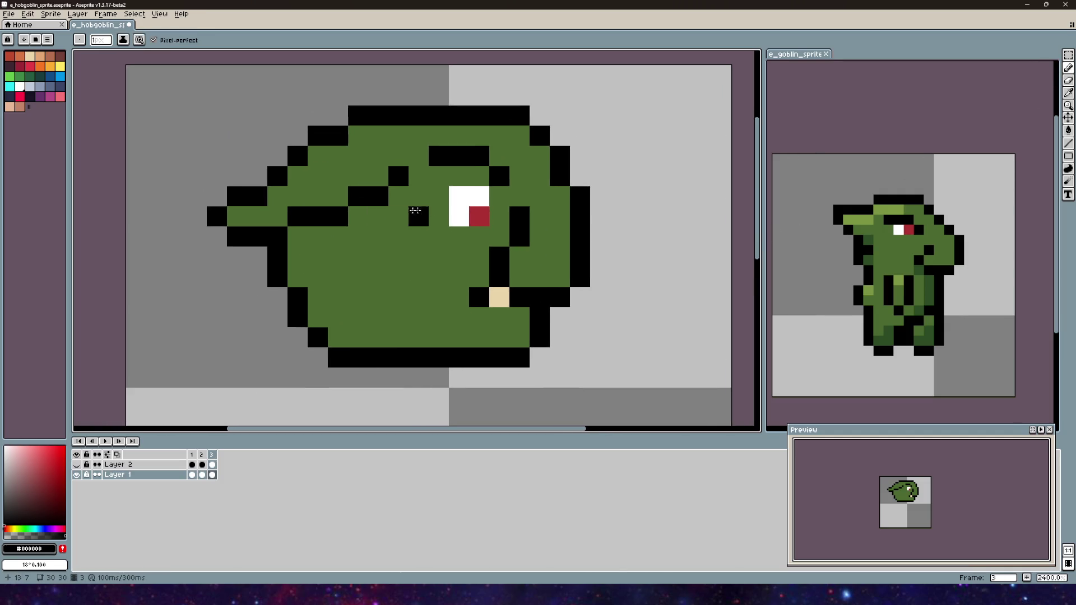
left_click_drag(398, 210, 354, 185)
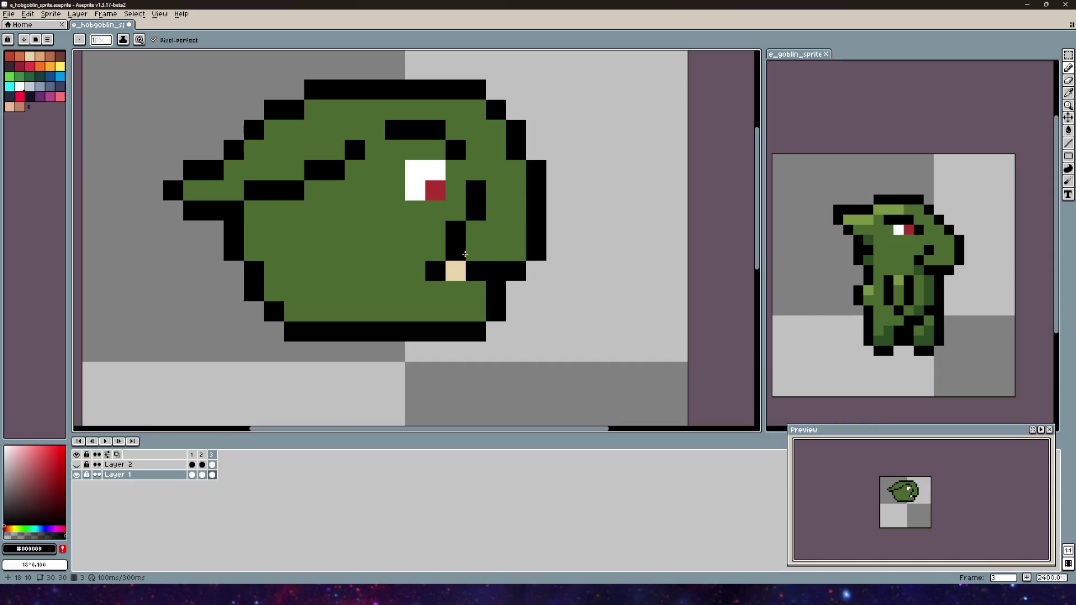
scroll(576, 288, "down", 2)
left_click_drag(426, 236, 396, 230)
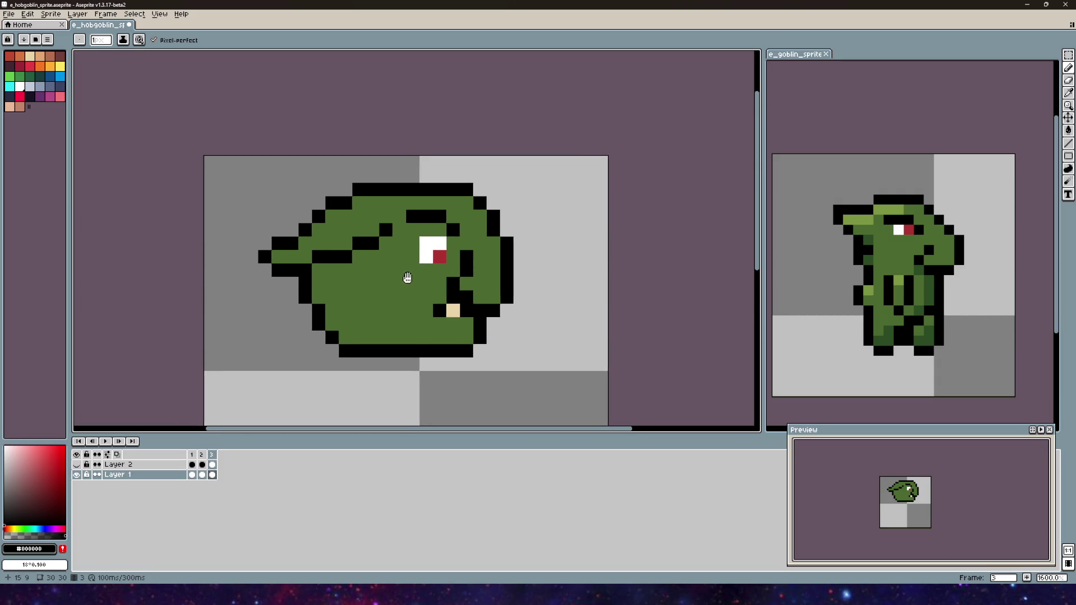
scroll(372, 218, "up", 2)
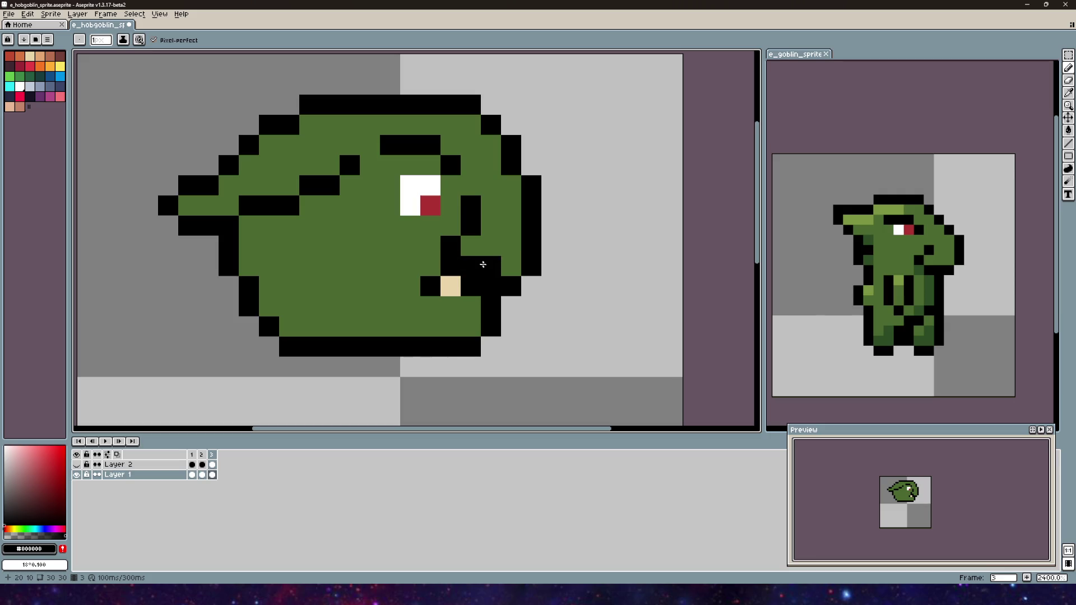
scroll(509, 263, "down", 2)
scroll(545, 260, "down", 1)
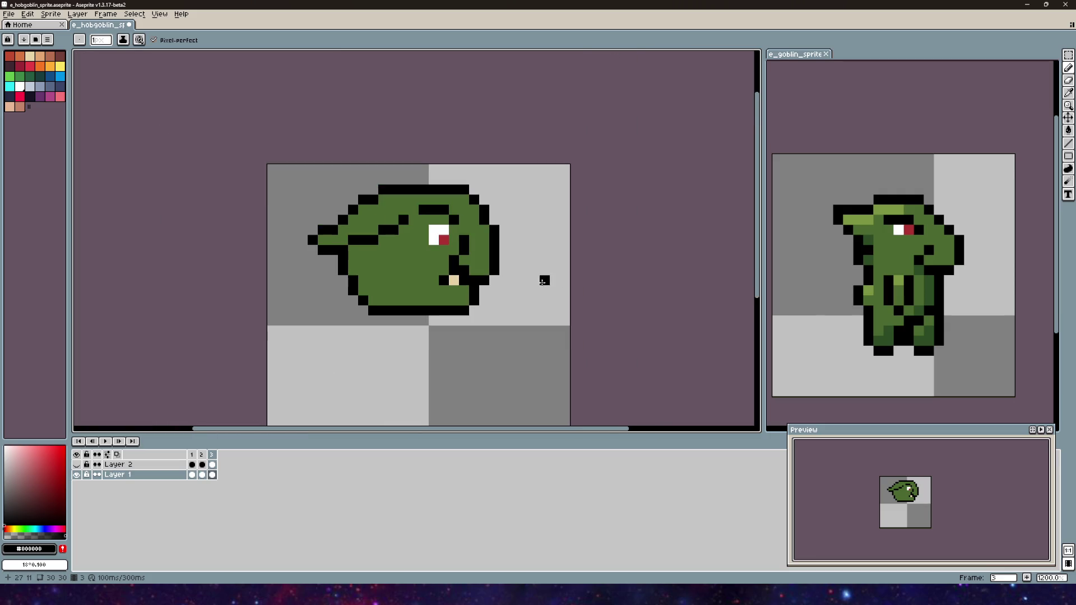
left_click_drag(543, 279, 522, 269)
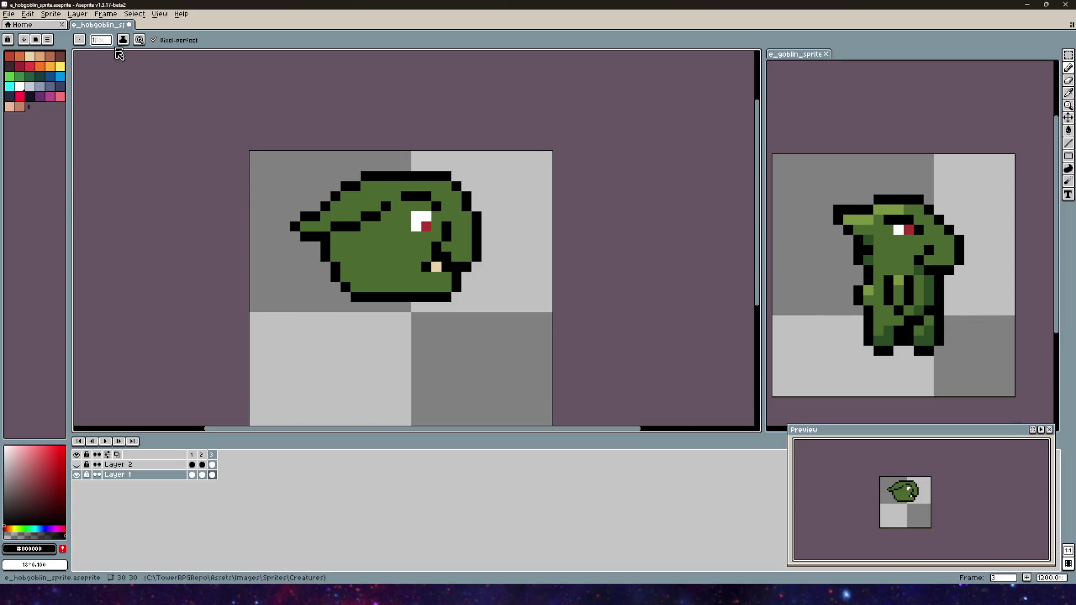
left_click(191, 455)
left_click(215, 456)
left_click(192, 455)
left_click(213, 456)
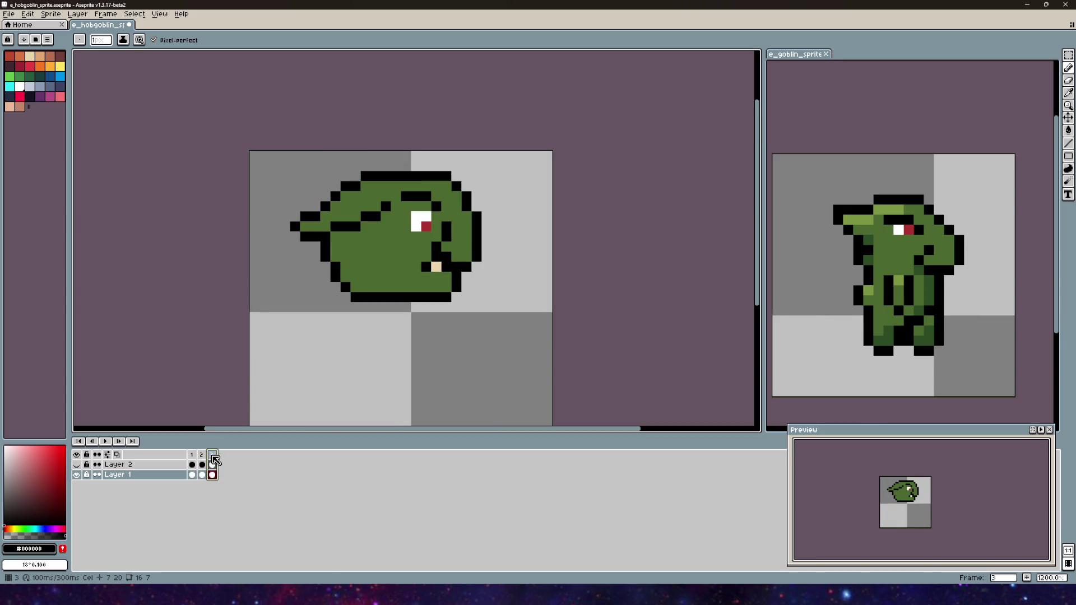
key("Right")
left_click(217, 458)
left_click(192, 455)
left_click(214, 457)
left_click(193, 455)
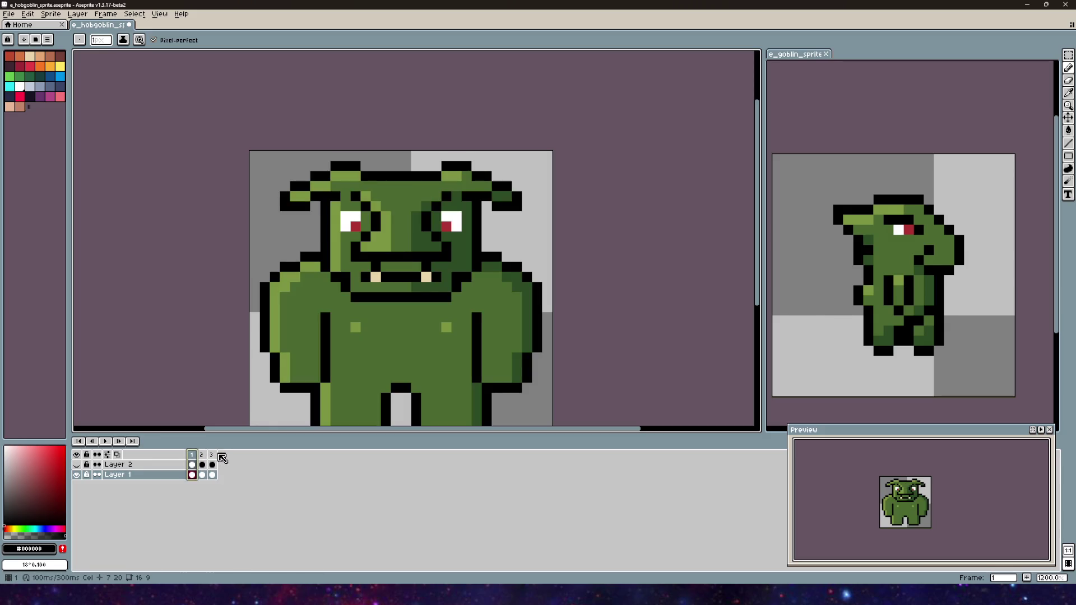
left_click(214, 456)
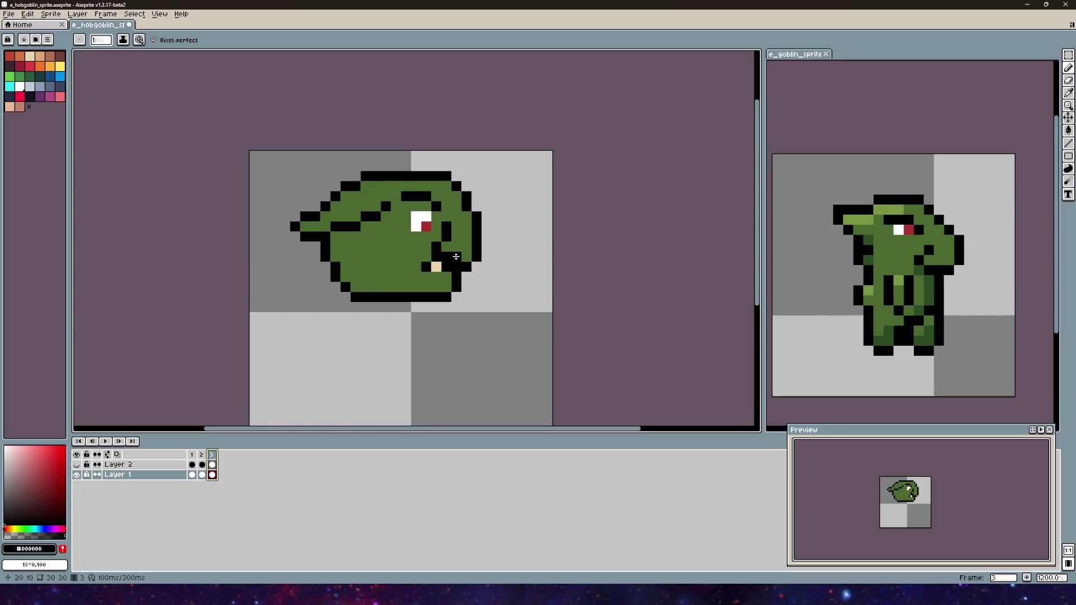
scroll(410, 267, "up", 4)
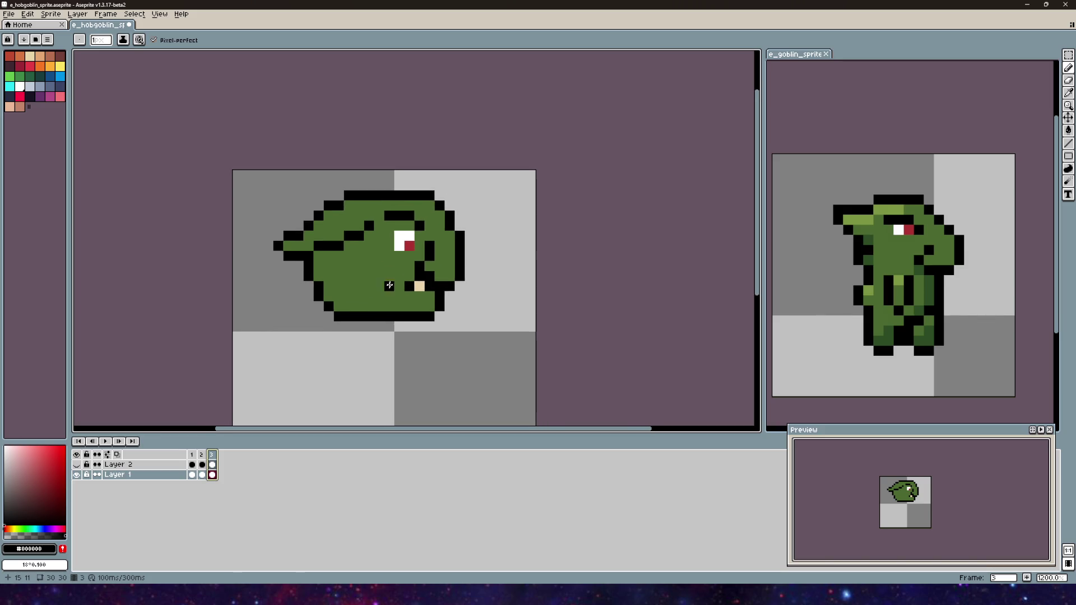
scroll(390, 335, "down", 4)
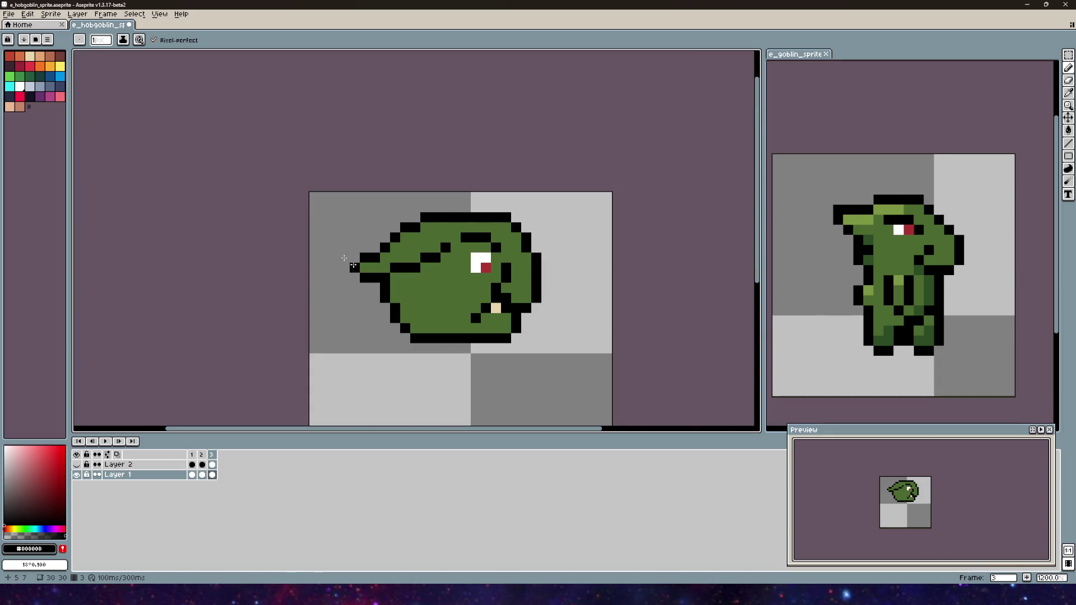
left_click(127, 466)
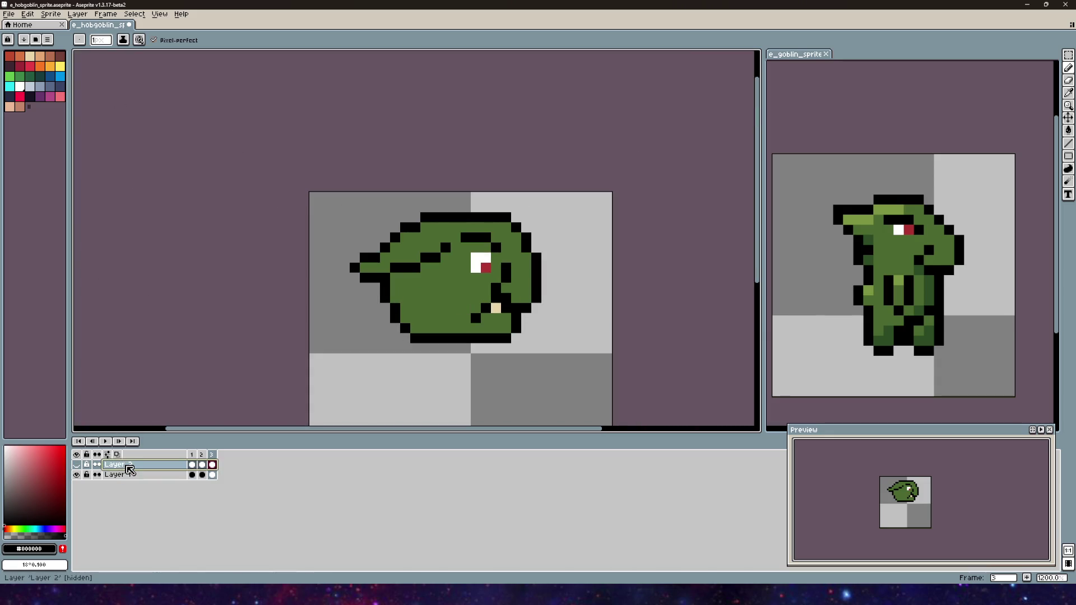
- Show frame 1 and make Layer 2 visible to reveal the loincloth
left_click(192, 465)
scroll(359, 314, "down", 5)
scroll(350, 324, "up", 3)
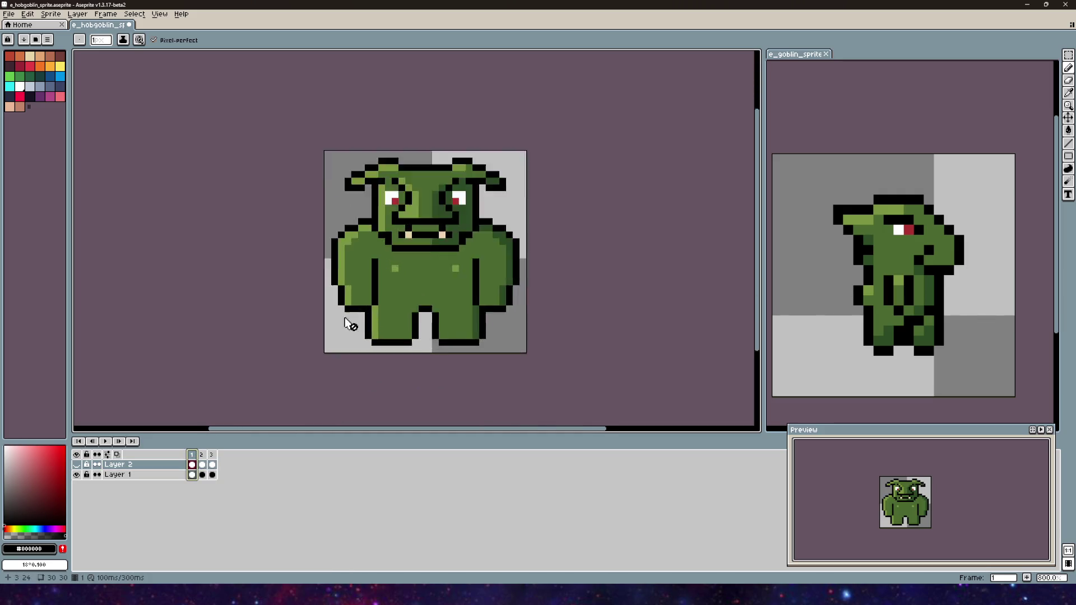
left_click(76, 465)
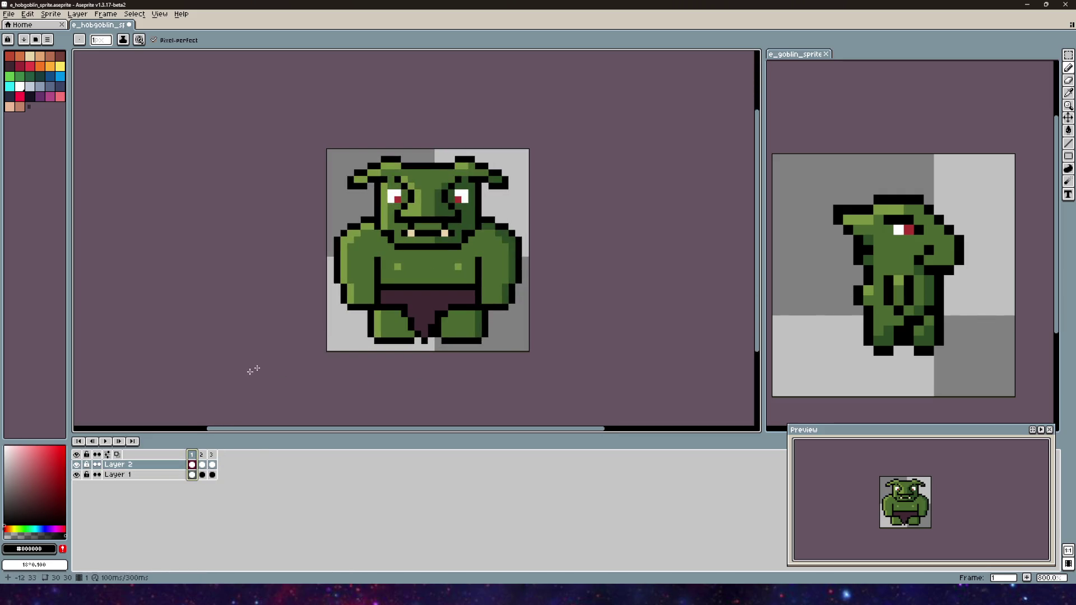
scroll(385, 280, "up", 5)
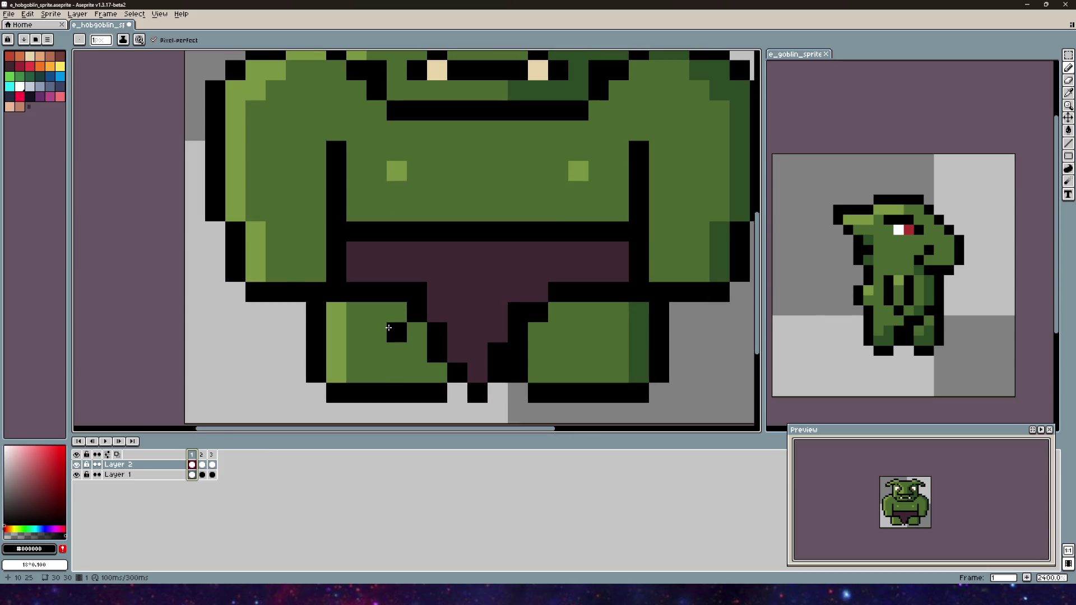
scroll(389, 327, "down", 3)
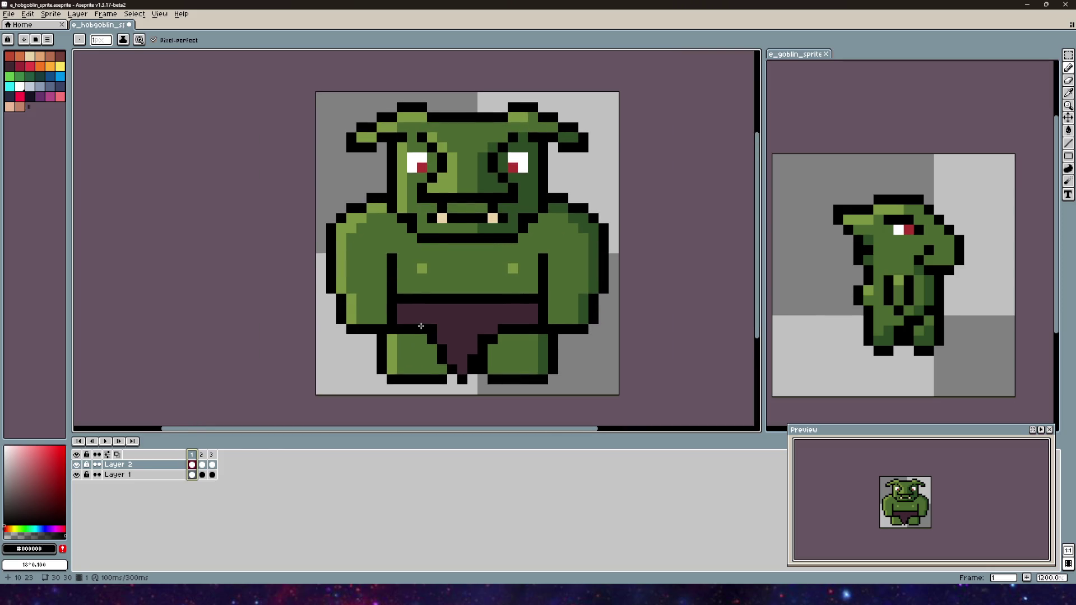
scroll(420, 326, "down", 4)
scroll(447, 341, "up", 2)
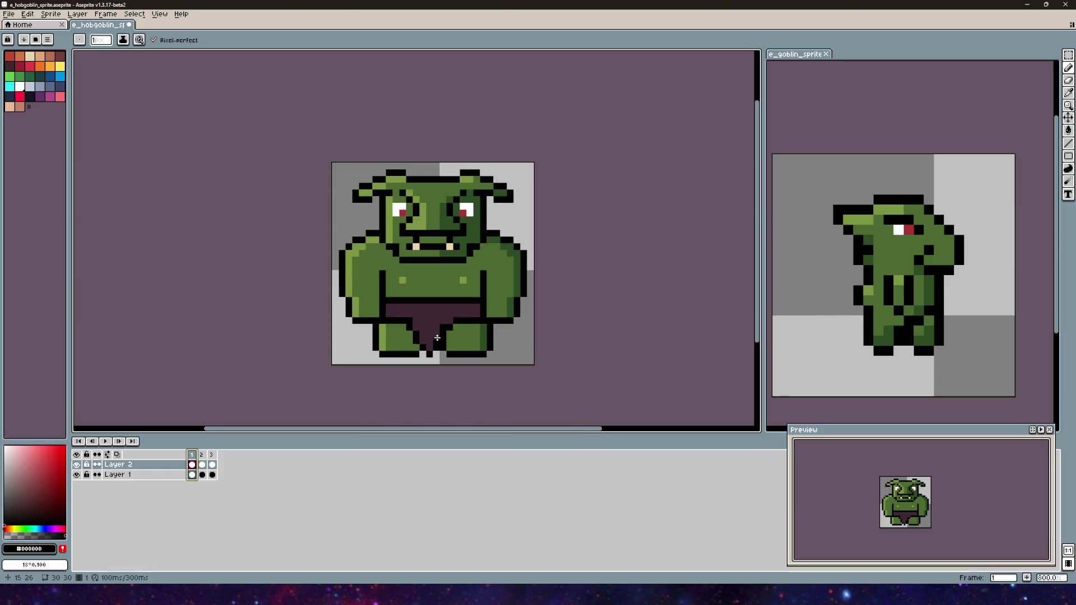
- Hide the loincloth layer on frame 3, then flip between frames 1 and 3 to compare
left_click(212, 464)
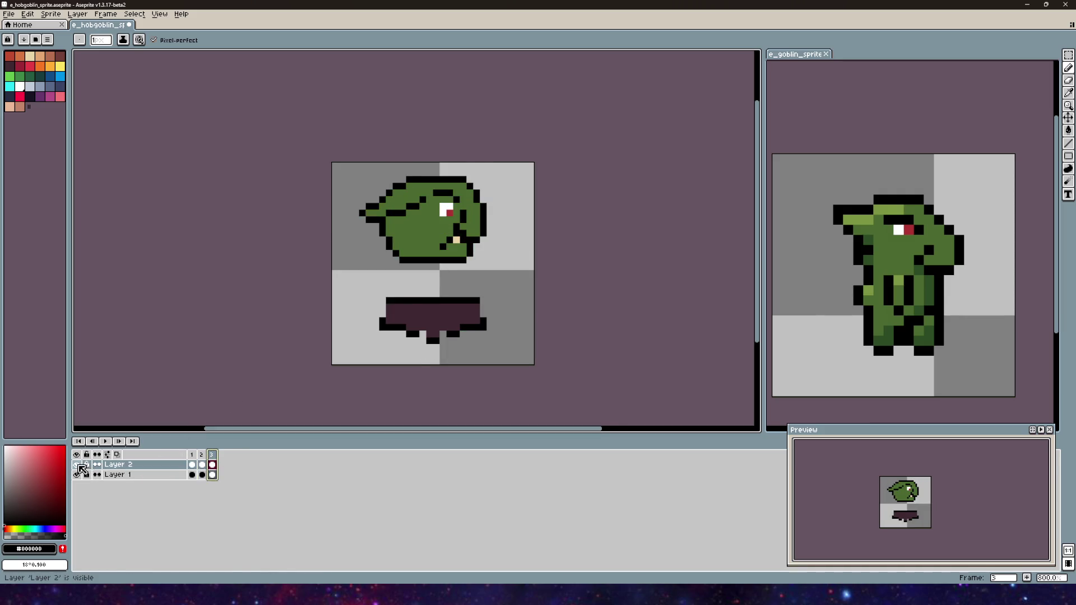
left_click(77, 465)
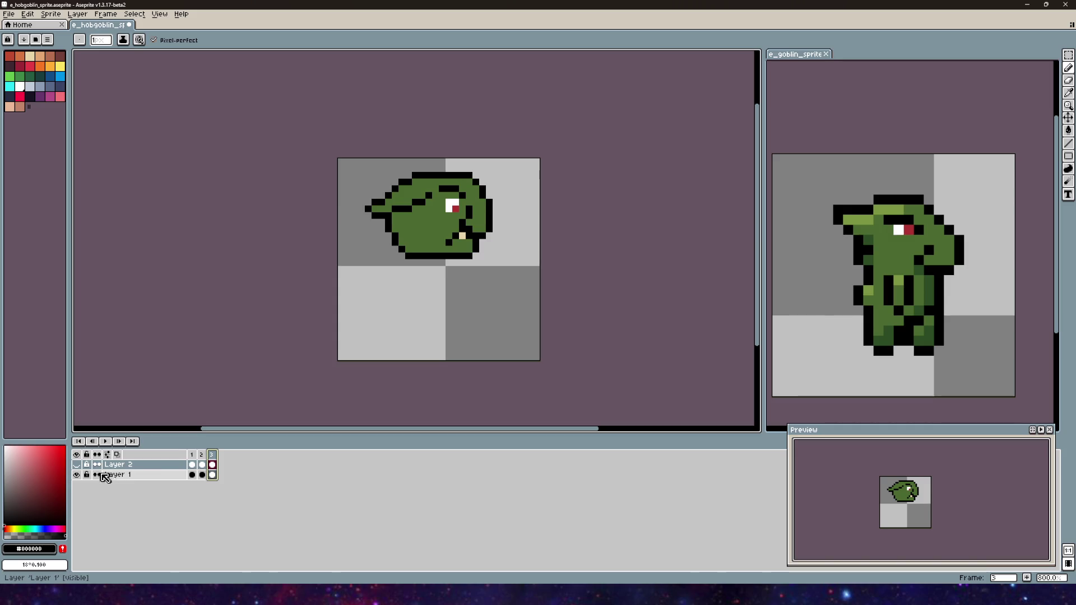
left_click(191, 464)
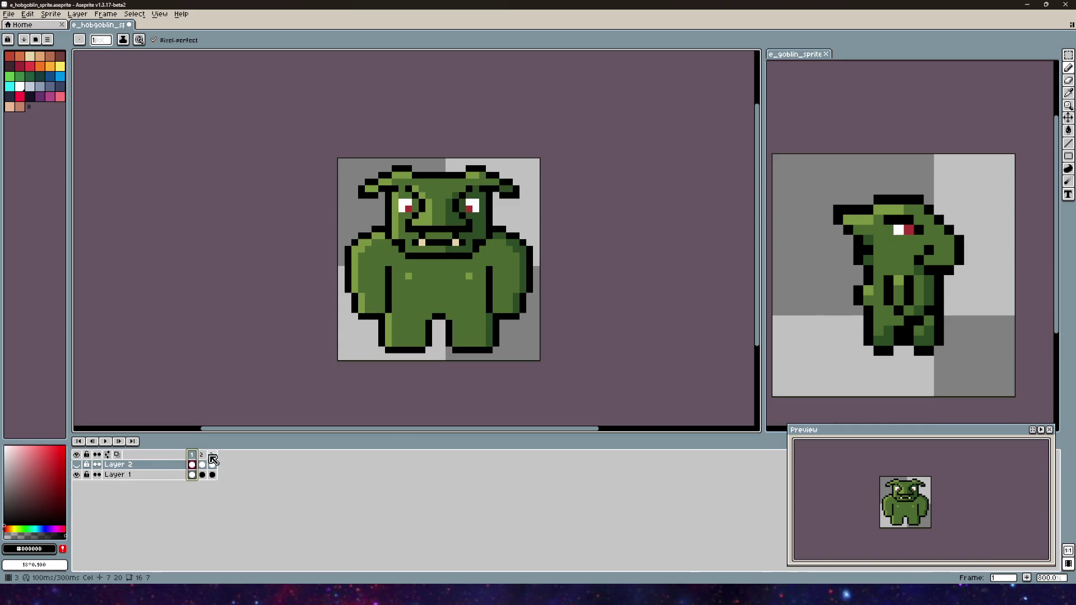
left_click(213, 456)
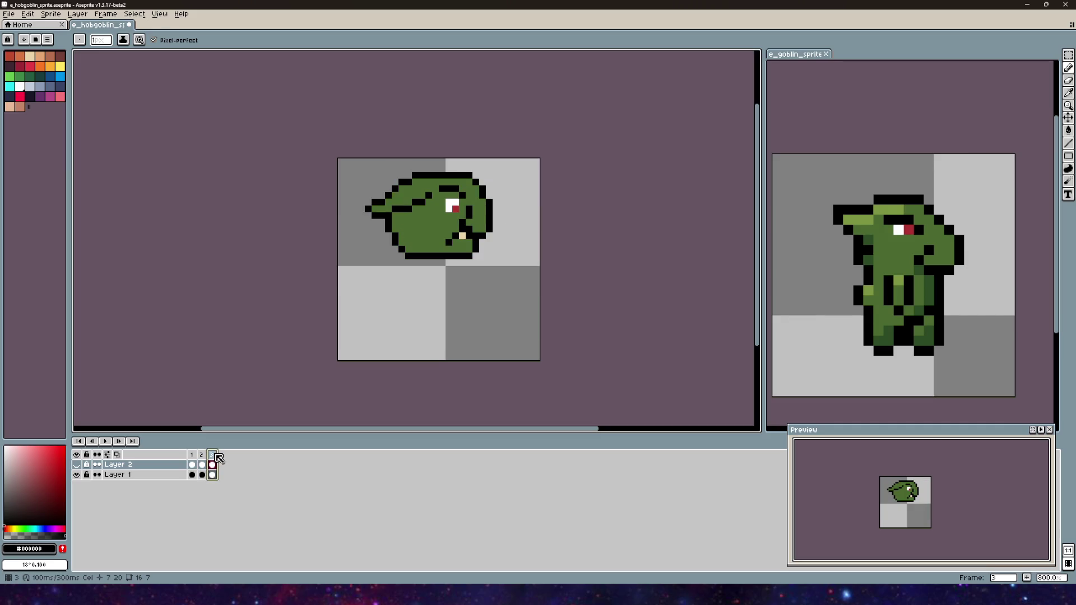
left_click(191, 464)
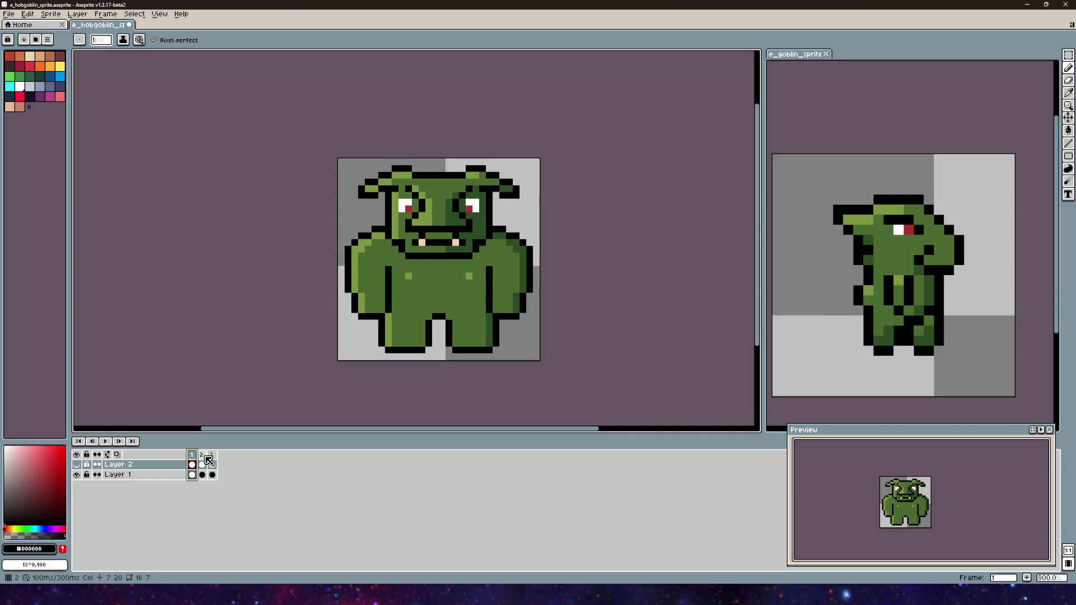
left_click(216, 459)
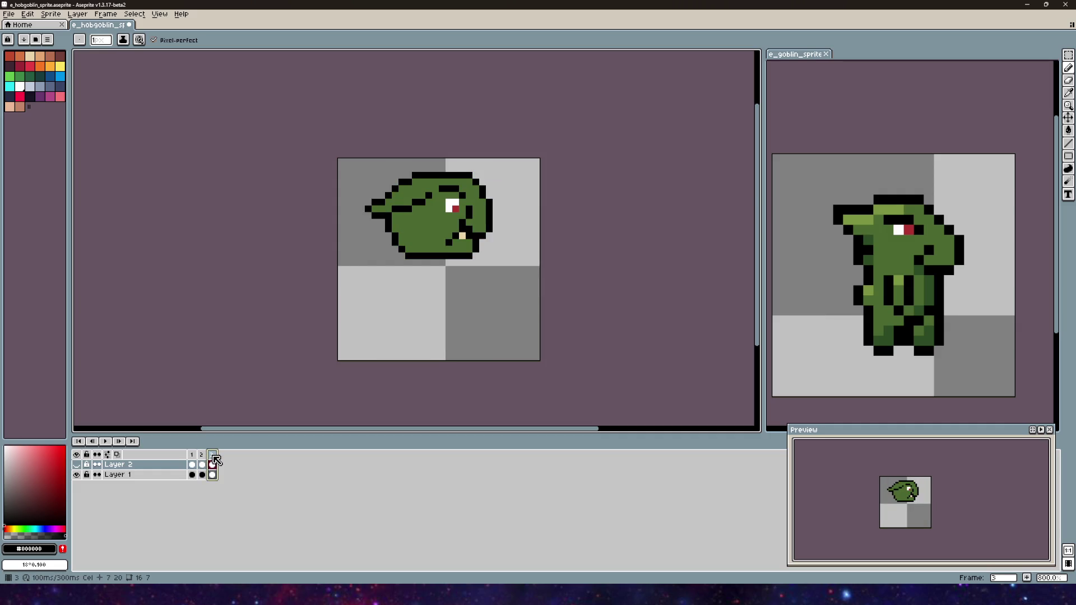
key("Right")
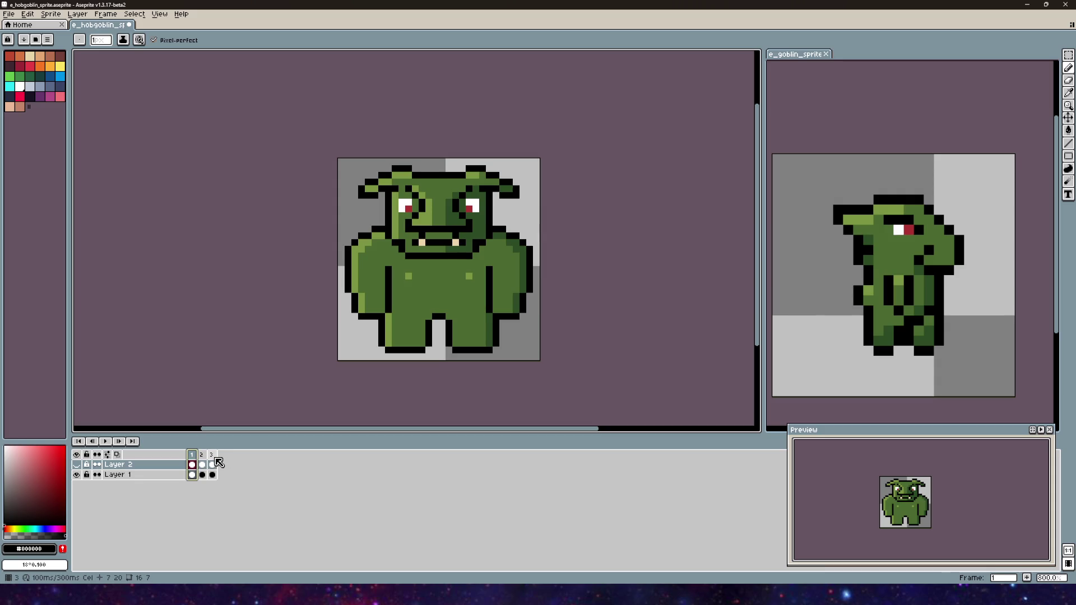
left_click(215, 459)
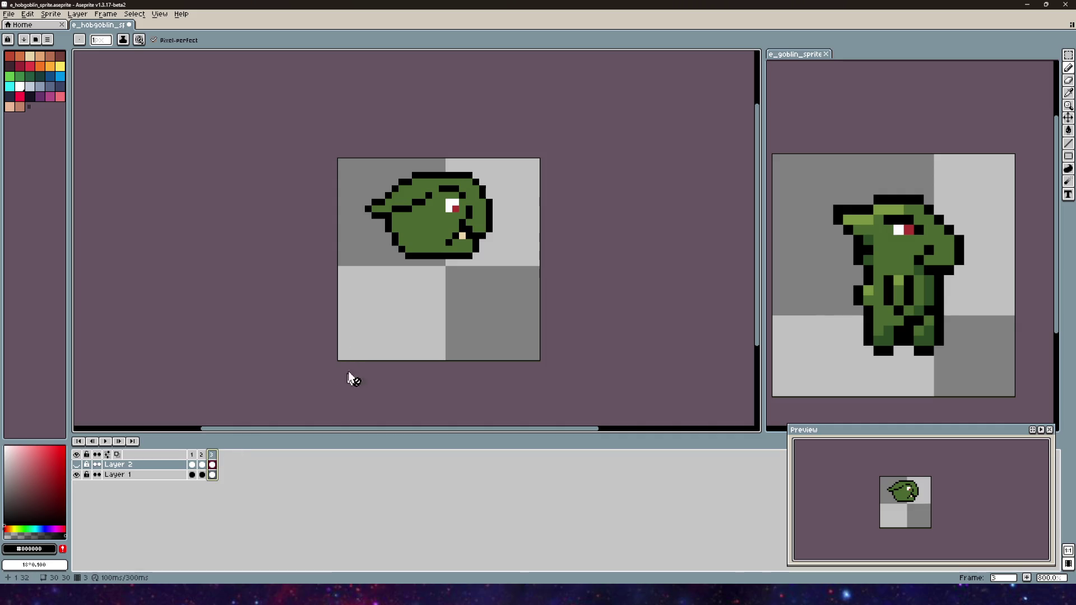
left_click_drag(432, 288, 413, 319)
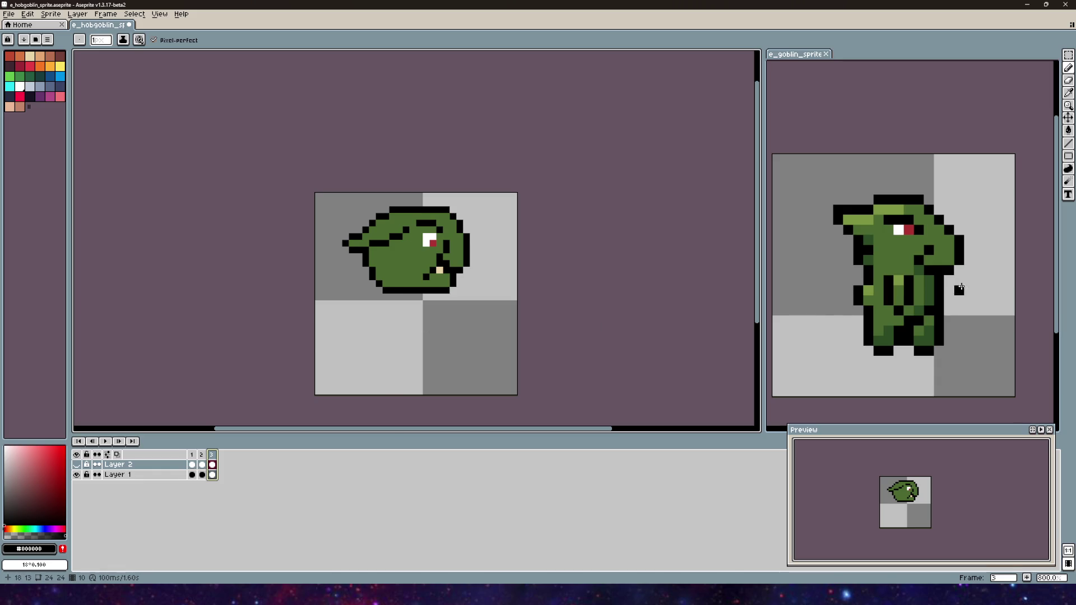
scroll(906, 270, "up", 5)
- Activate the reference goblin sprite and zoom and pan around its side-view walk pose
scroll(907, 269, "down", 5)
left_click(906, 269)
scroll(906, 270, "up", 2)
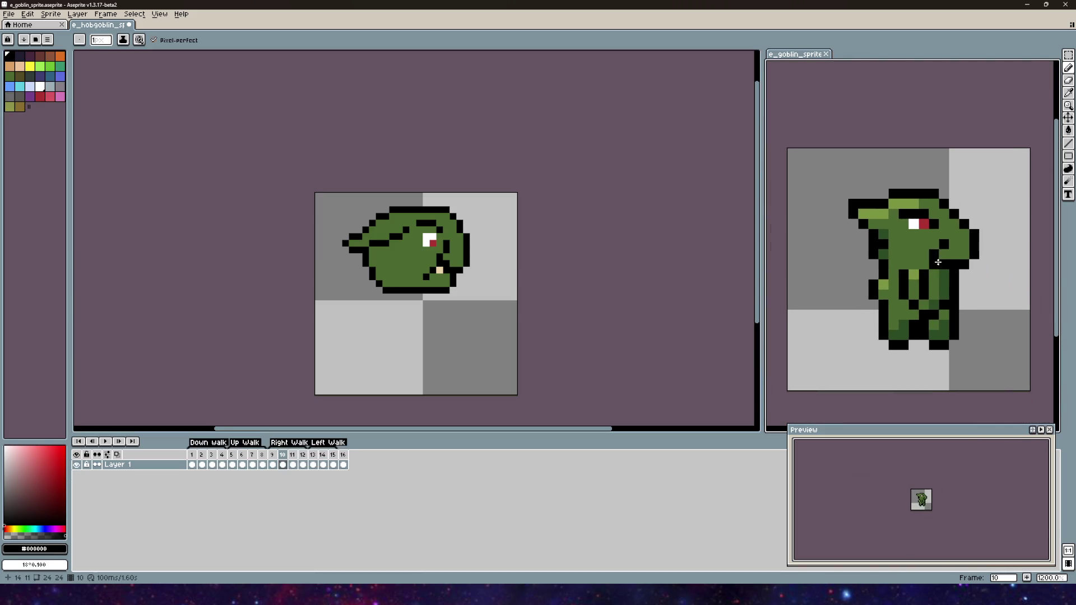
scroll(848, 291, "down", 2)
left_click_drag(847, 291, 850, 286)
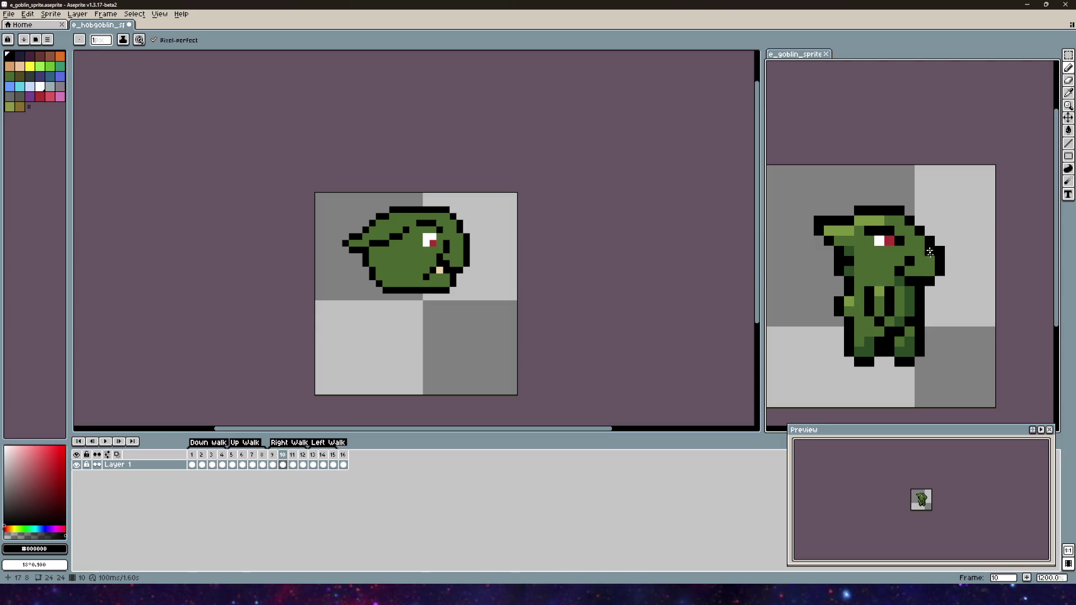
left_click_drag(890, 324, 861, 271)
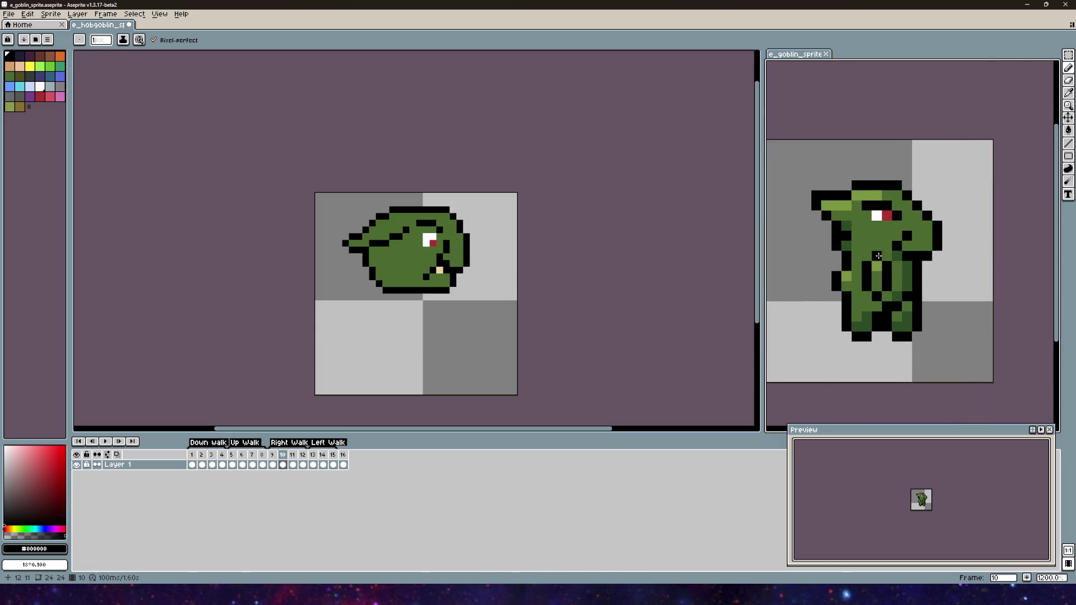
scroll(385, 247, "up", 7)
scroll(502, 264, "down", 7)
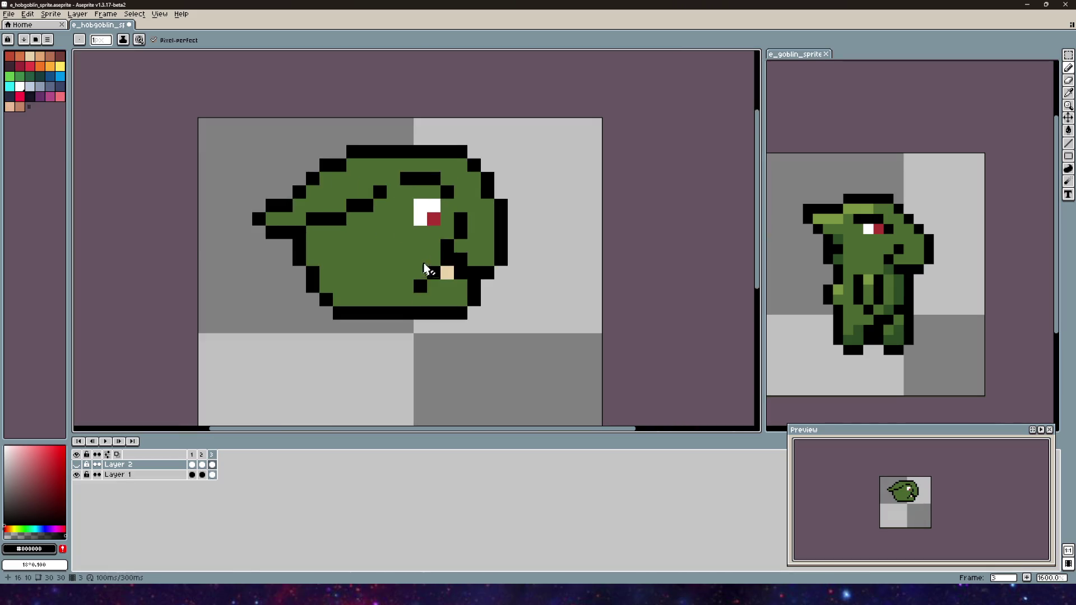
scroll(512, 223, "right", 5)
scroll(874, 269, "up", 5)
scroll(914, 286, "down", 5)
scroll(913, 287, "up", 1)
scroll(415, 213, "left", 2)
scroll(435, 228, "down", 2)
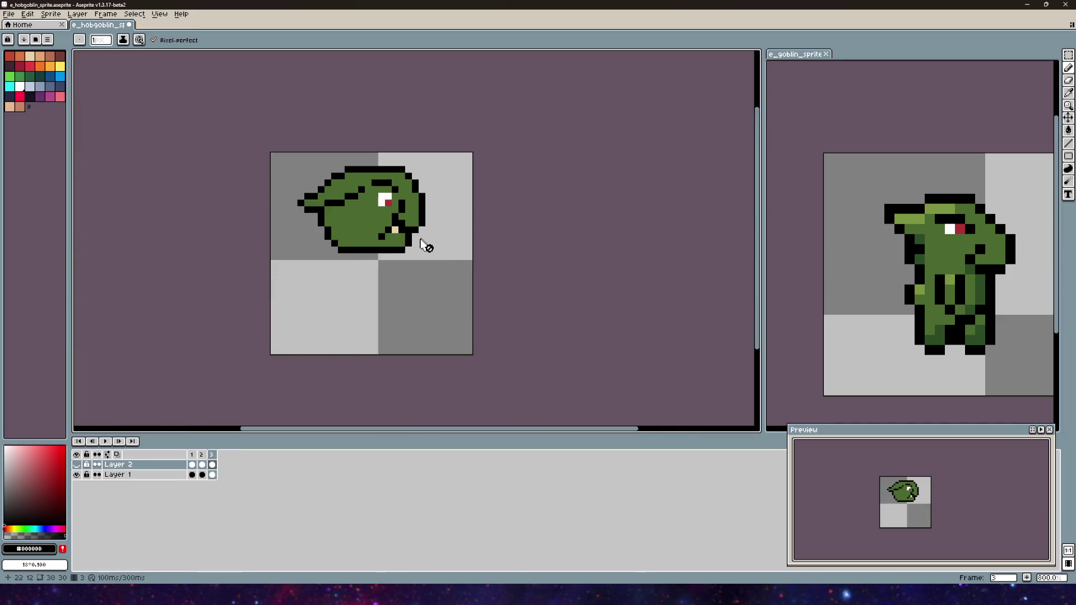
scroll(424, 241, "left", 2)
scroll(914, 269, "up", 1)
scroll(469, 172, "up", 2)
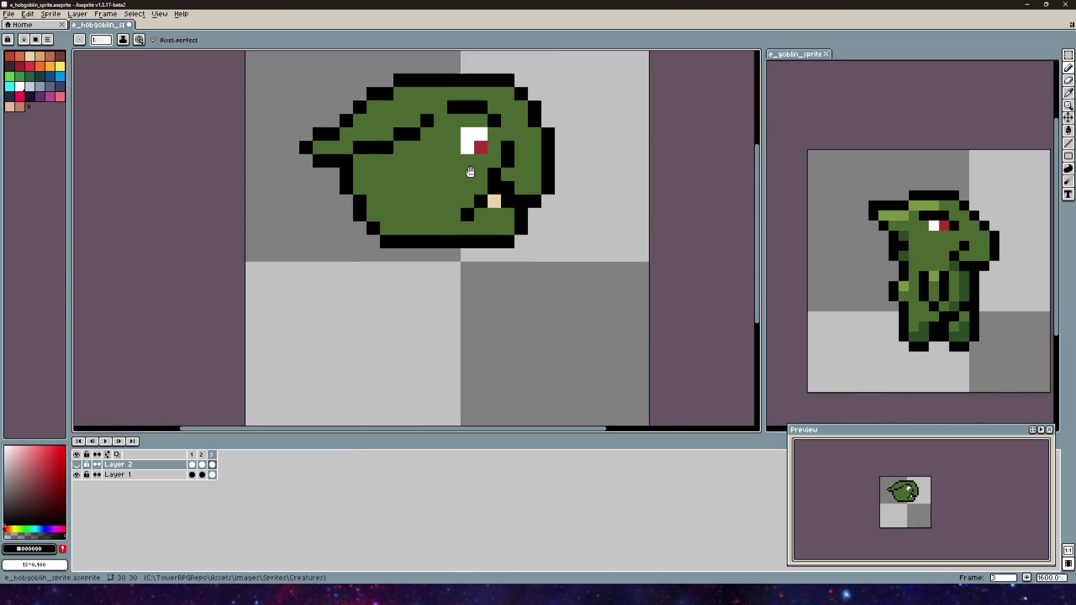
scroll(470, 172, "down", 1)
scroll(452, 203, "up", 2)
scroll(452, 203, "right", 2)
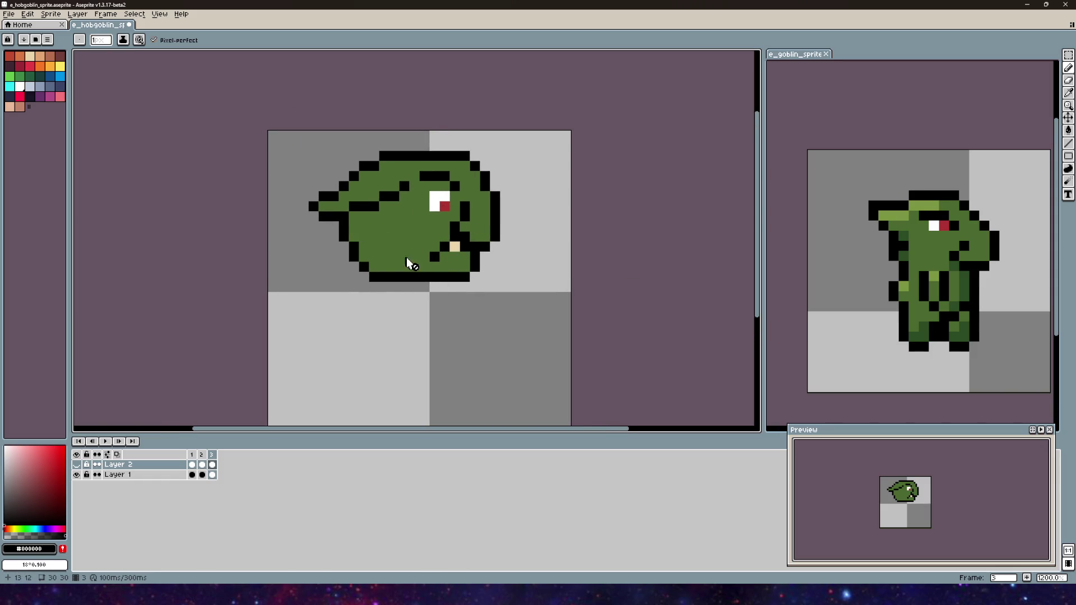
- Toggle between frame 1's front view and frame 3's head, ending on frame 1
left_click(192, 455)
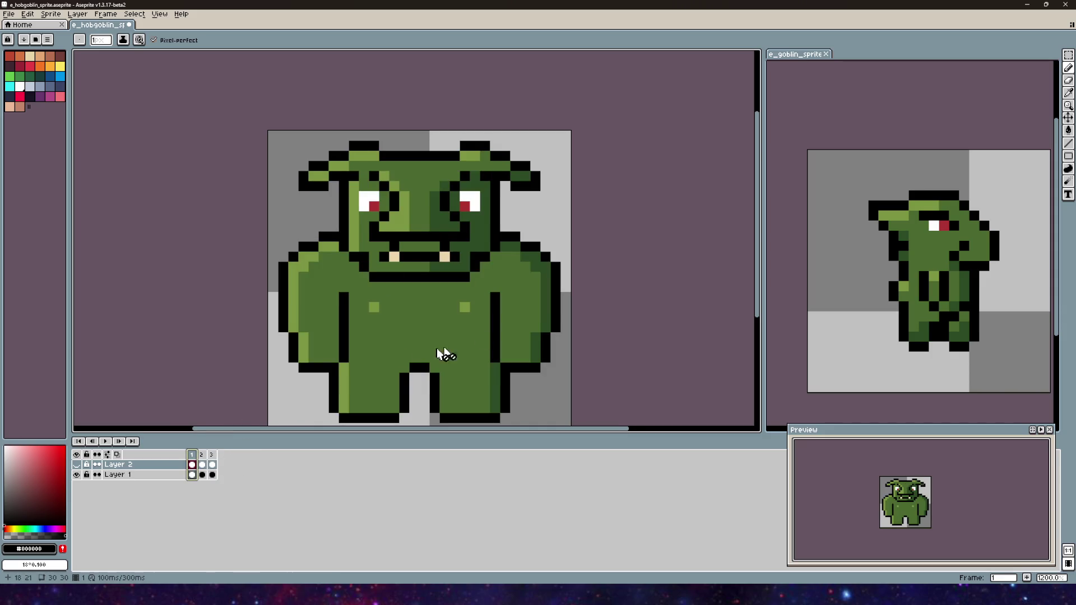
scroll(397, 258, "down", 2)
scroll(393, 236, "left", 1)
scroll(392, 258, "up", 2)
scroll(387, 280, "down", 3)
scroll(387, 269, "left", 1)
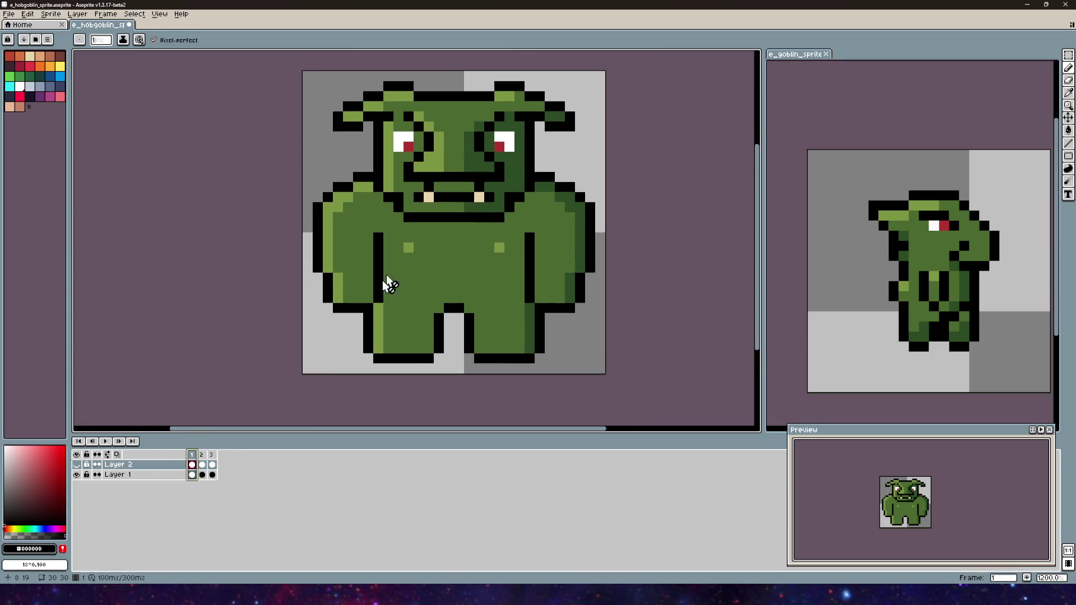
left_click(211, 462)
scroll(457, 233, "up", 2)
scroll(471, 319, "right", 1)
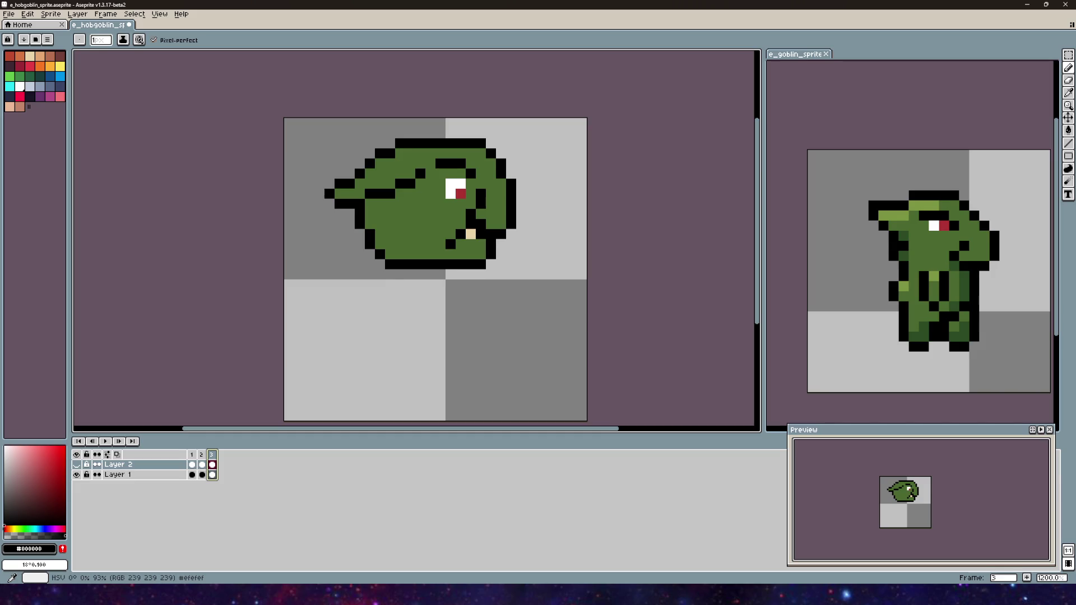
left_click(191, 454)
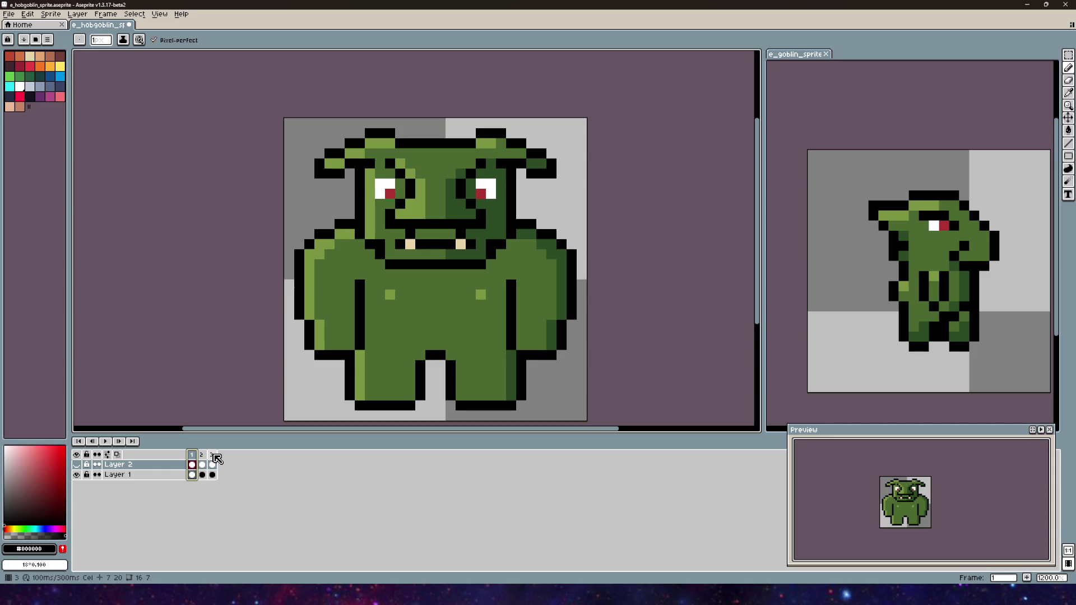
- Compare the front, back and side-view head frames, ending on frame 3
left_click(213, 455)
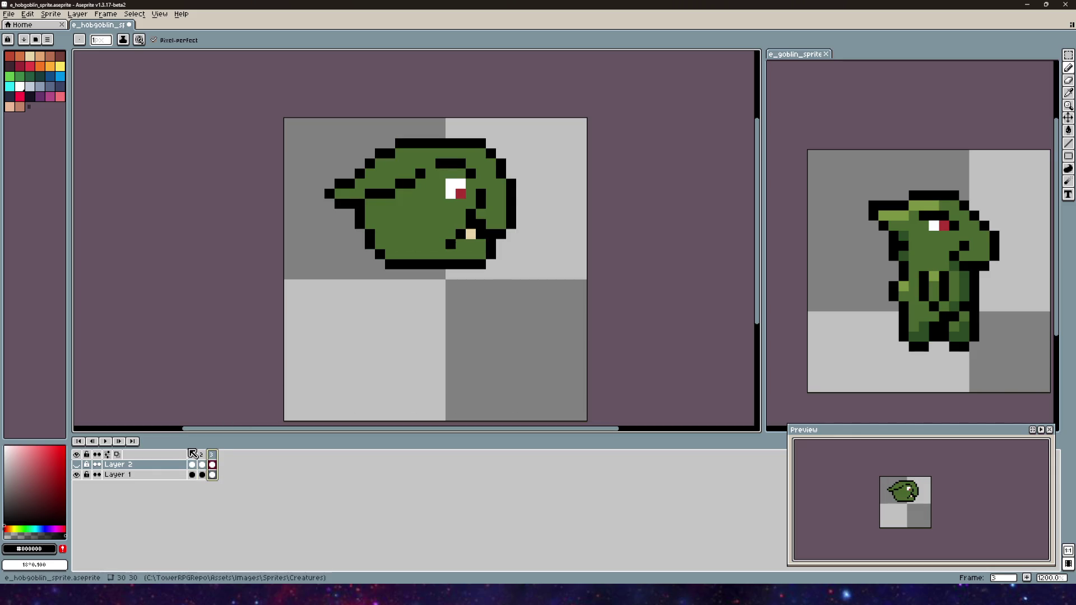
left_click(192, 459)
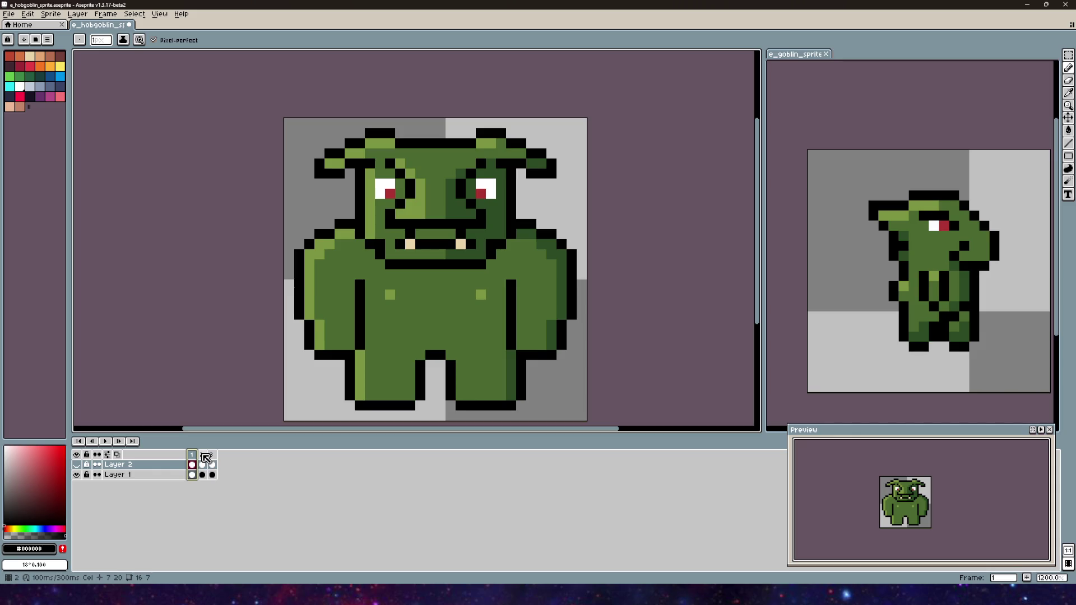
left_click(203, 455)
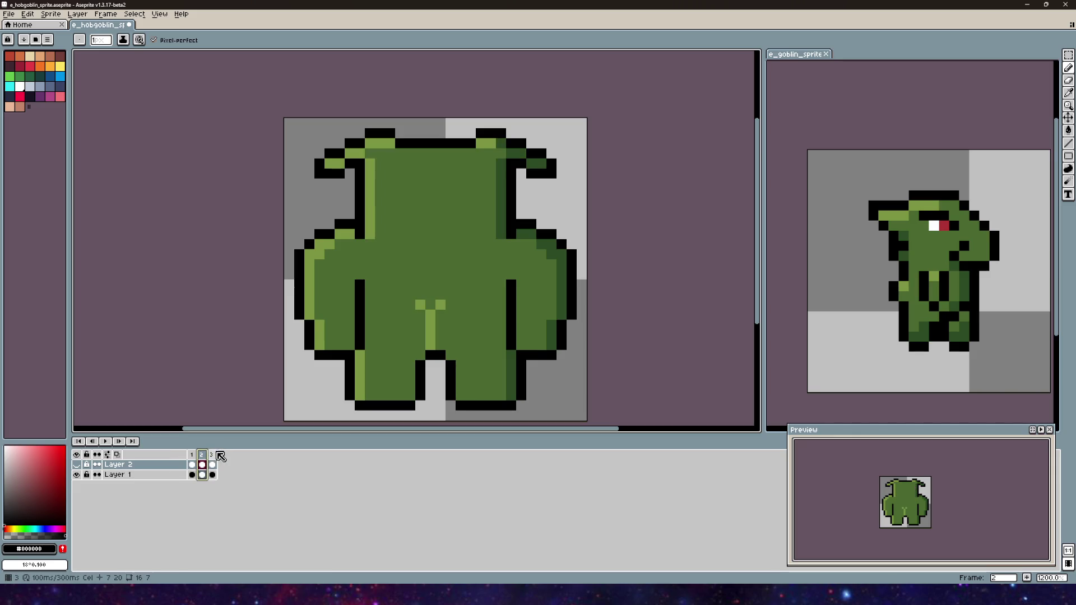
left_click(213, 455)
left_click(192, 454)
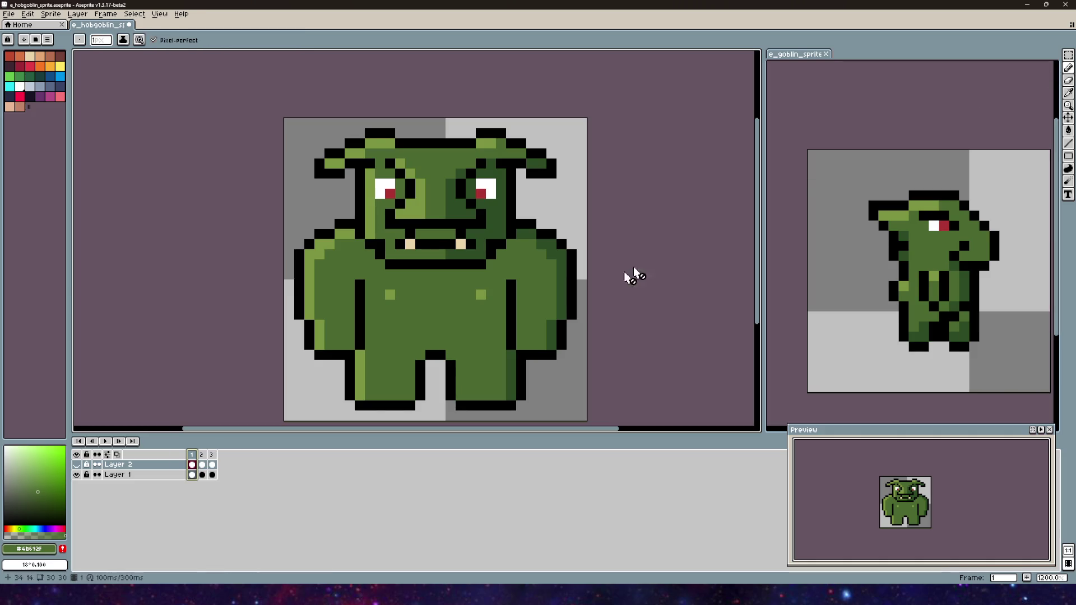
left_click(213, 455)
- On Layer 1, place a green pixel just below the side-view head
scroll(417, 297, "down", 2)
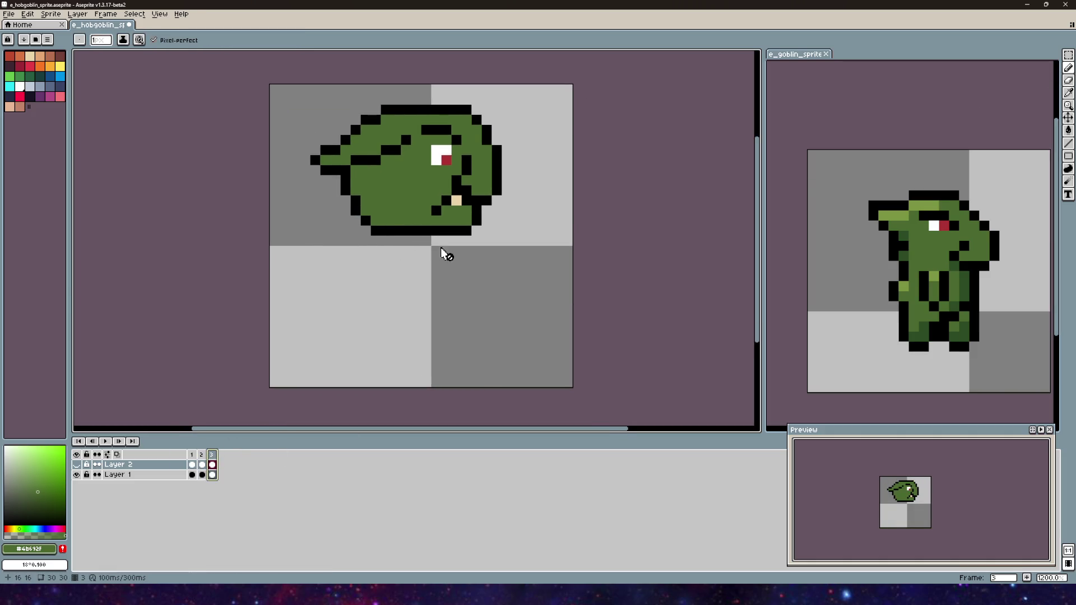
scroll(442, 252, "down", 1)
scroll(396, 192, "up", 1)
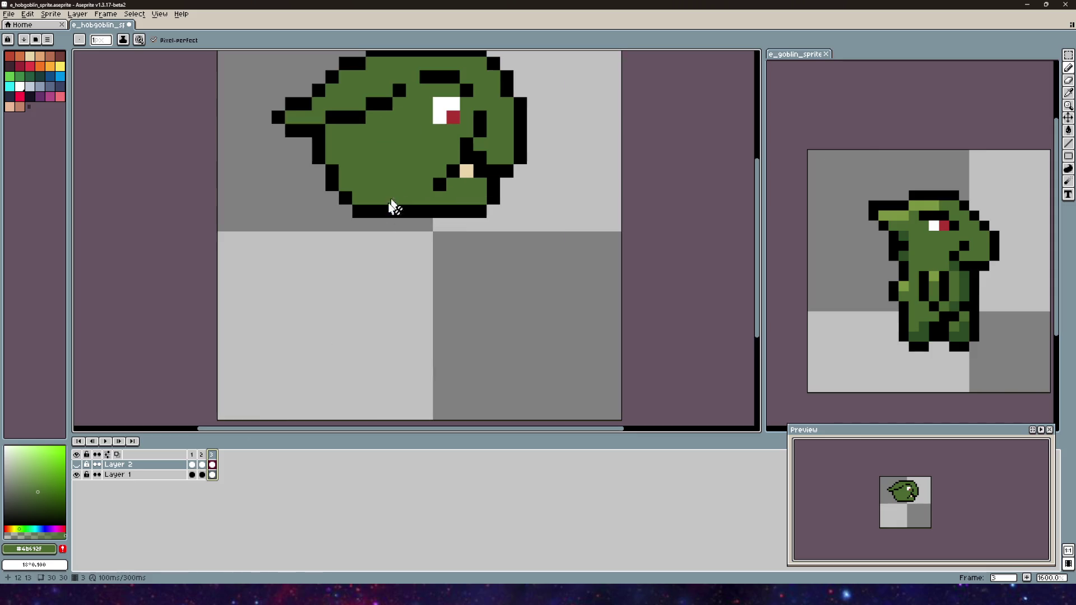
left_click(145, 476)
left_click(446, 224)
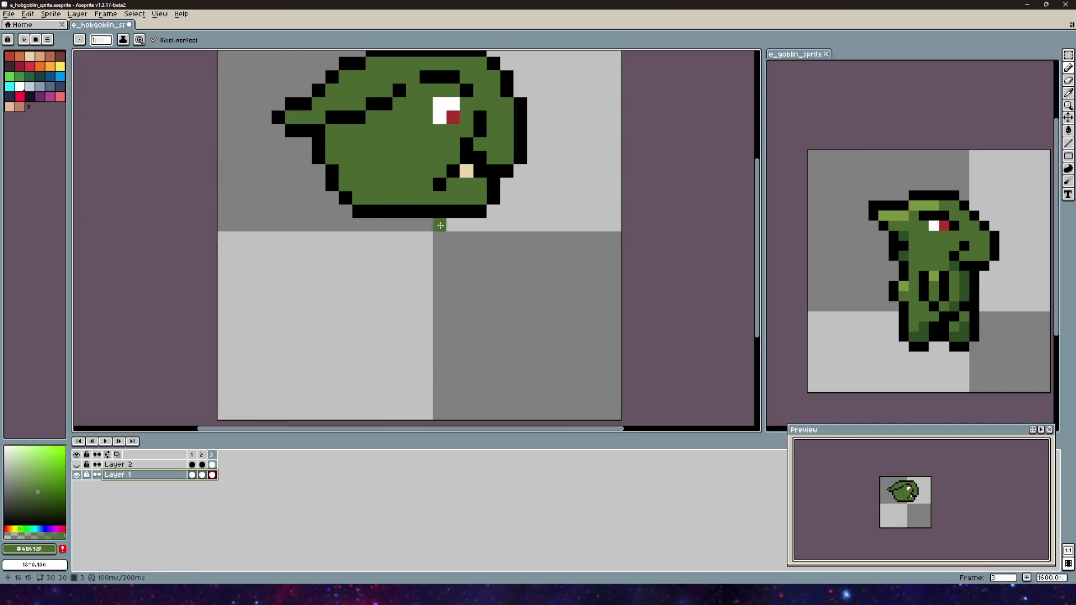
- Sketch a green line down from the head, then undo the extra strokes
mouse_move(455, 215)
left_mouse_down()
mouse_move(443, 269)
mouse_move(296, 72)
mouse_move(259, 266)
mouse_move(391, 154)
left_mouse_up()
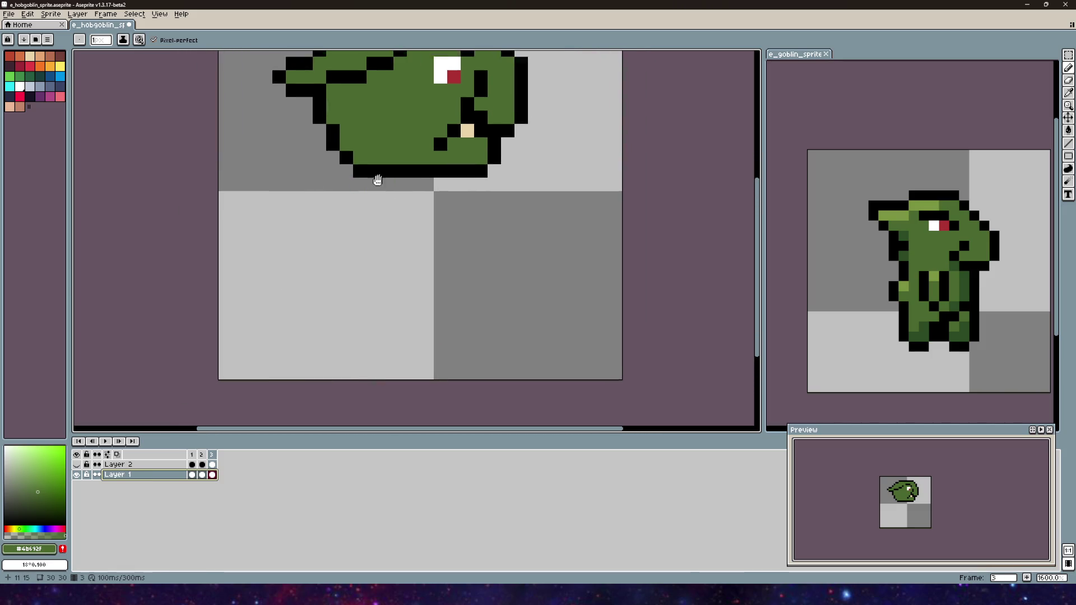
mouse_move(340, 208)
left_mouse_down()
mouse_move(334, 247)
mouse_move(365, 222)
mouse_move(342, 272)
mouse_move(339, 347)
left_mouse_up()
key("ctrl+z")
key("ctrl+z")
key("ctrl+z")
scroll(361, 334, "down", 2)
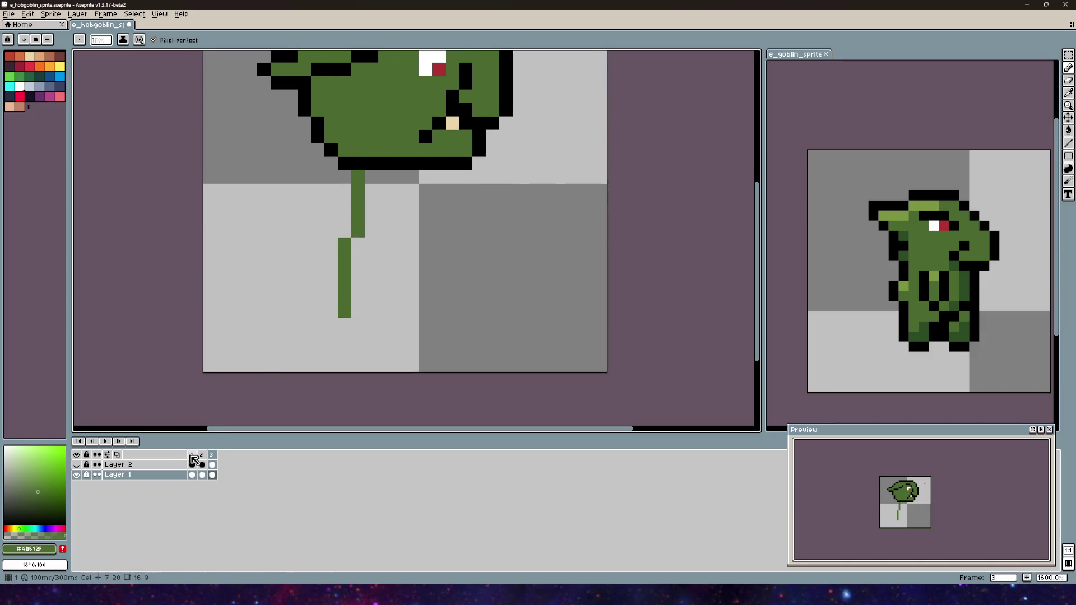
- Copy the feet from the front-view frame and paste them under the side-view head
left_click(192, 475)
scroll(356, 302, "down", 1)
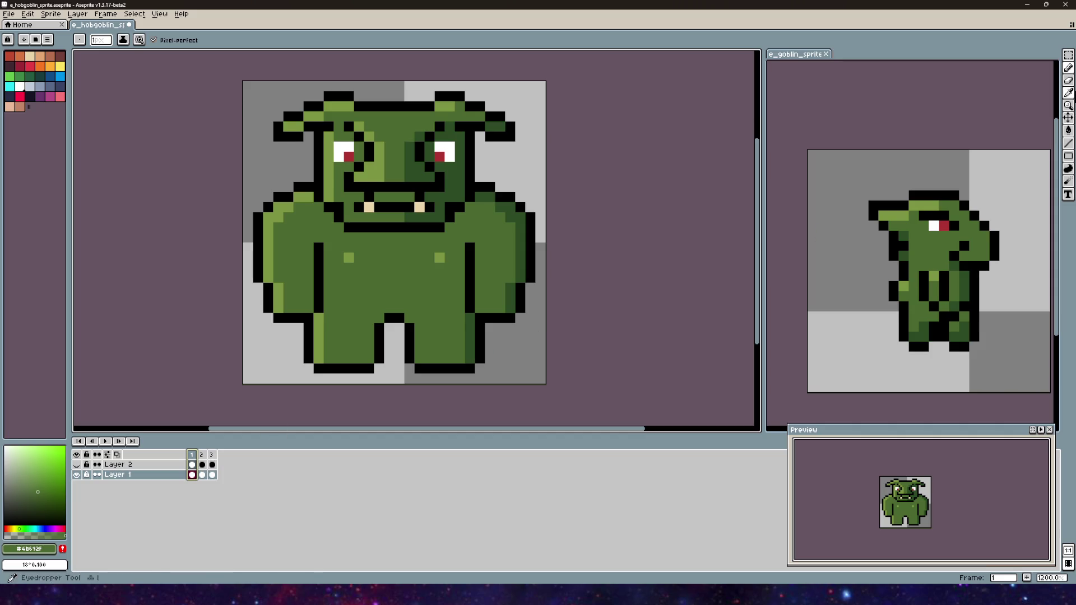
left_click(1068, 55)
left_click_drag(378, 379, 291, 332)
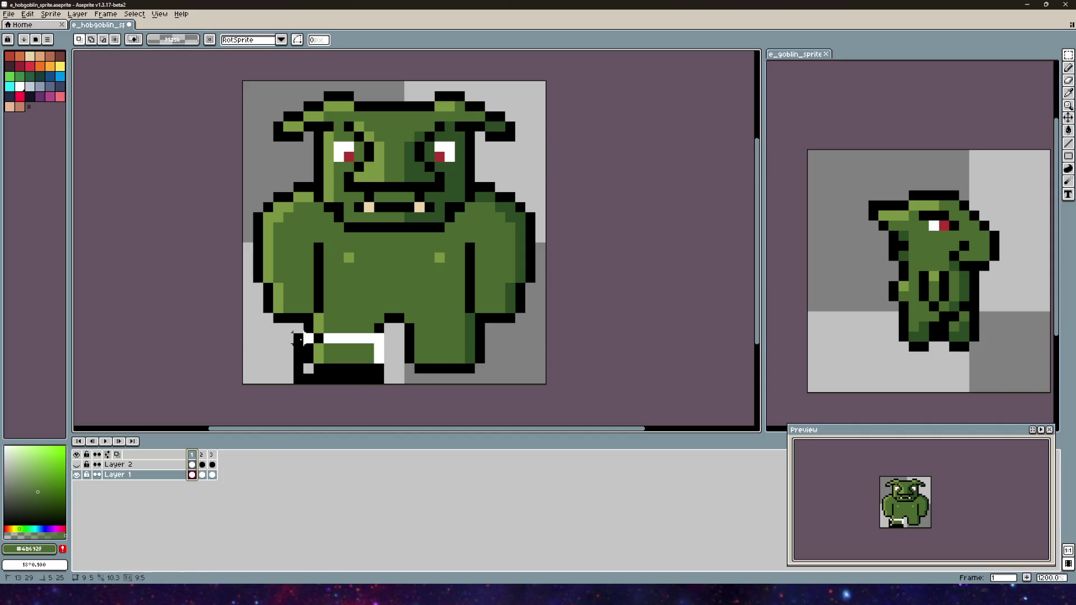
key("comma")
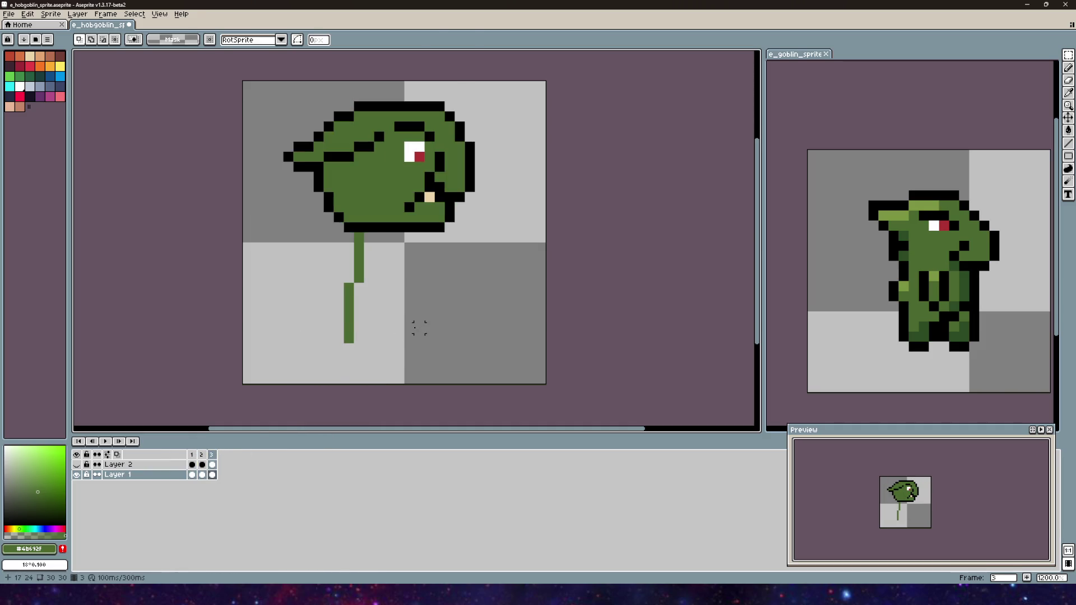
key("ctrl+v")
left_click_drag(353, 359, 408, 359)
left_click(439, 287)
- Back in frame 3, pencil the green body column down to the feet
key("period")
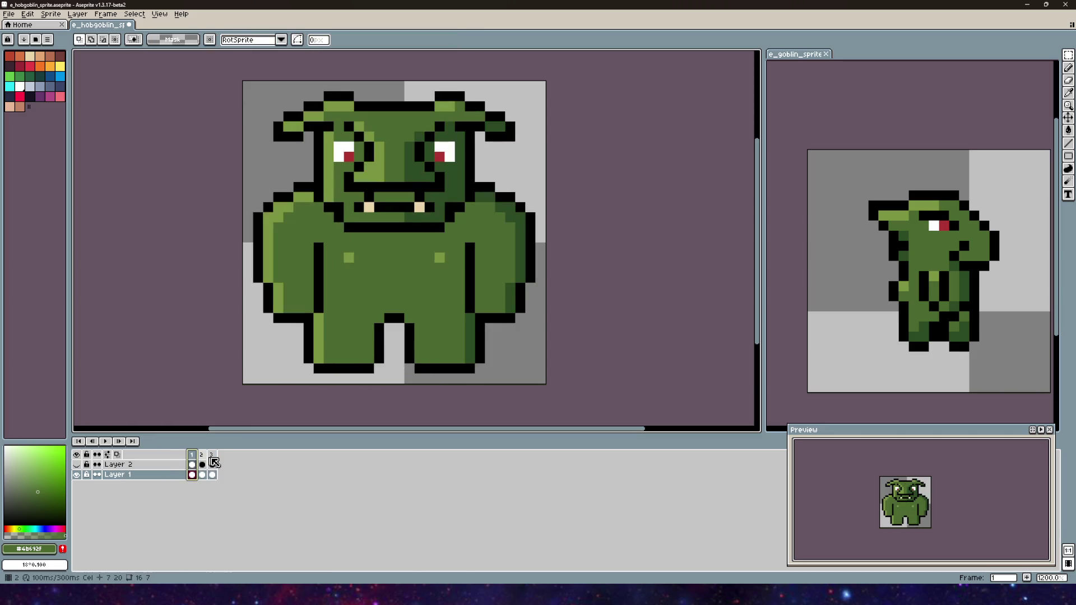
left_click(215, 456)
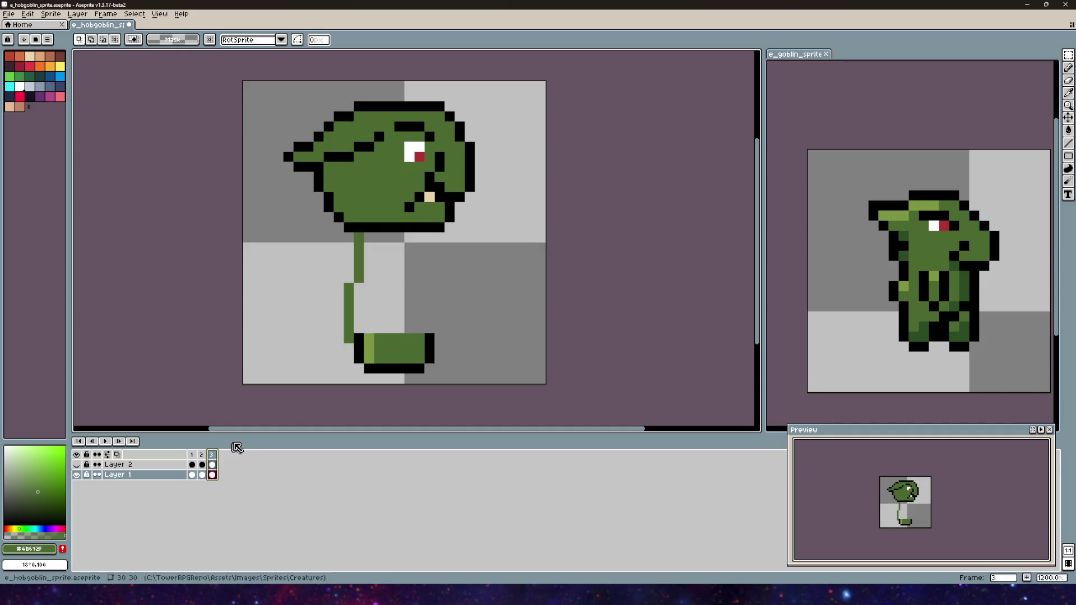
scroll(419, 297, "down", 1)
left_click_drag(419, 297, 431, 200)
key("b")
scroll(384, 113, "up", 1)
mouse_move(452, 283)
left_mouse_down()
mouse_move(451, 224)
mouse_move(423, 243)
mouse_move(502, 226)
mouse_move(489, 320)
mouse_move(502, 361)
mouse_move(392, 346)
mouse_move(395, 291)
mouse_move(395, 348)
mouse_move(498, 333)
mouse_move(484, 317)
mouse_move(405, 293)
mouse_move(476, 280)
mouse_move(487, 235)
mouse_move(400, 242)
mouse_move(438, 267)
mouse_move(465, 267)
mouse_move(418, 292)
mouse_move(471, 292)
mouse_move(421, 302)
mouse_move(389, 289)
left_mouse_up()
left_click(497, 247)
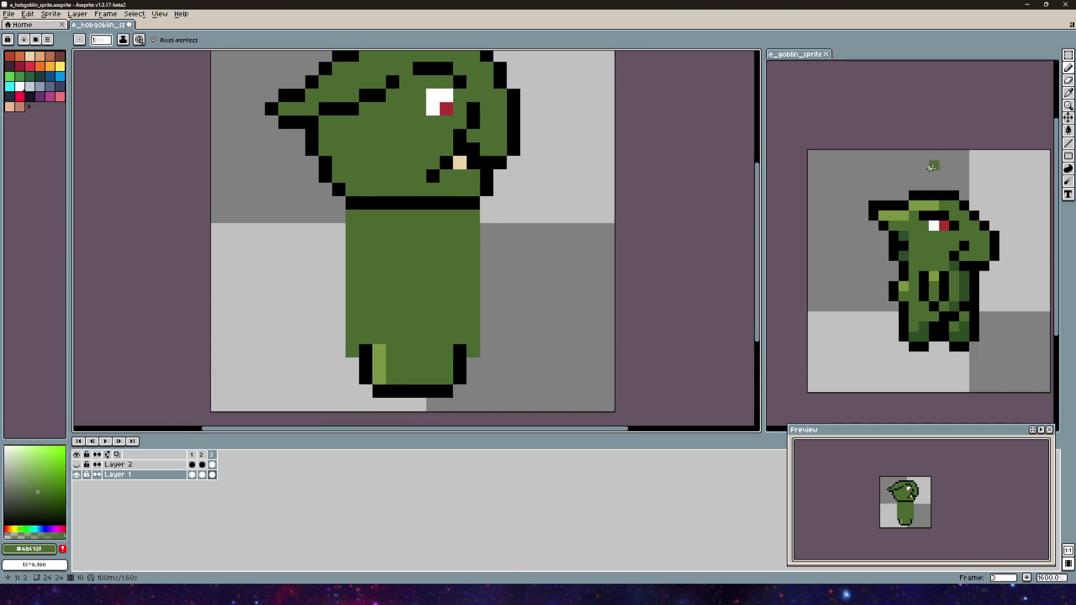
- Redraw the torso's right edge as a stepped bulge and add green columns on its left
left_click(1068, 80)
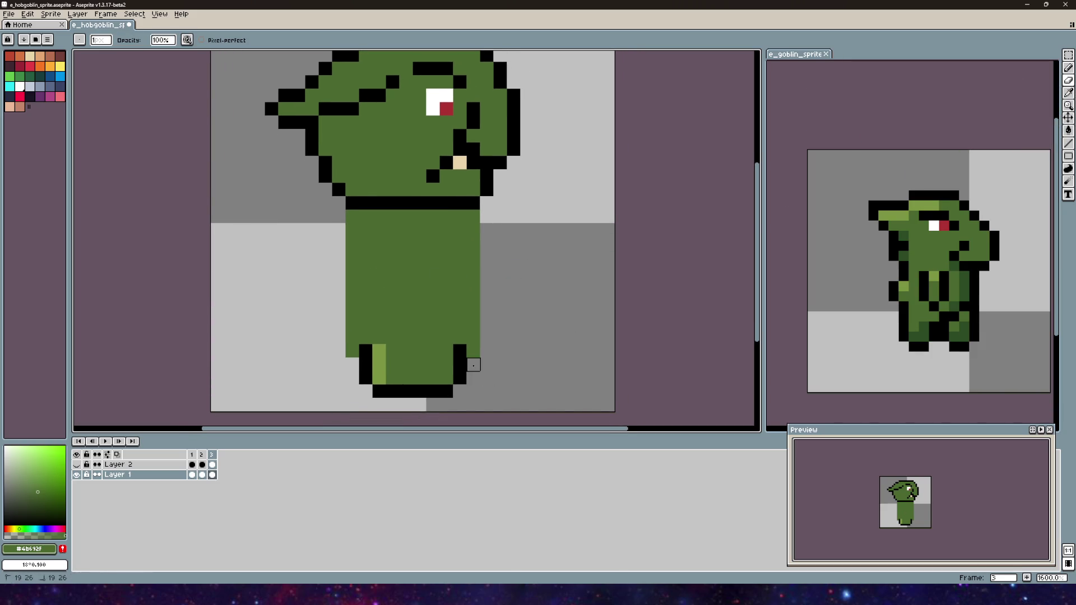
left_click_drag(474, 353, 474, 309)
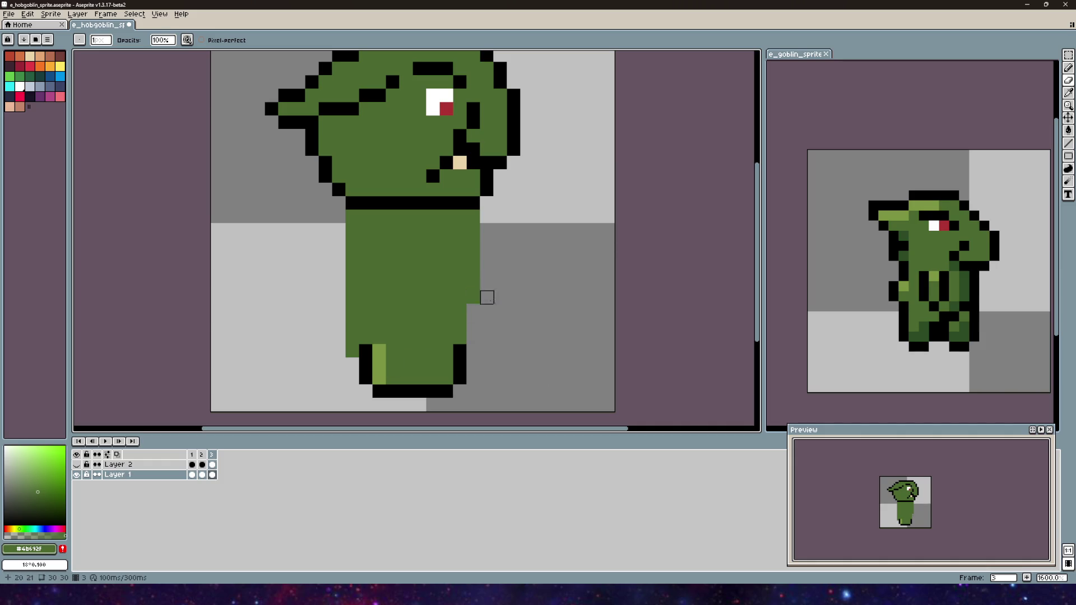
key("b")
left_click_drag(486, 297, 486, 270)
left_click(484, 310)
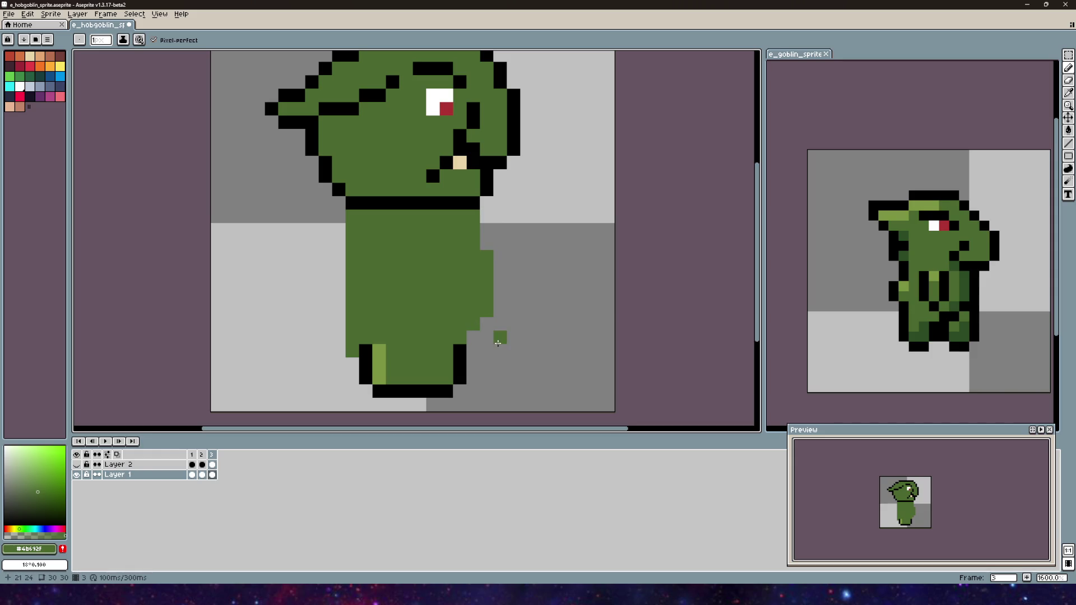
scroll(501, 314, "left", 3)
left_click_drag(434, 272, 433, 297)
left_click(435, 259)
left_click_drag(435, 259, 411, 247)
left_click(407, 235)
scroll(526, 259, "up", 2)
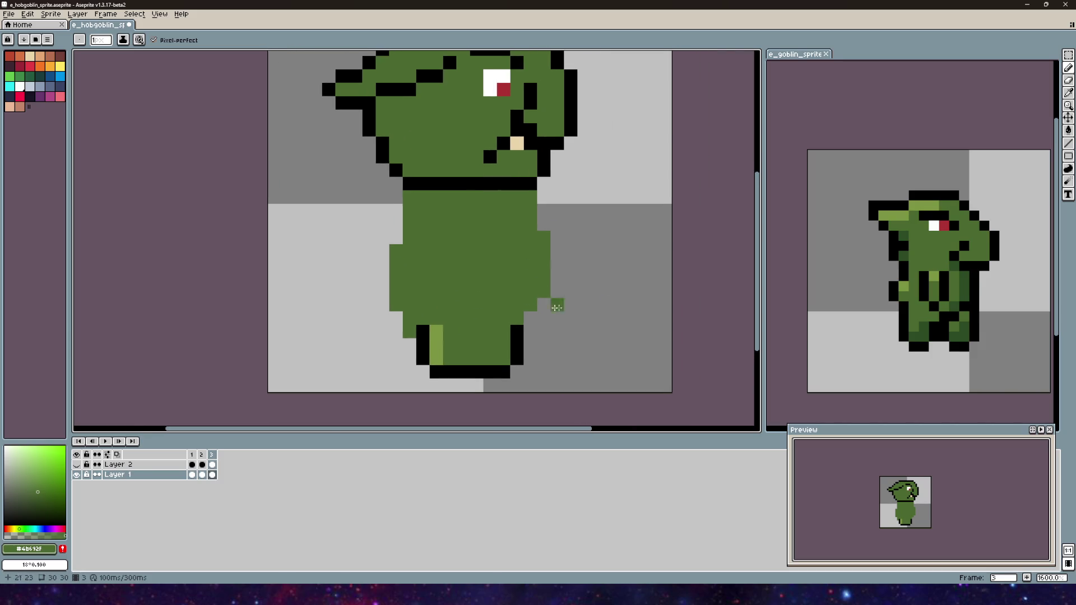
- Erase green pixels to trim the torso's lower-left corner and left edge
left_click(1069, 81)
left_click(410, 317)
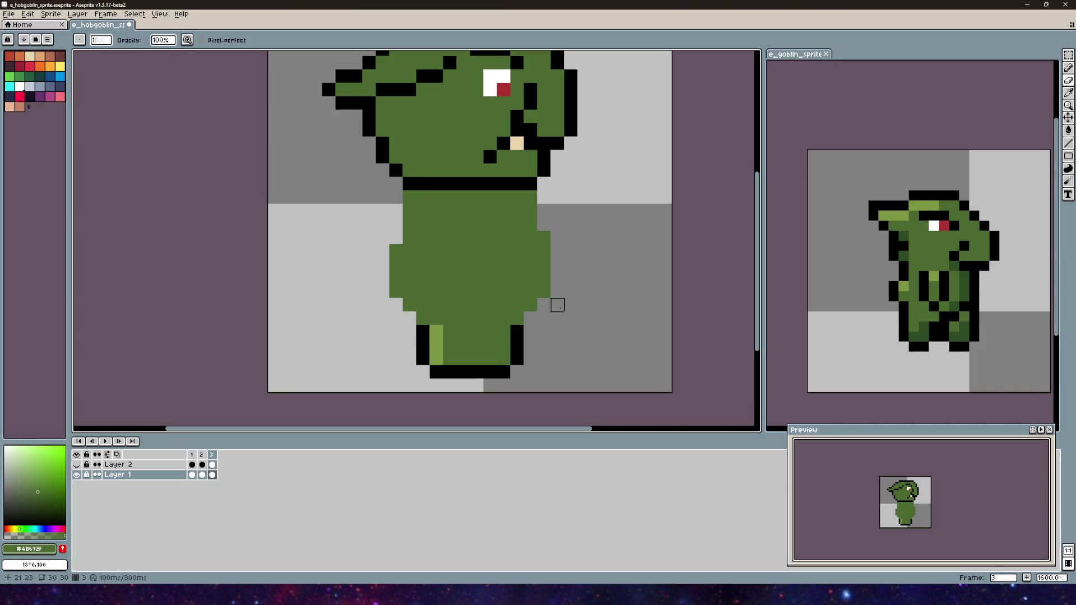
left_click(396, 251)
left_click_drag(382, 264, 396, 292)
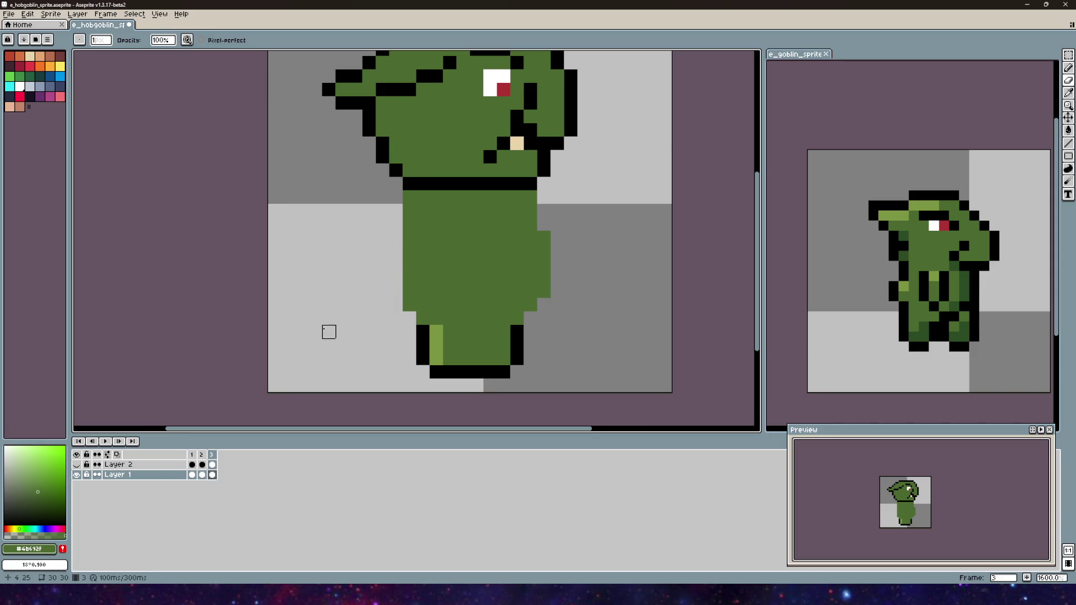
scroll(329, 318, "down", 3)
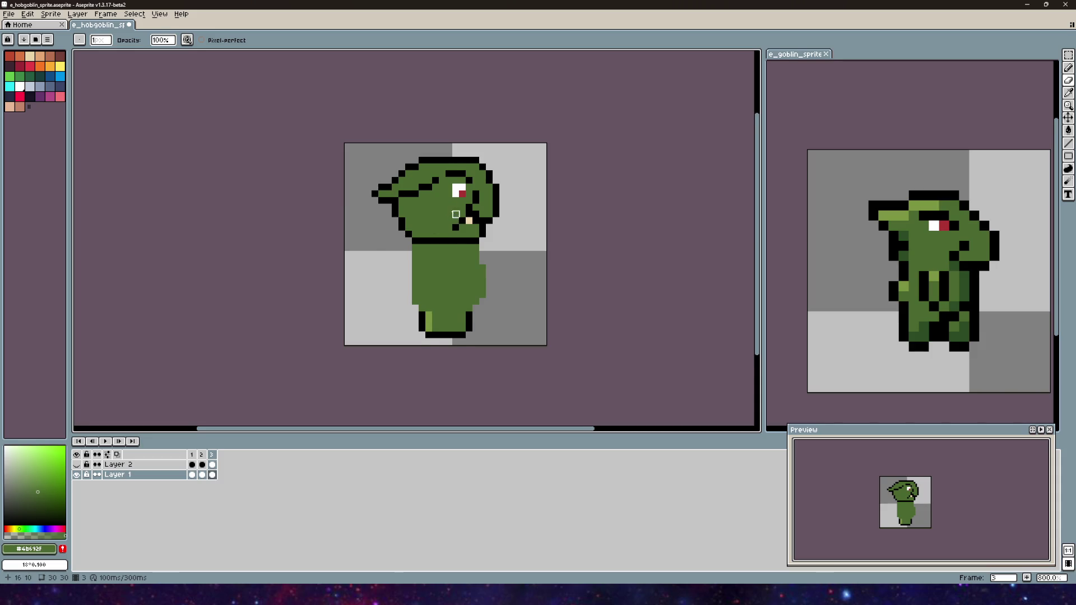
left_click_drag(341, 200, 334, 173)
left_click(202, 464)
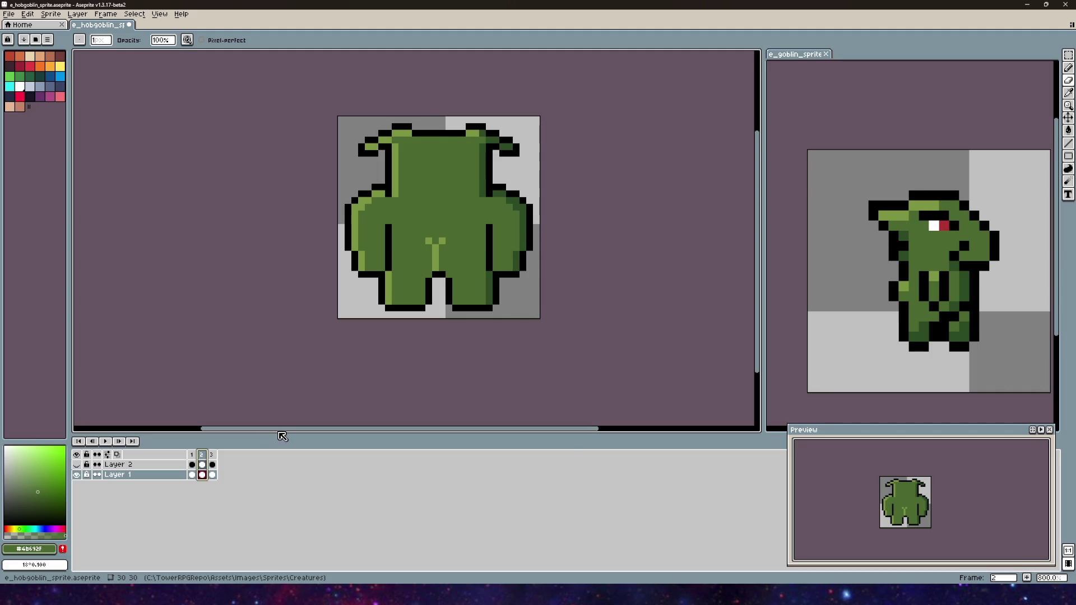
left_click(211, 455)
scroll(442, 214, "up", 2)
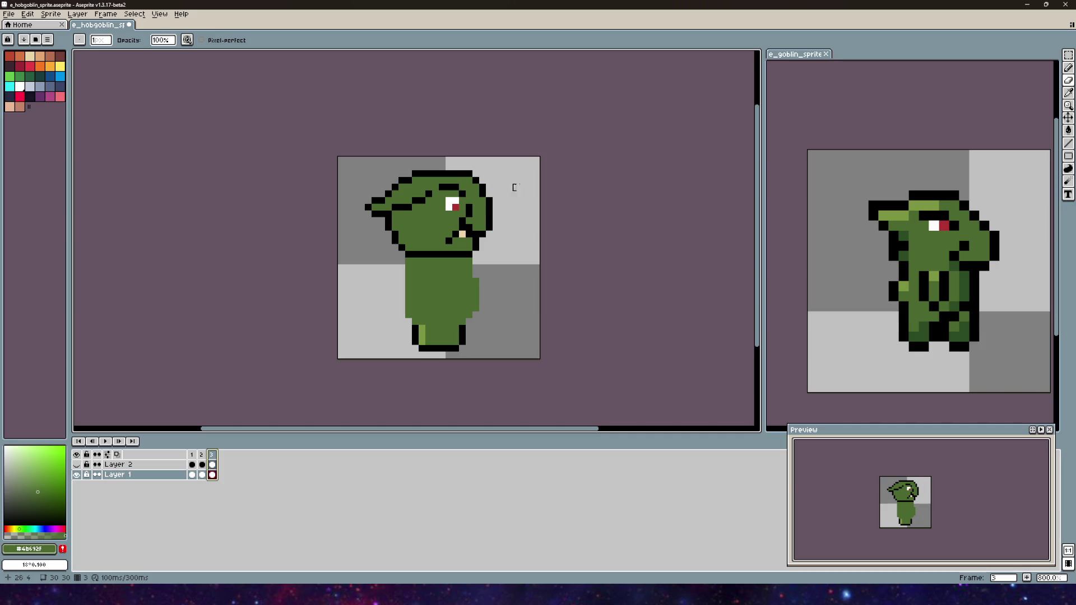
- Outline the side-view body's right edge in black down to the foot
left_click(477, 247, "alt")
scroll(465, 250, "up", 3)
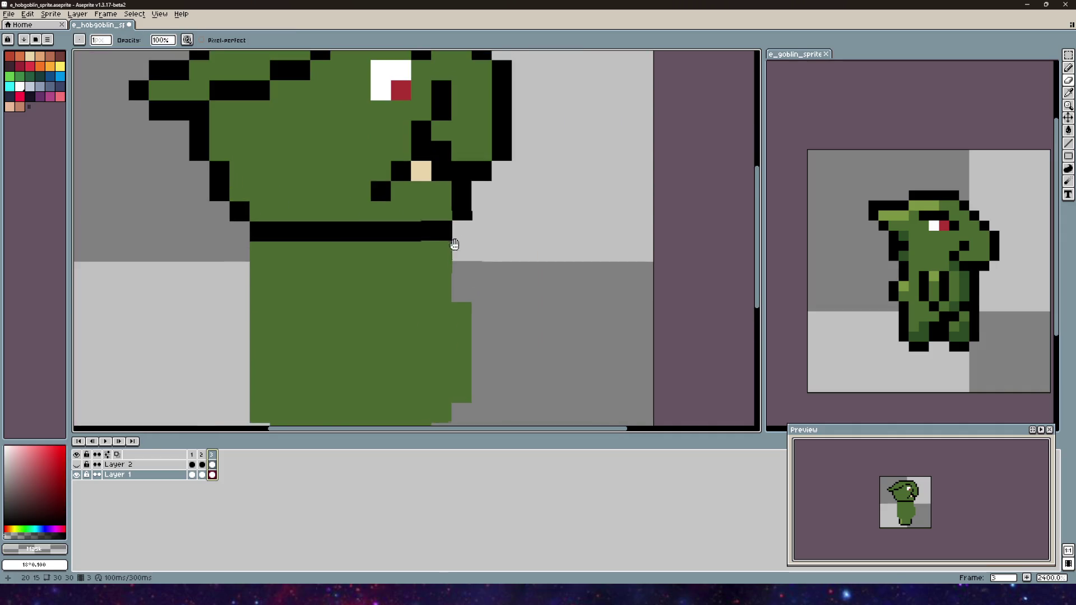
scroll(461, 252, "down", 3)
left_click(442, 171, "alt")
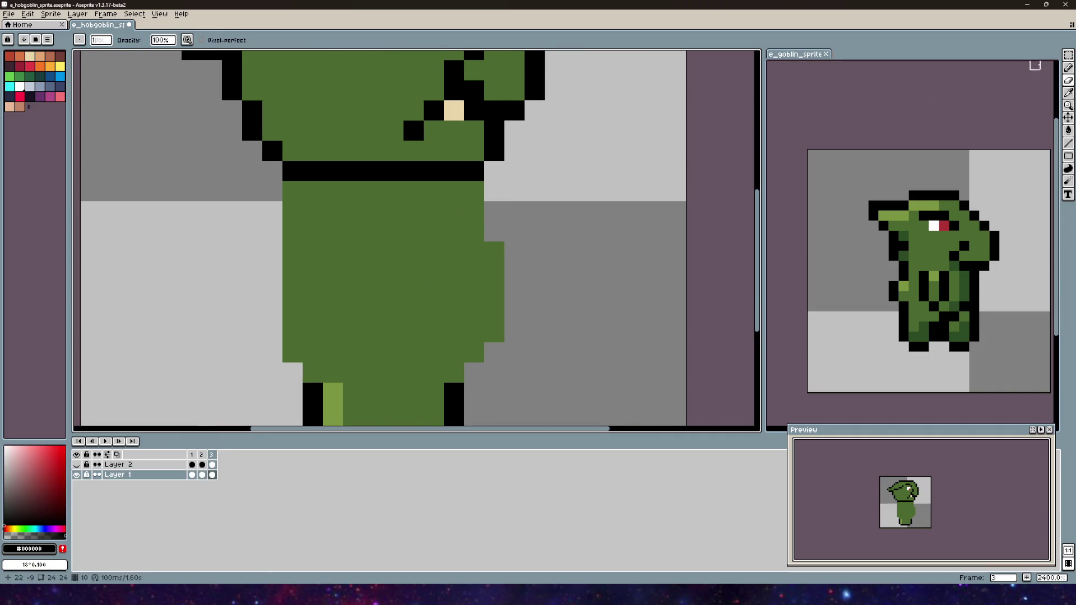
left_click(1068, 67)
mouse_move(500, 174)
left_mouse_down()
mouse_move(520, 219)
mouse_move(520, 314)
mouse_move(476, 351)
mouse_move(476, 372)
left_mouse_up()
scroll(483, 297, "down", 3)
left_click(495, 260)
scroll(530, 261, "down", 1)
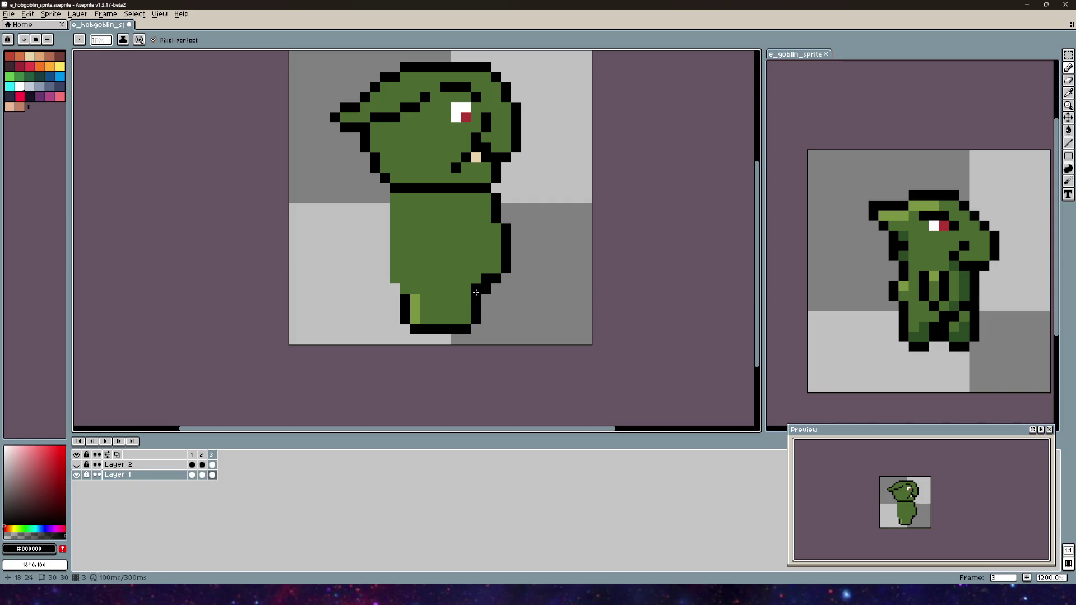
- Check the front and back-view frames, then return to frame 3 with the Pencil
key("e")
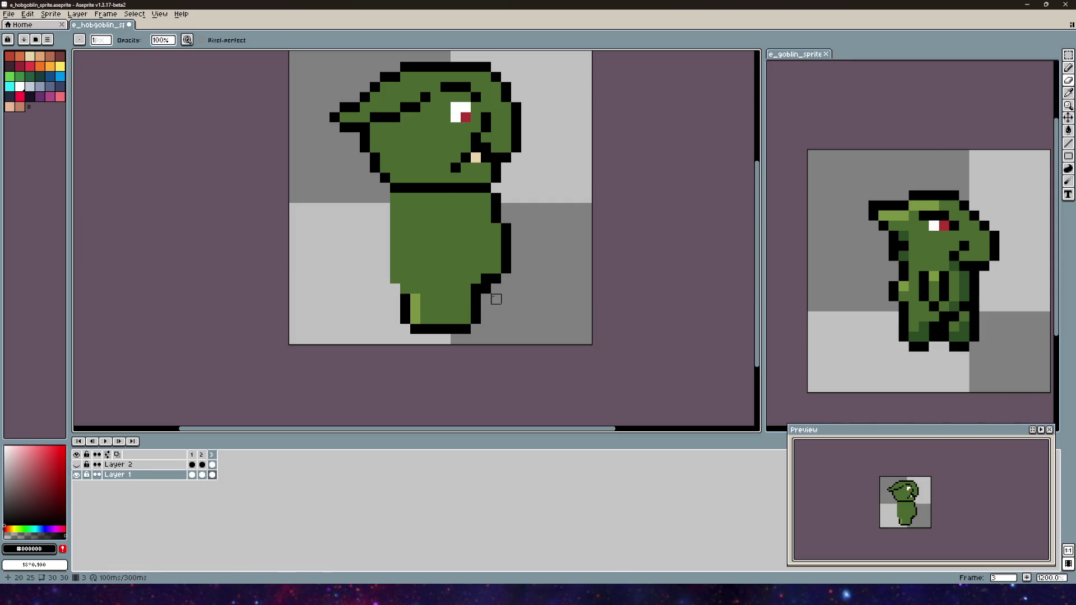
mouse_move(580, 261)
left_mouse_down()
mouse_move(598, 166)
mouse_move(610, 267)
left_mouse_up()
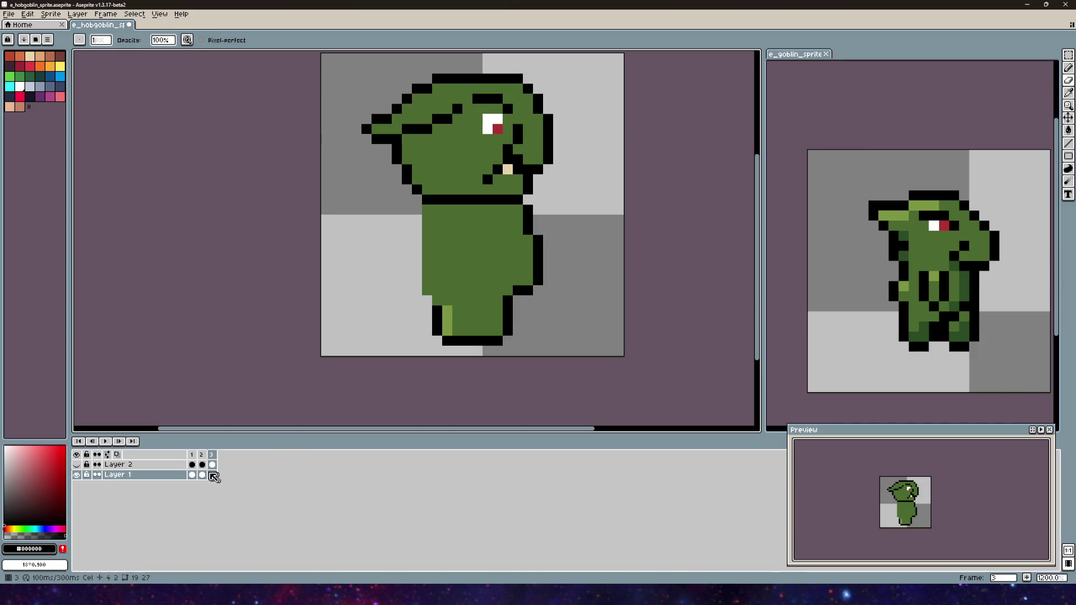
left_click(193, 455)
left_click(212, 456)
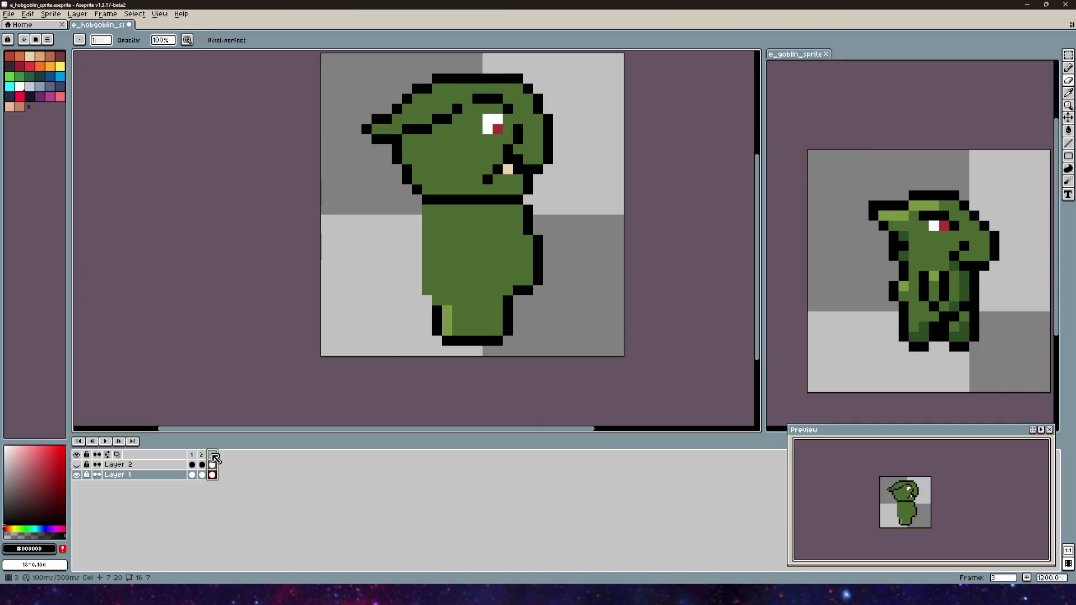
left_click(203, 458)
left_click(213, 456)
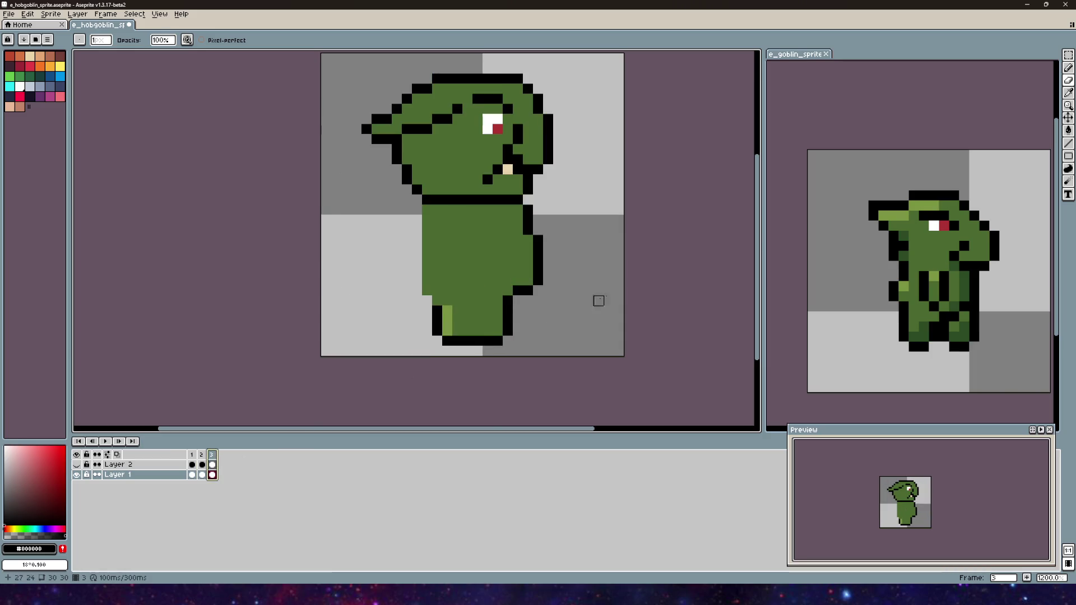
left_click(1068, 67)
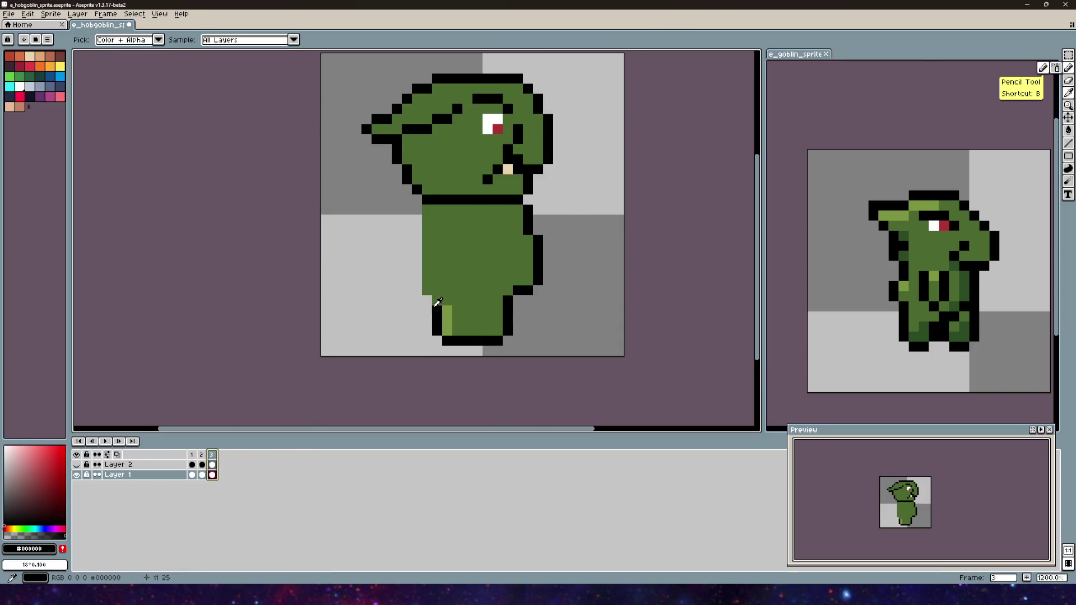
- Add black pixels up the body's left edge and erase the stray green and outline pixels
left_click(427, 290)
left_click(426, 279)
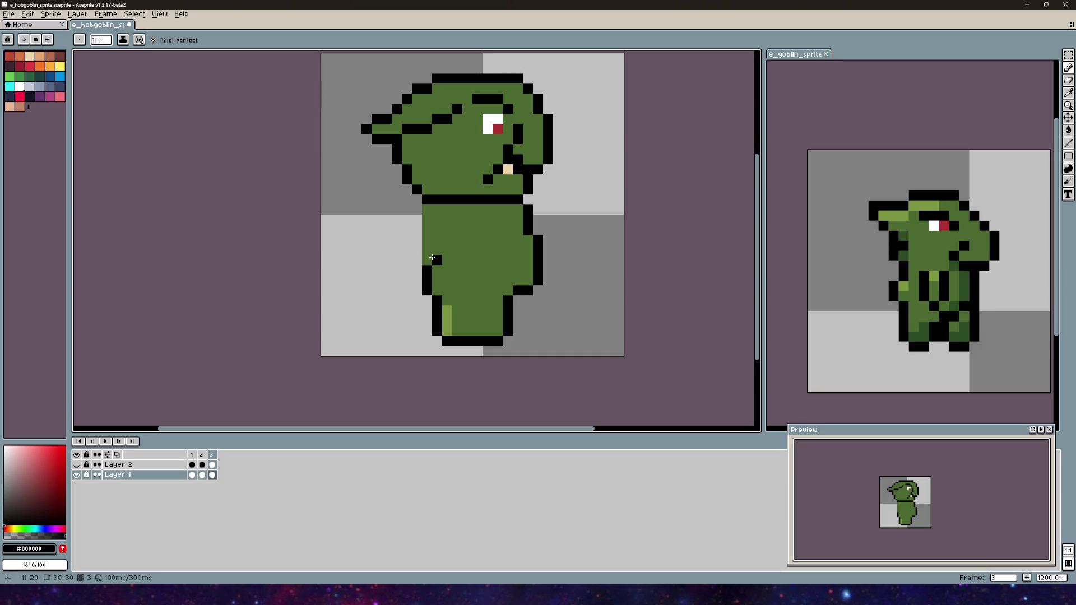
left_click_drag(432, 245, 432, 210)
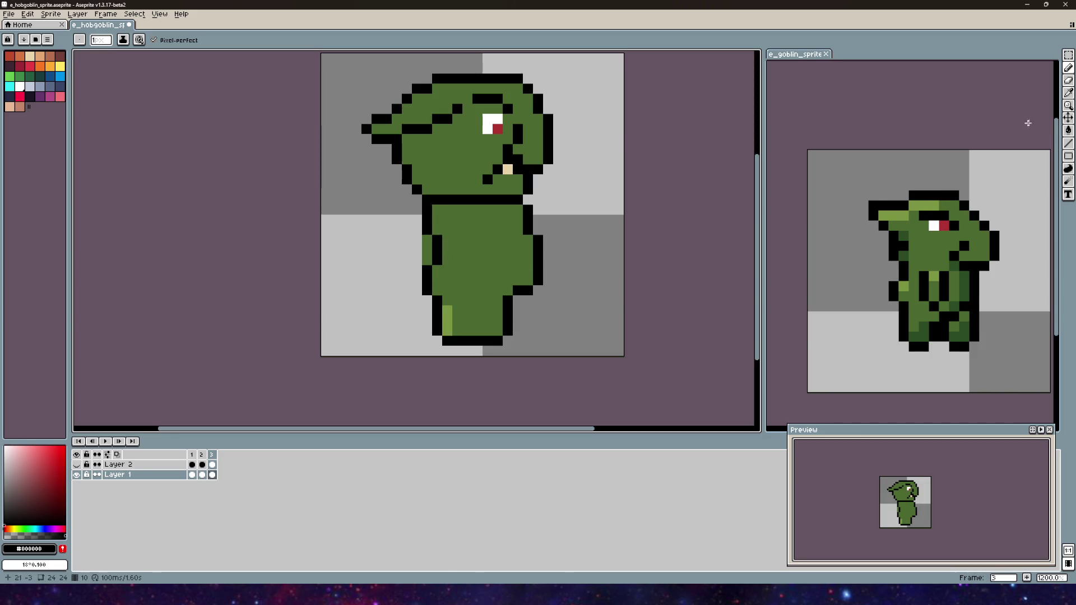
left_click(1069, 81)
left_click_drag(427, 250, 429, 263)
scroll(588, 245, "down", 3)
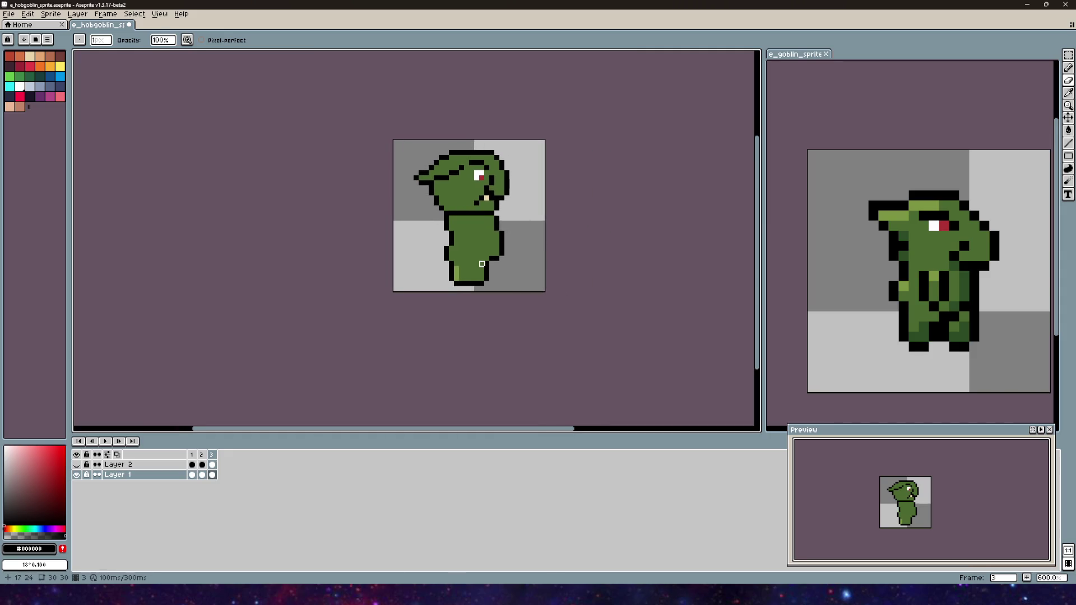
scroll(436, 269, "up", 3)
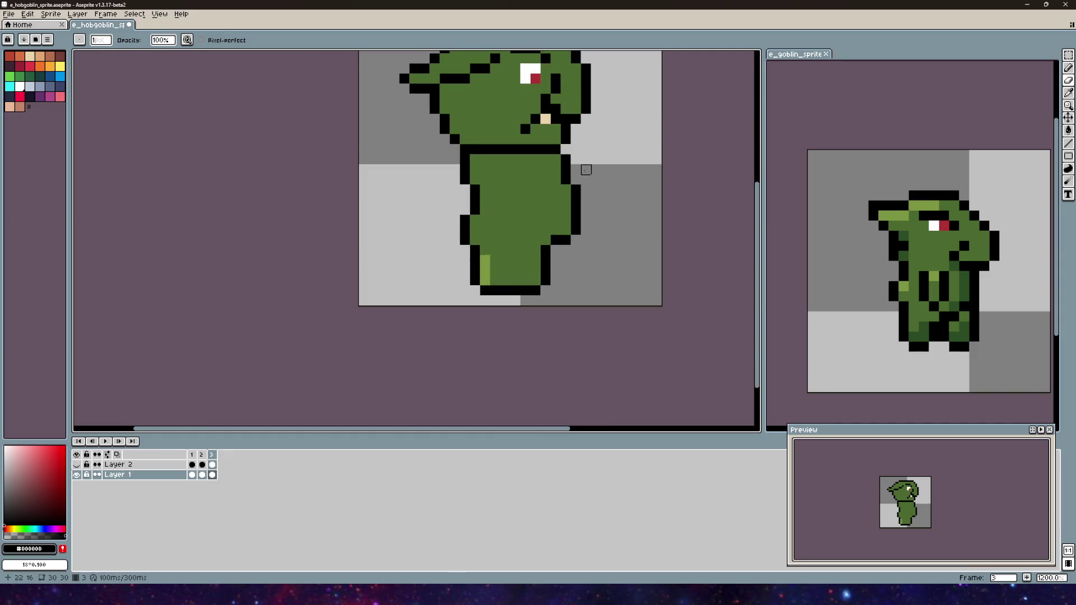
scroll(435, 236, "up", 1)
left_click_drag(384, 209, 388, 171)
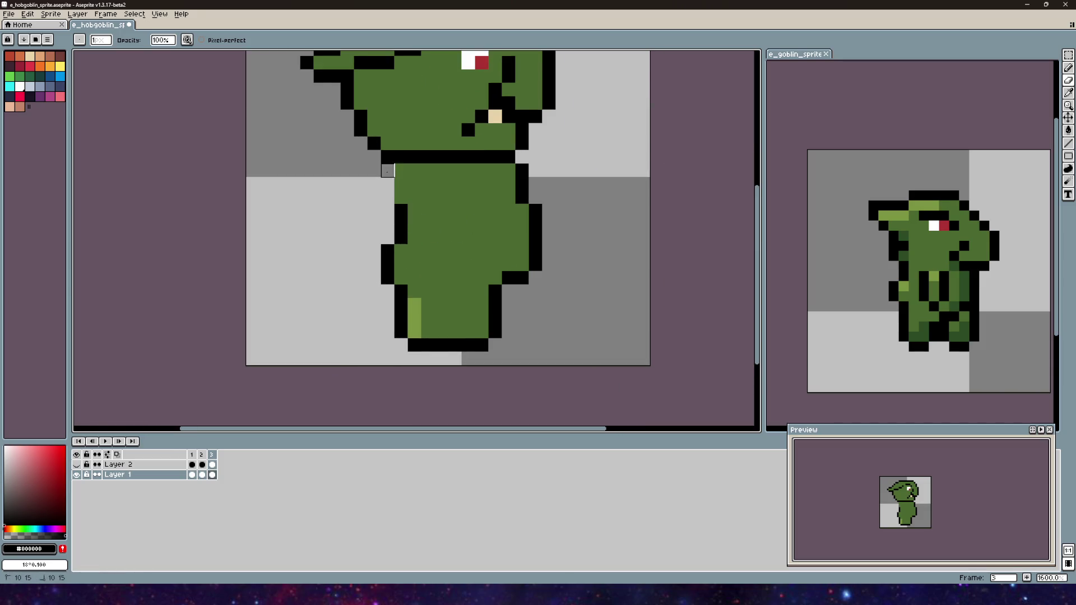
left_click(413, 192, "alt")
- Redraw a continuous black outline up the body's left side, then select the torso
left_click(401, 210)
key("b")
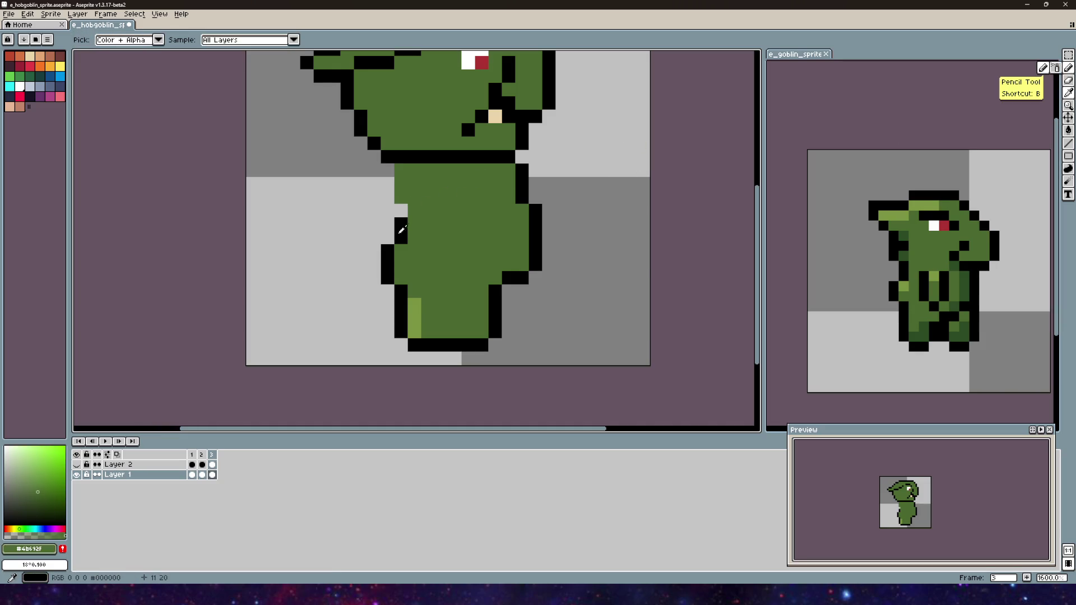
left_click(400, 225, "alt")
left_click(398, 205)
left_click_drag(397, 205, 392, 172)
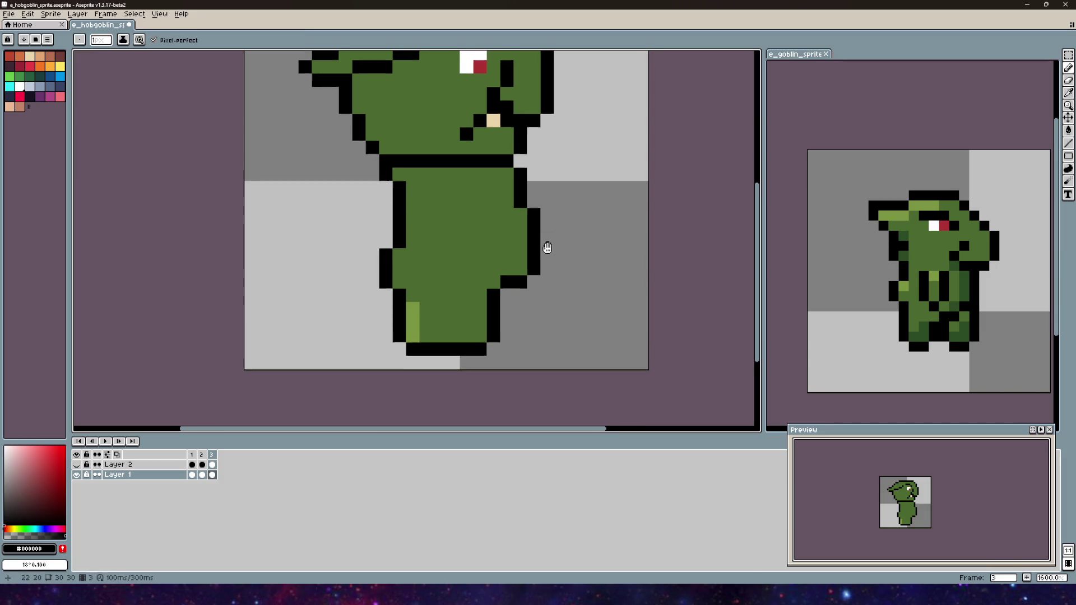
scroll(410, 251, "down", 1)
key("v")
key("b")
left_click_drag(573, 329, 545, 293)
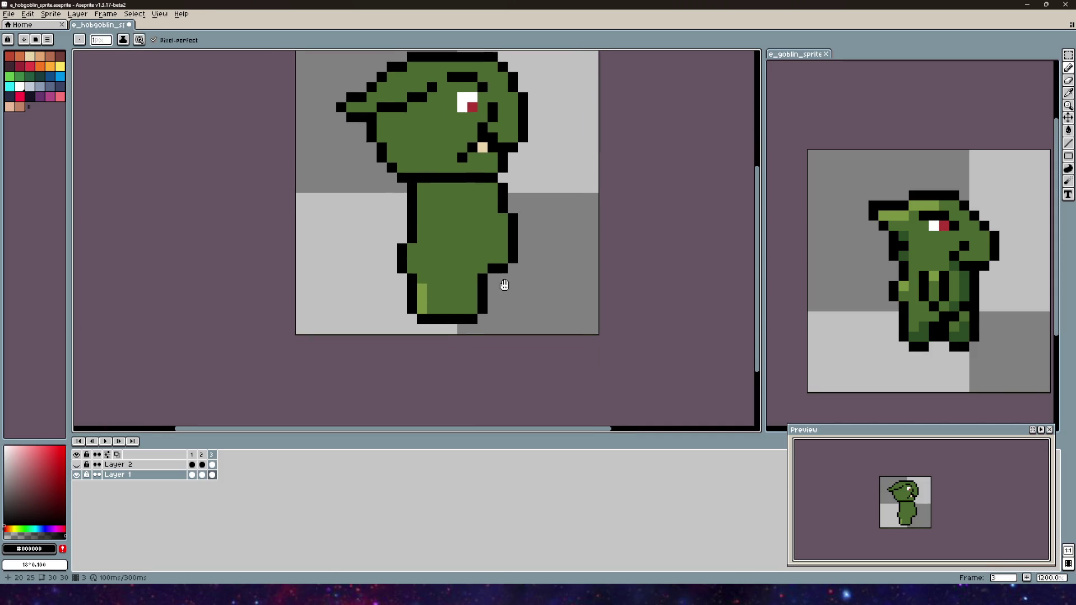
scroll(502, 286, "down", 2)
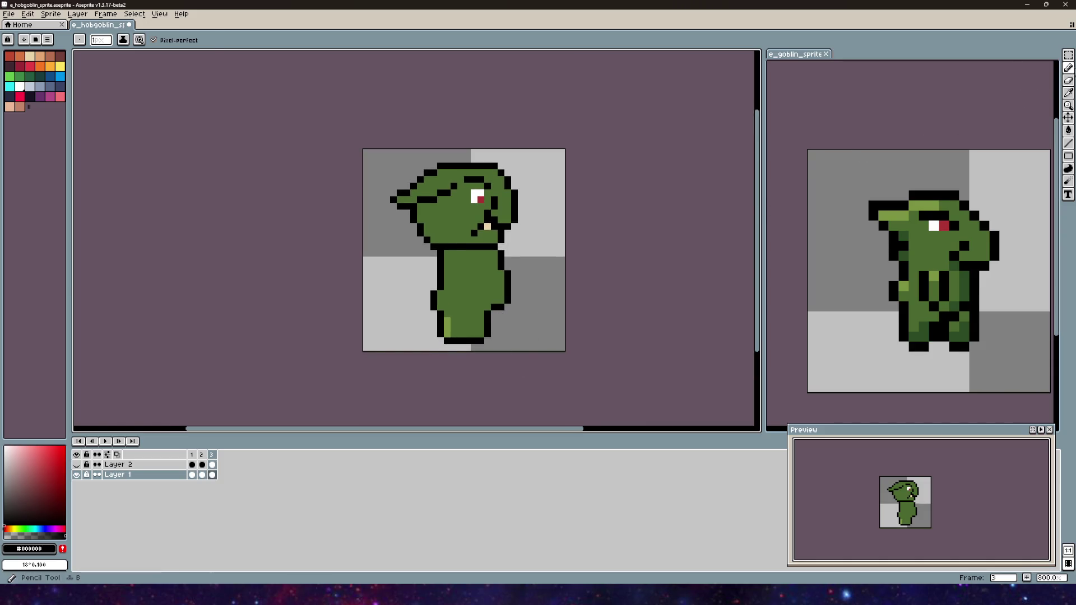
left_click(1068, 55)
mouse_move(541, 341)
left_mouse_down()
mouse_move(433, 275)
mouse_move(424, 250)
left_mouse_up()
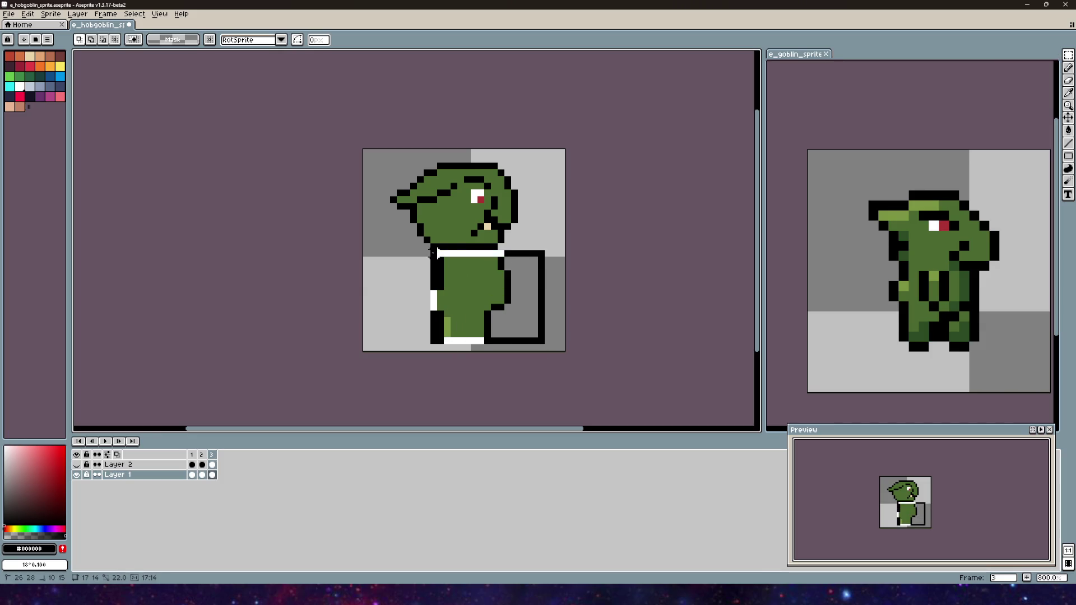
- Nudge the selected body one pixel left and commit the move
key("Left")
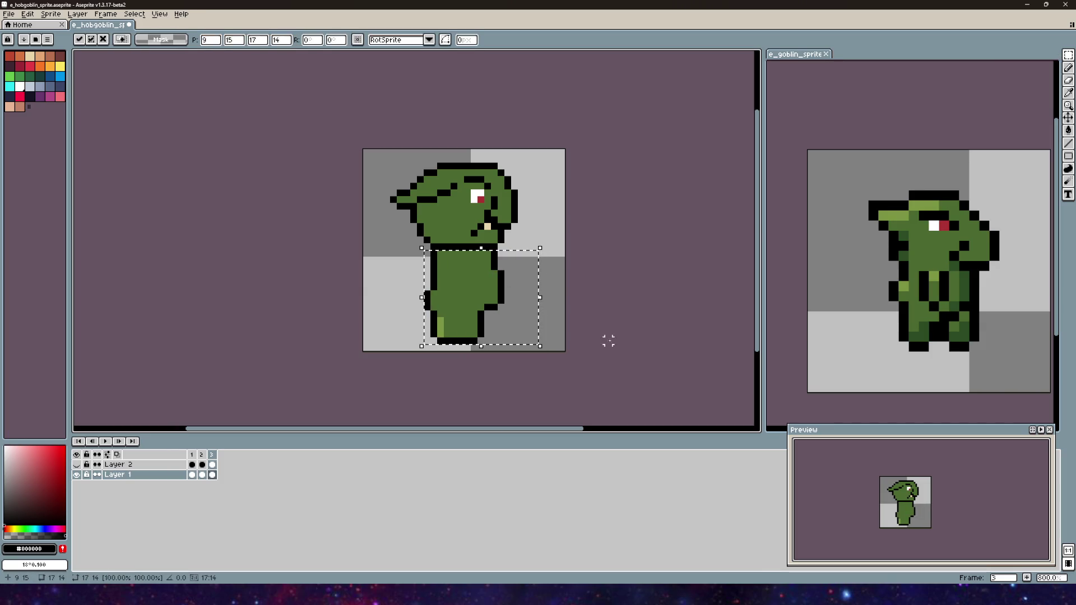
left_click(552, 233)
scroll(477, 220, "down", 3)
scroll(477, 220, "up", 3)
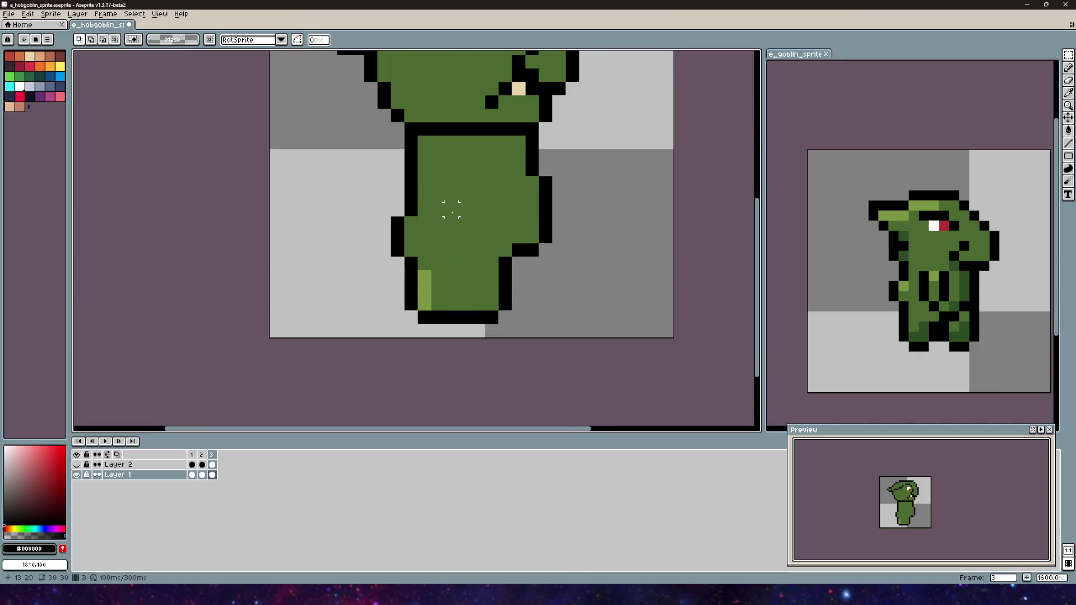
left_click_drag(447, 209, 377, 259)
left_click_drag(456, 252, 398, 310)
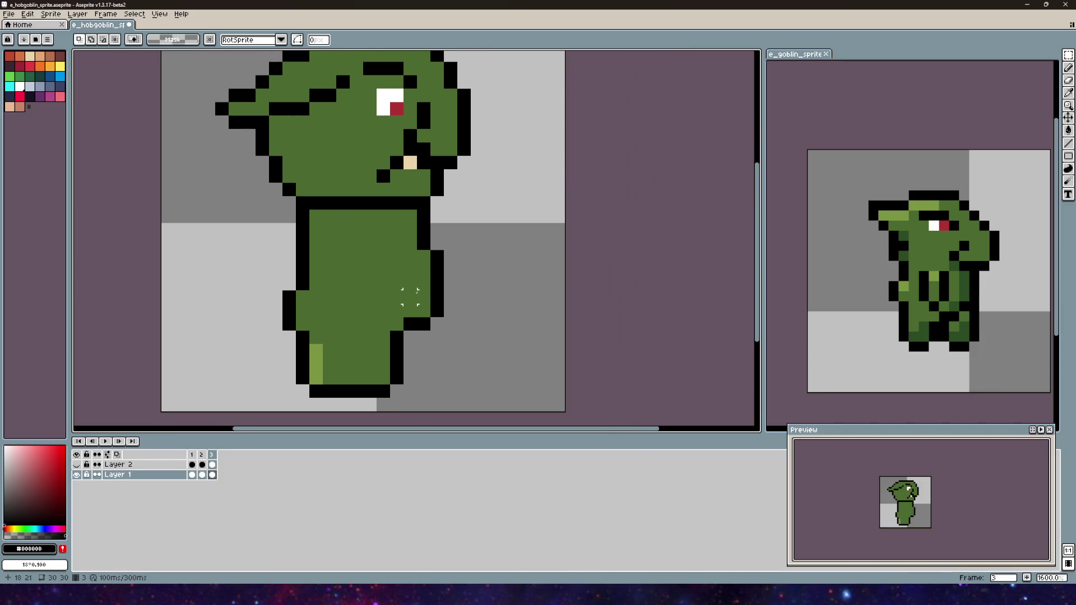
scroll(399, 310, "down", 2)
left_click_drag(450, 226, 455, 232)
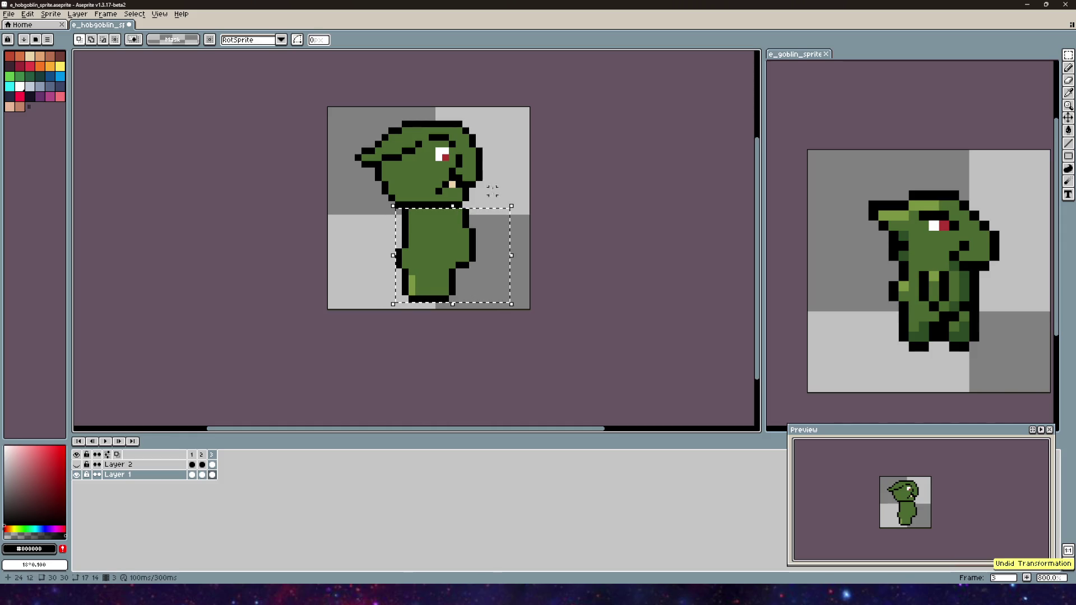
scroll(512, 210, "down", 1)
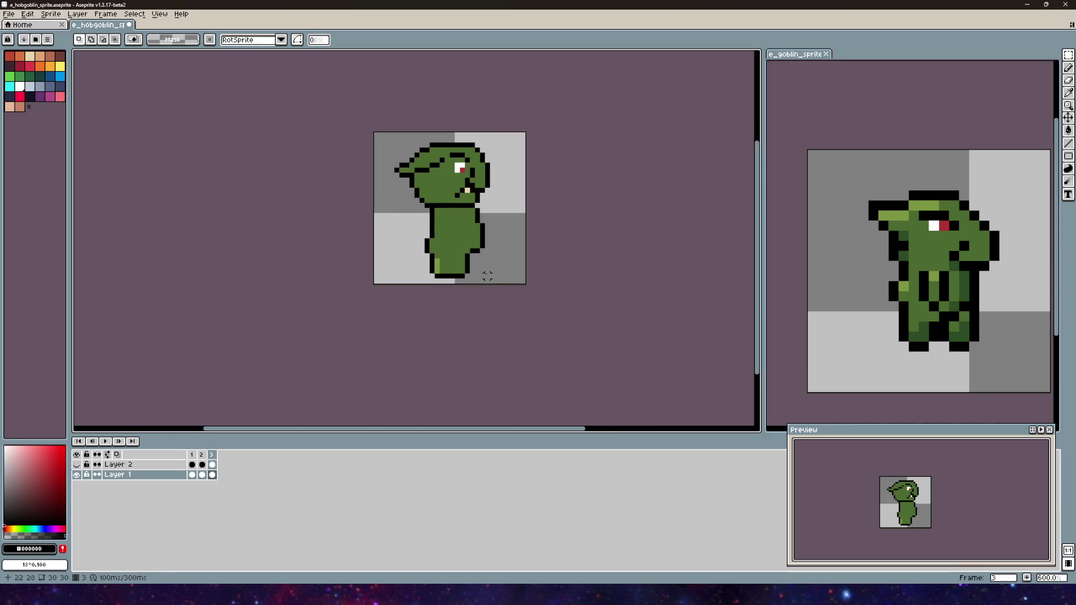
- Reselect the body, test arrow-key nudges, shift it one pixel and commit
left_click_drag(510, 279, 424, 209)
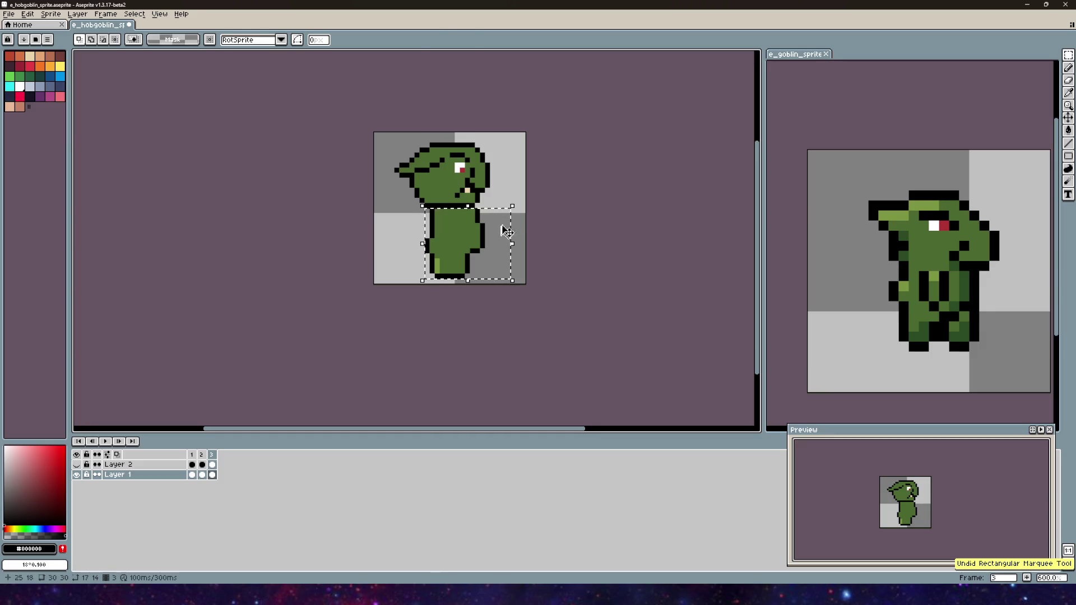
key("Left")
key("Left")
key("Up")
key("Right")
key("Right")
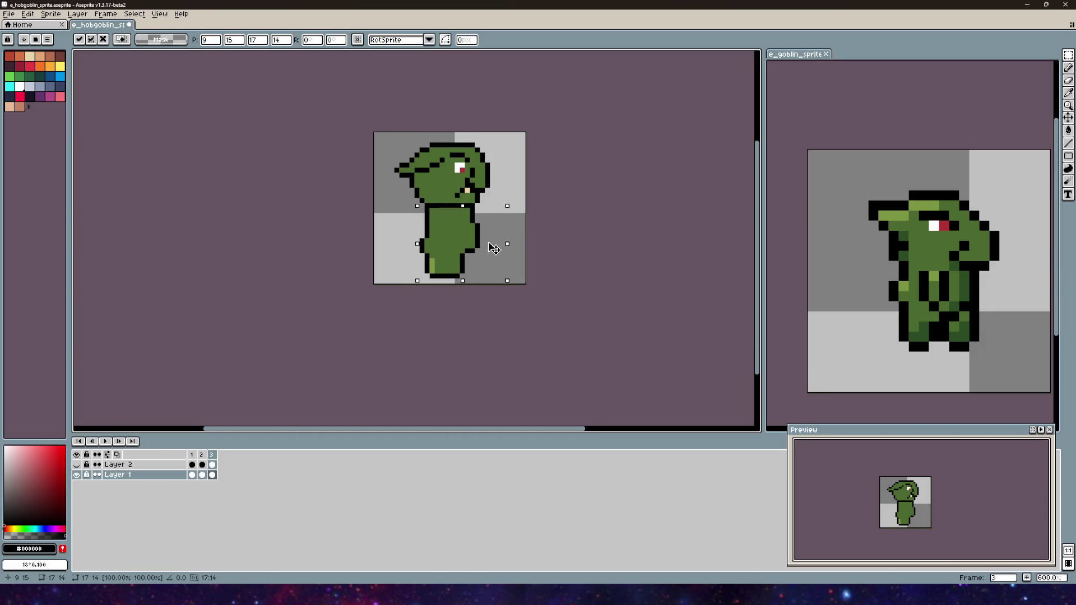
key("Down")
scroll(537, 184, "up", 4)
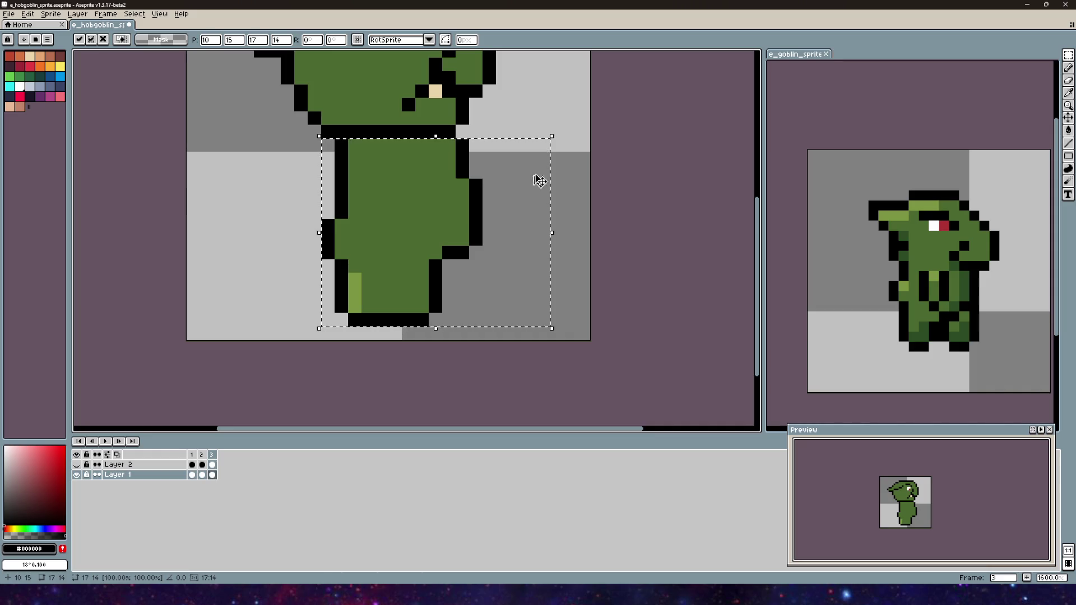
scroll(648, 284, "down", 1)
mouse_move(587, 288)
left_mouse_down()
mouse_move(571, 301)
mouse_move(591, 303)
left_mouse_up()
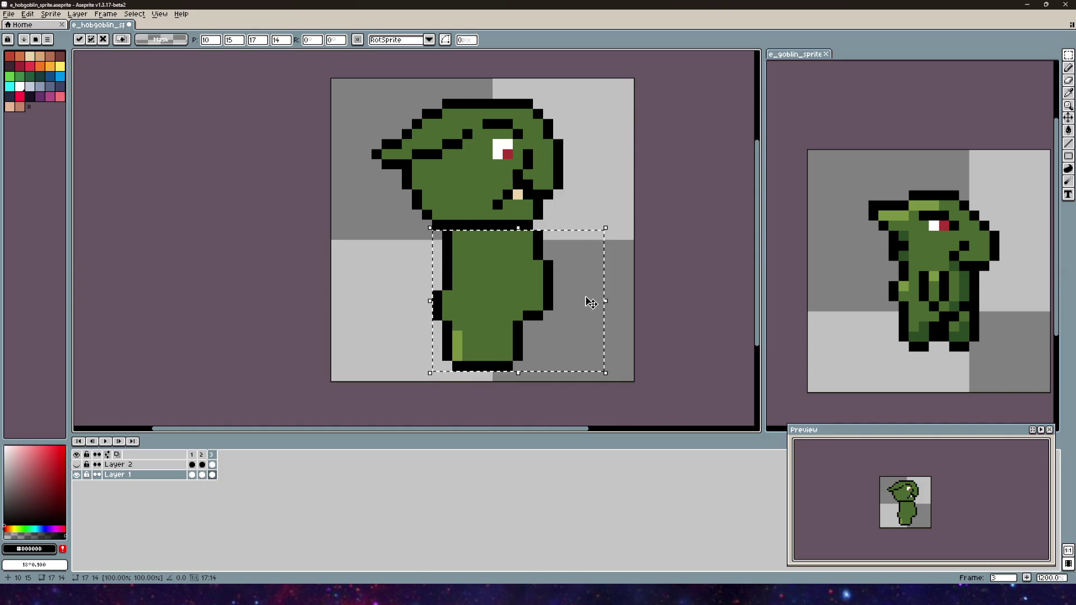
left_click(567, 214)
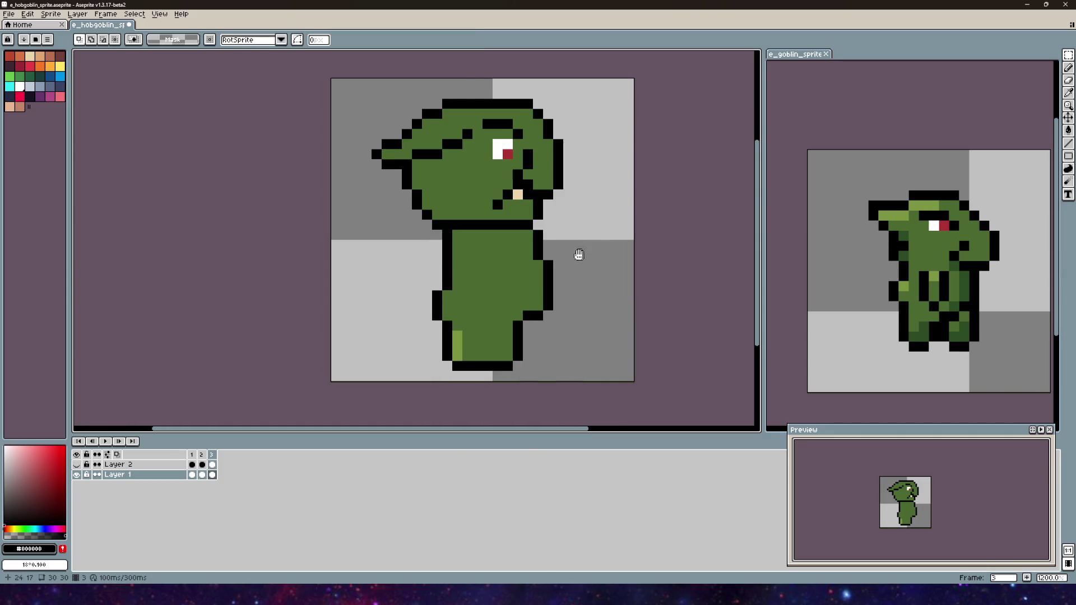
scroll(481, 259, "down", 4)
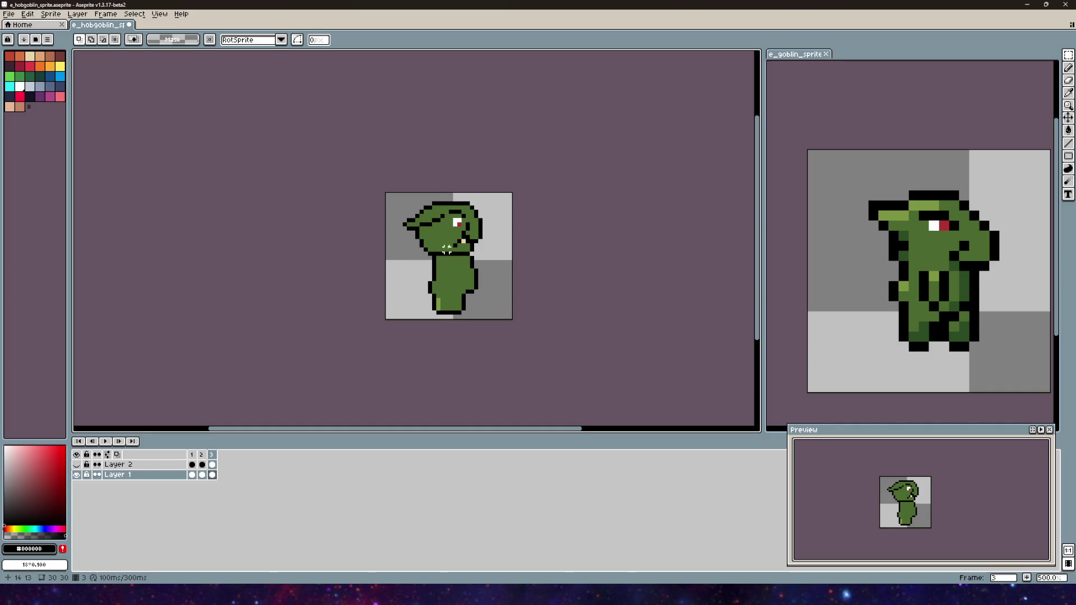
scroll(446, 248, "up", 1)
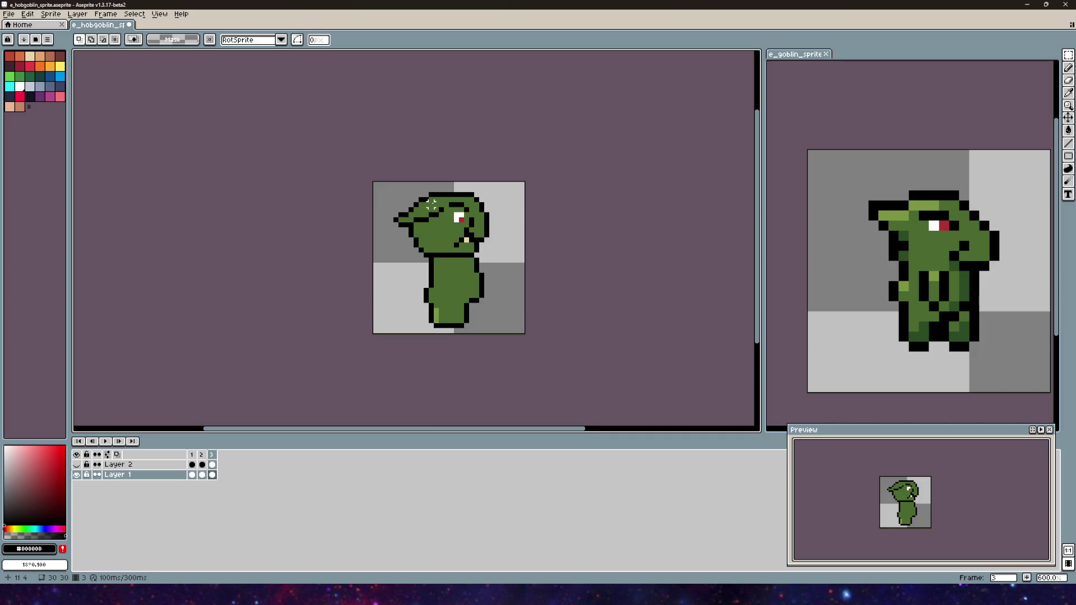
scroll(446, 236, "up", 1)
- Cancel a trial move, then shift the body right beneath the head and commit
left_click_drag(493, 363, 407, 263)
left_click_drag(470, 290, 460, 295)
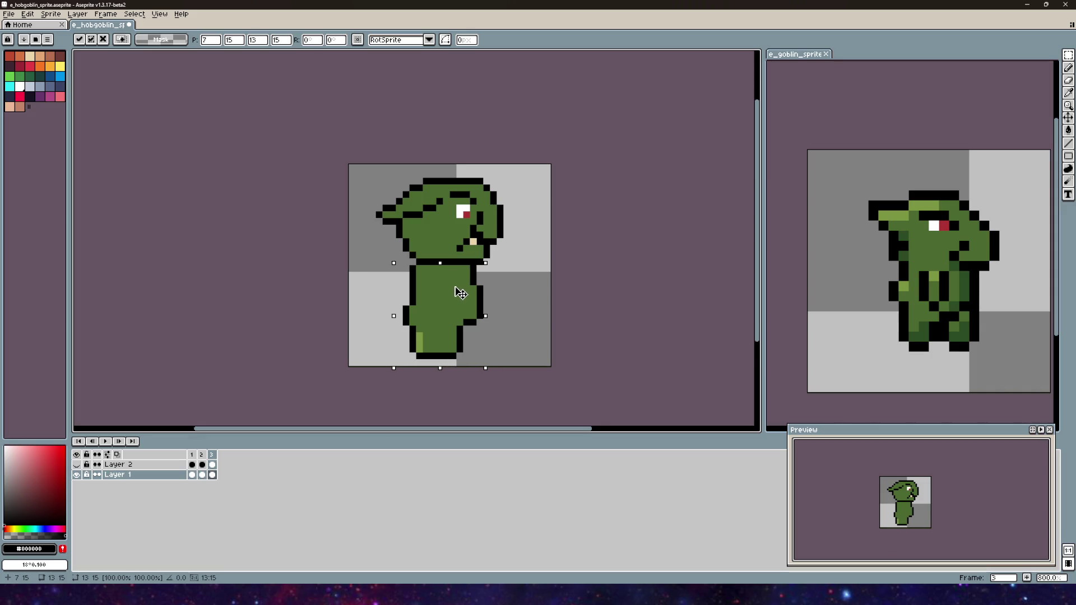
key("ctrl+d")
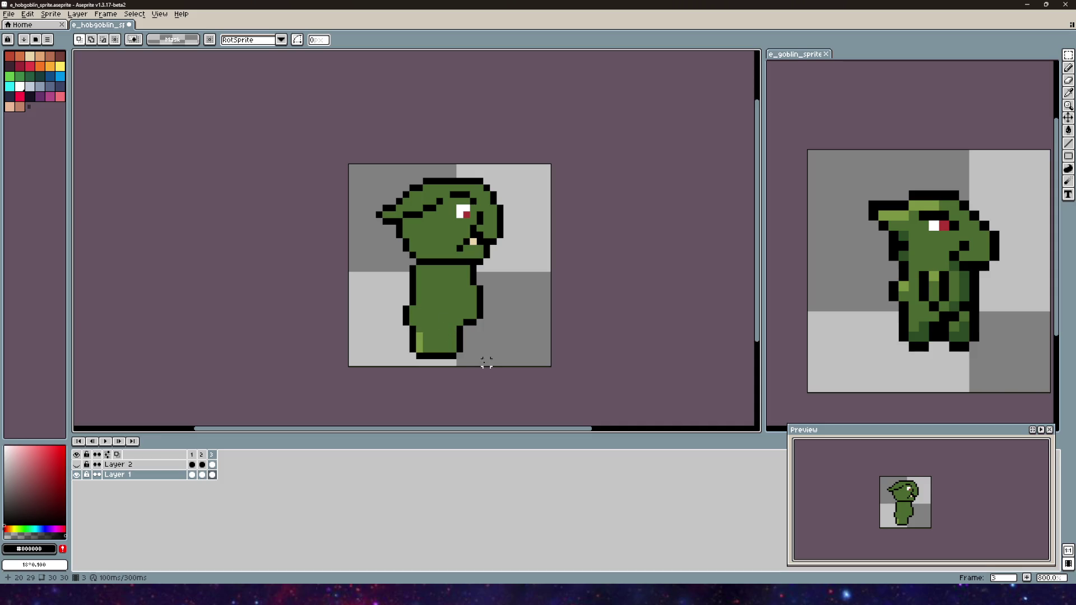
left_click_drag(499, 356, 394, 263)
left_click_drag(428, 305, 444, 308)
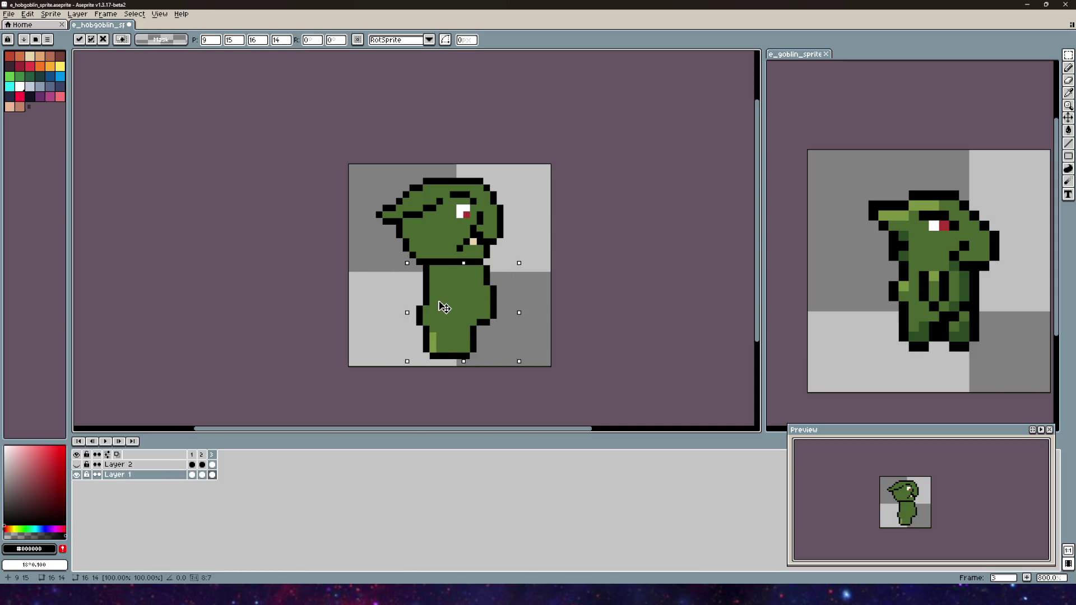
left_click(501, 238)
scroll(485, 289, "down", 1)
scroll(485, 288, "up", 3)
scroll(485, 288, "down", 4)
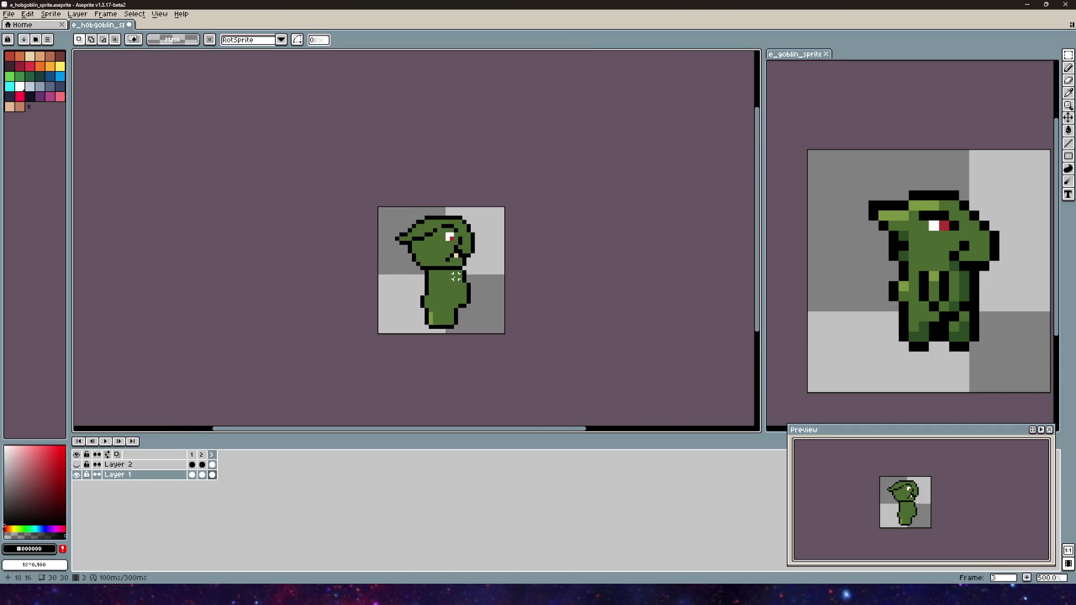
scroll(456, 276, "up", 2)
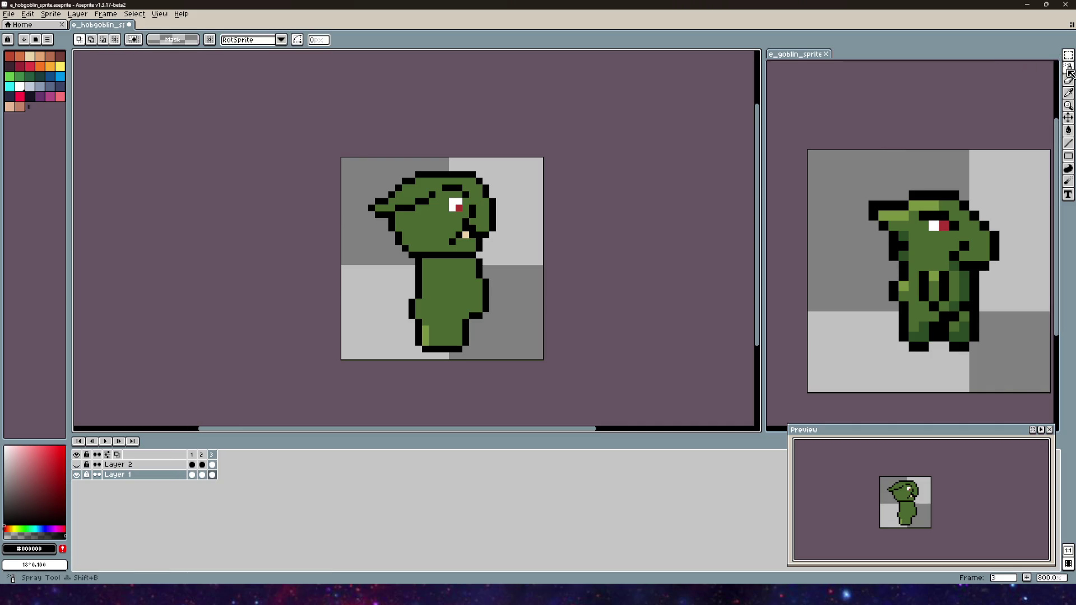
- Draw a black U-shaped arm line down the torso front with the Pencil, undoing stray strokes
left_click(1069, 71)
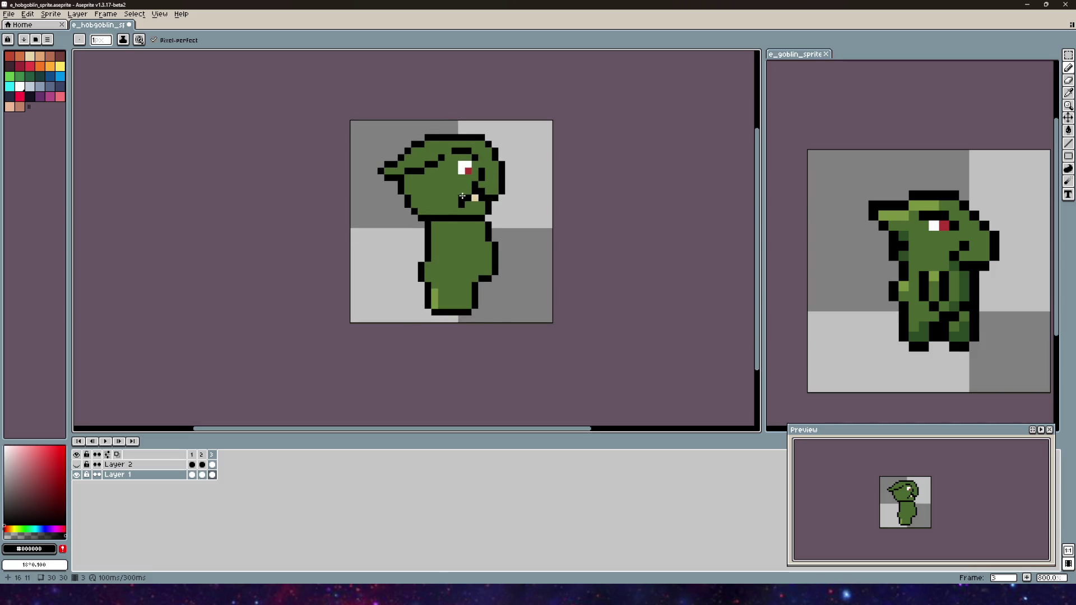
scroll(461, 197, "up", 2)
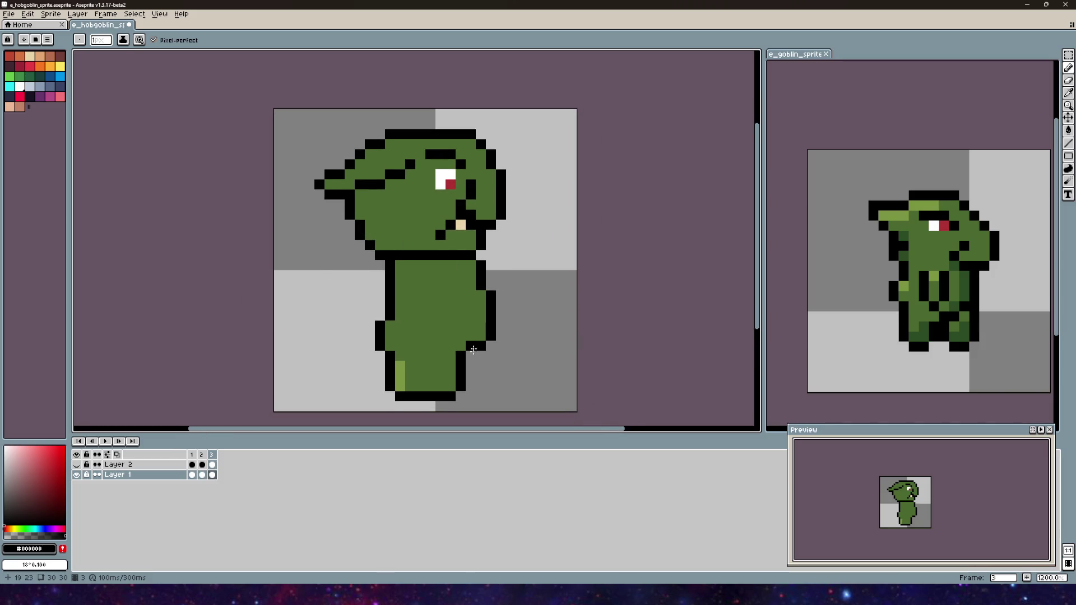
left_click_drag(473, 345, 465, 280)
scroll(451, 238, "up", 2)
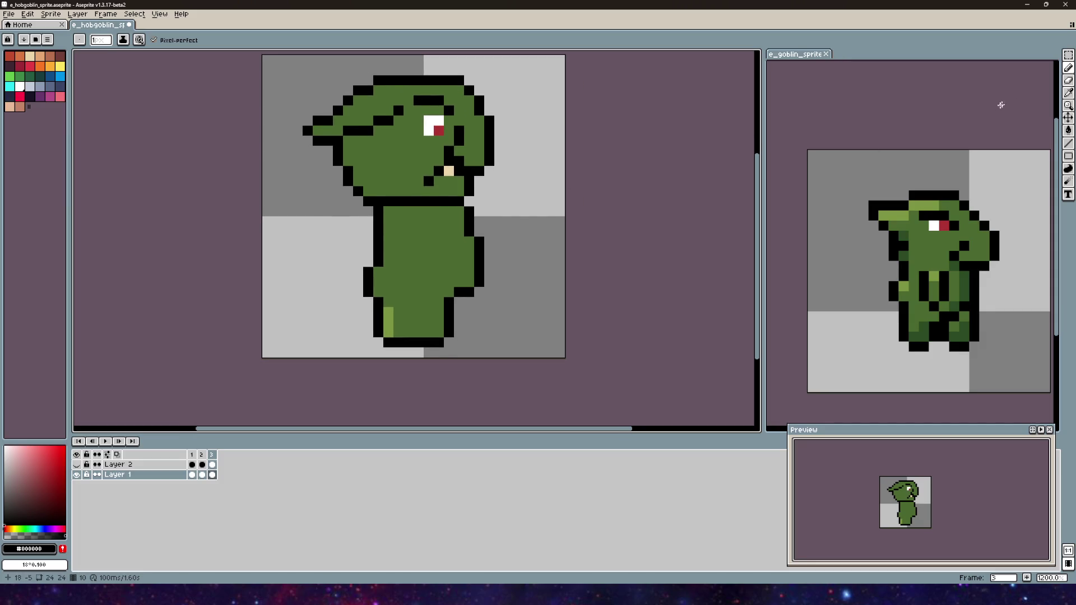
key("e")
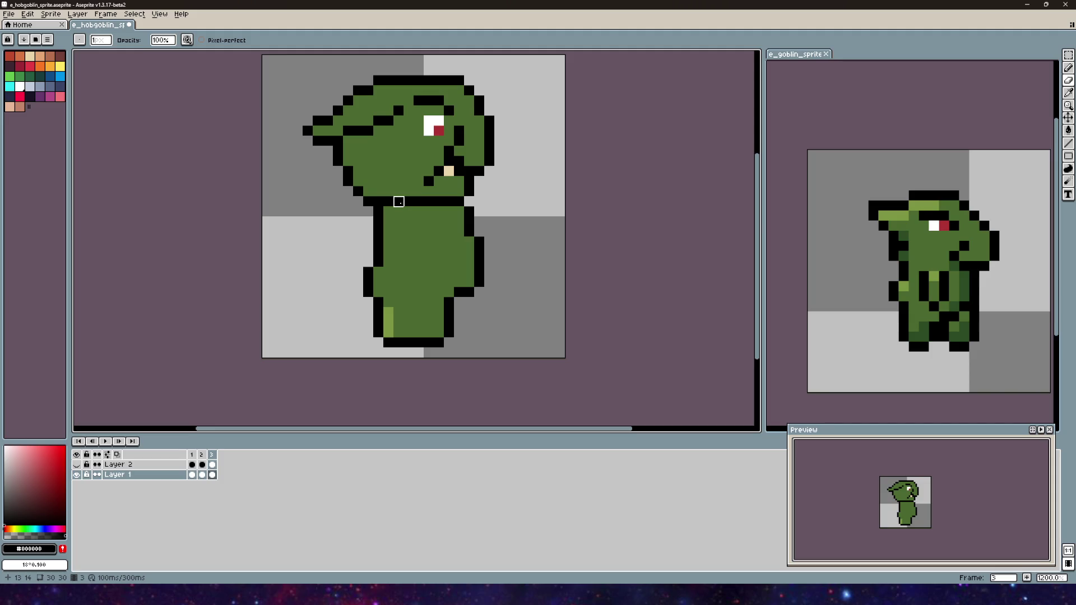
key("b")
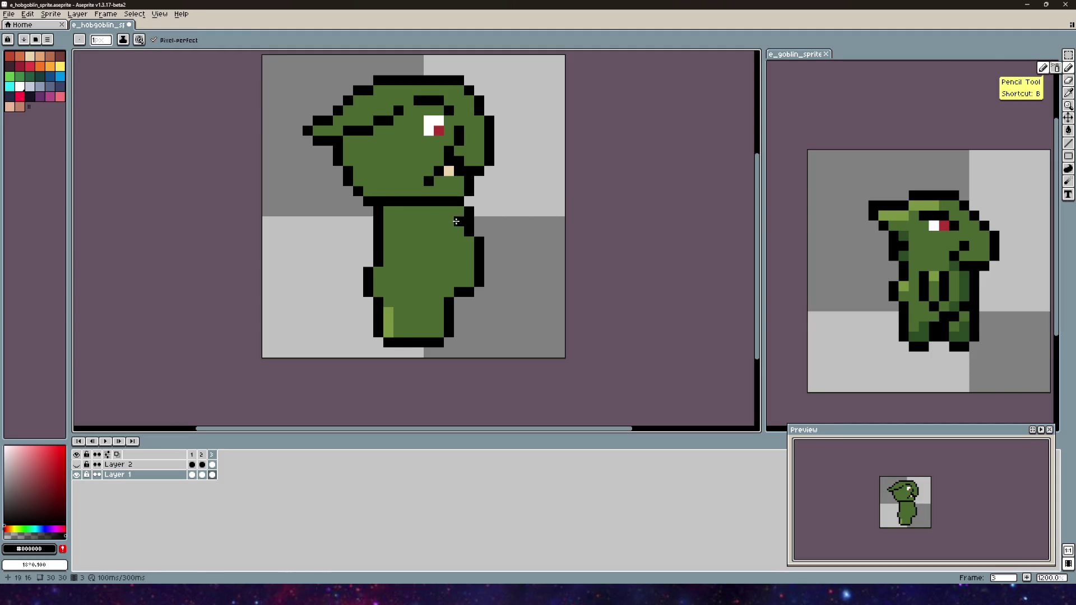
scroll(597, 233, "left", 5)
scroll(557, 247, "right", 3)
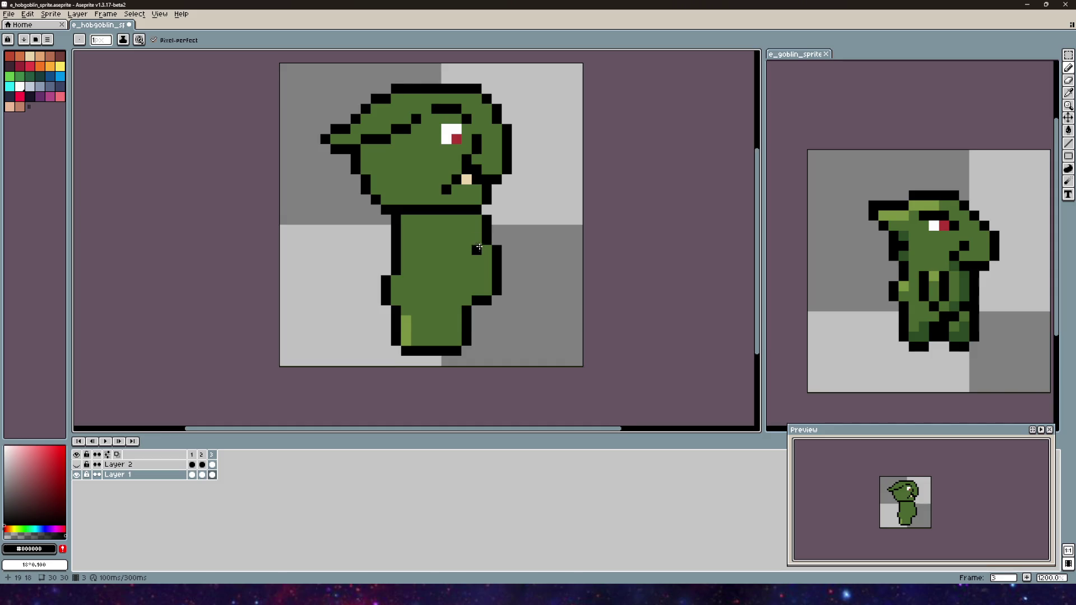
scroll(423, 214, "down", 2)
mouse_move(401, 215)
left_mouse_down()
mouse_move(393, 253)
mouse_move(400, 240)
mouse_move(410, 276)
mouse_move(427, 279)
mouse_move(443, 224)
left_mouse_up()
key("ctrl+z")
key("ctrl+z")
scroll(408, 171, "down", 2)
scroll(493, 209, "up", 2)
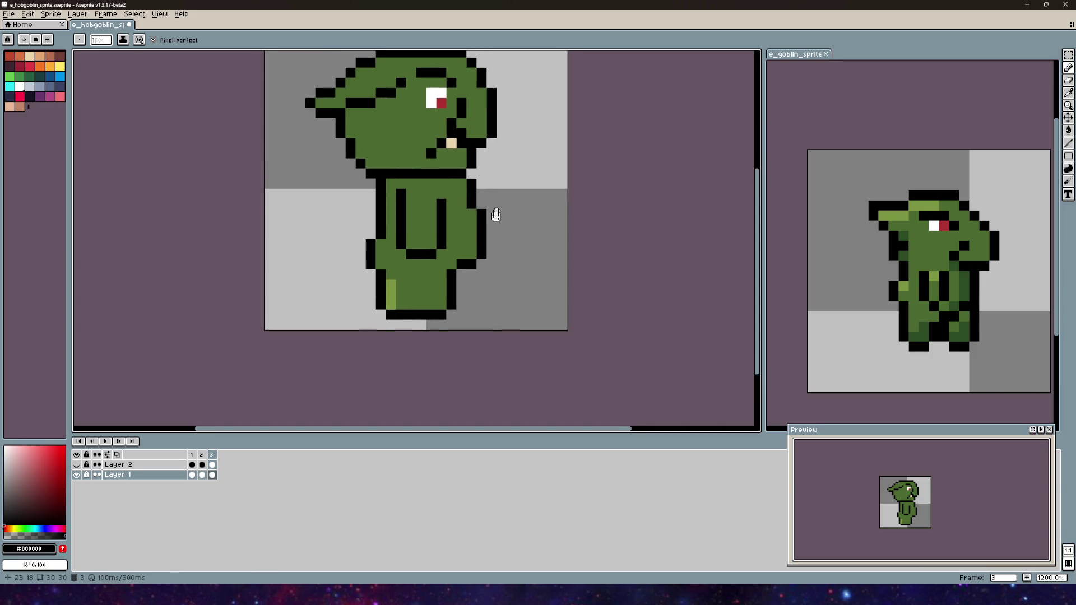
scroll(442, 243, "up", 3)
scroll(255, 141, "down", 3)
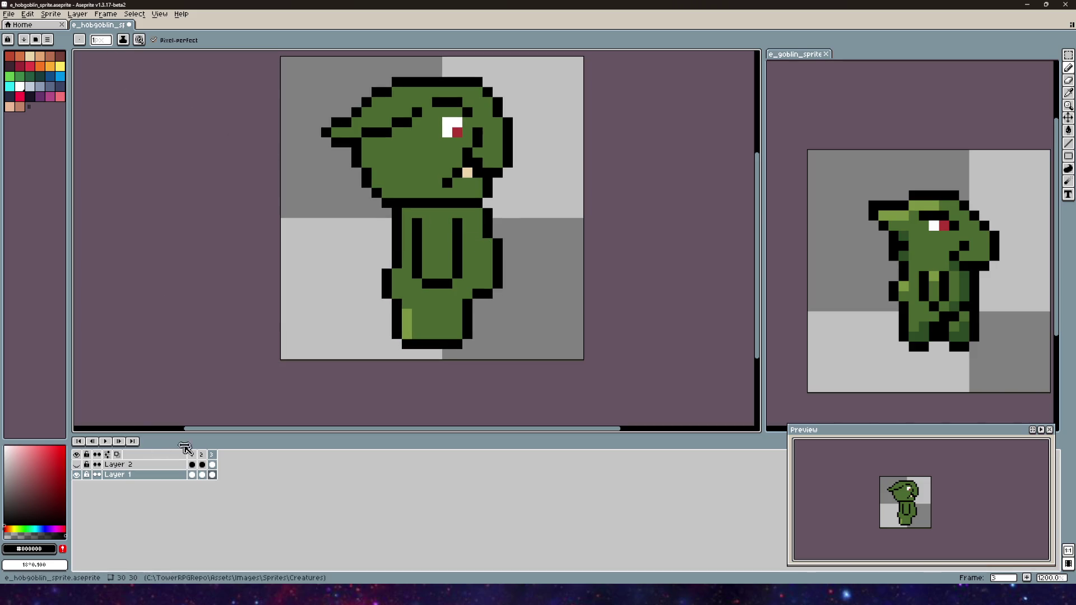
left_click(201, 455)
left_click(213, 455)
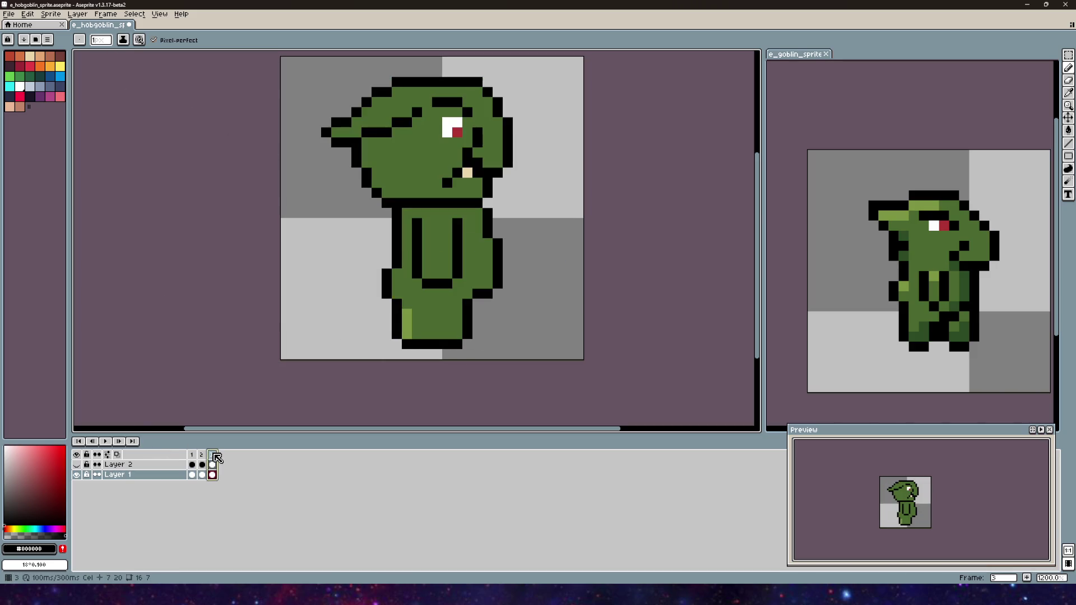
left_click(197, 455)
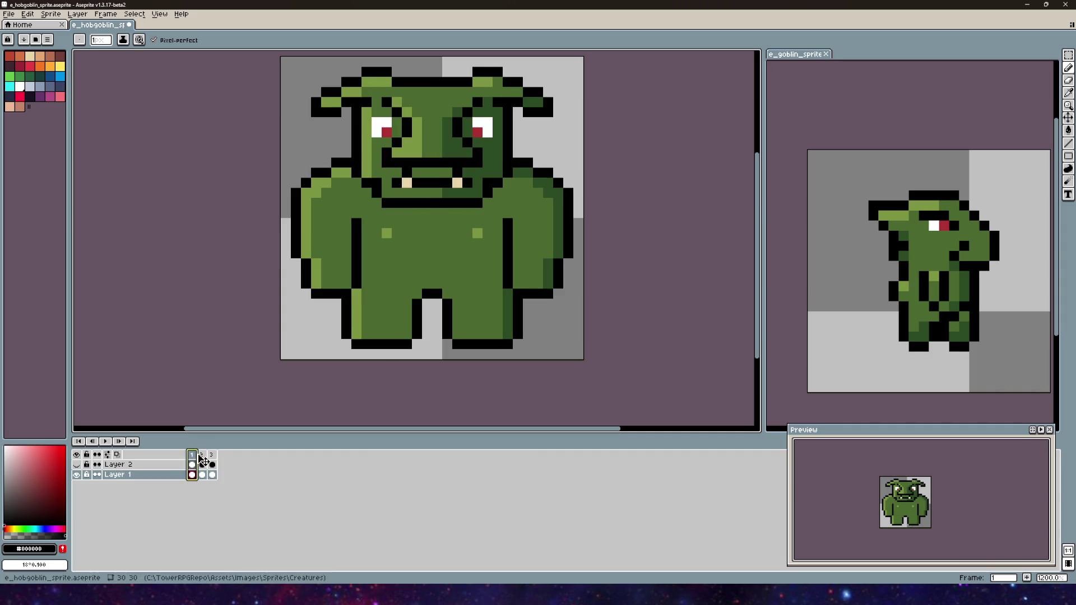
left_click(202, 455)
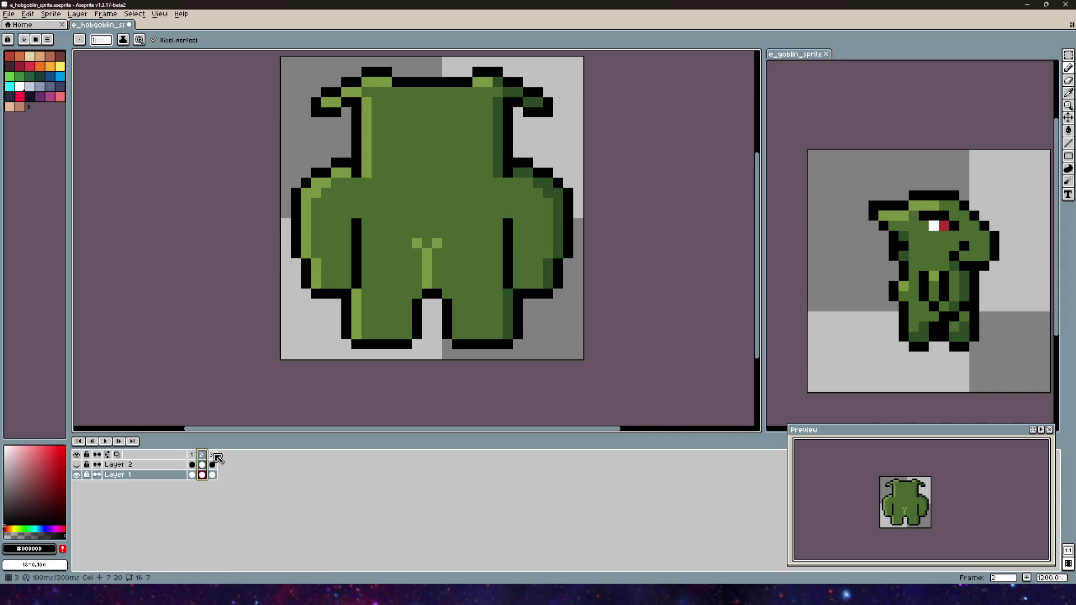
left_click(213, 455)
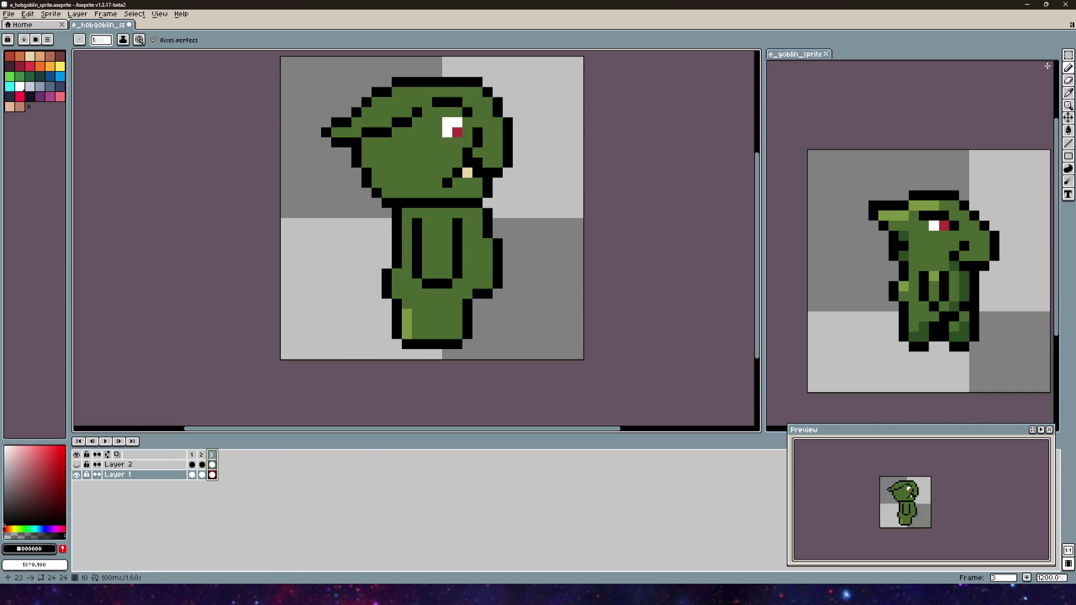
left_click(1069, 56)
mouse_move(474, 290)
left_mouse_down()
mouse_move(438, 265)
mouse_move(430, 216)
left_mouse_up()
- Nudge the selected belly and arm one pixel right, then deselect with Ctrl+D
left_click_drag(473, 255, 484, 255)
key("ctrl+d")
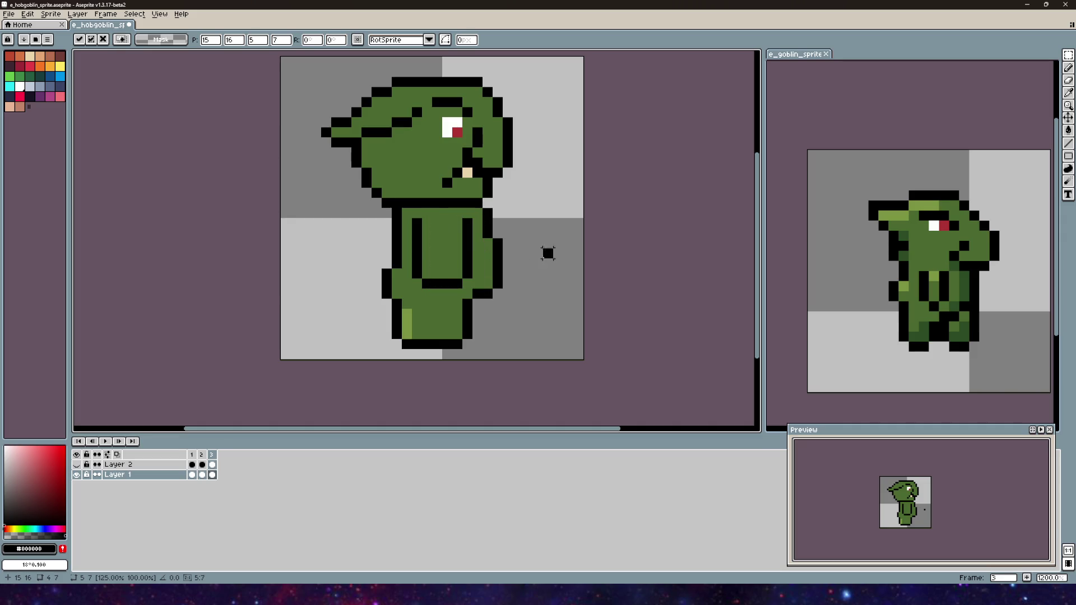
left_click_drag(413, 208, 475, 301)
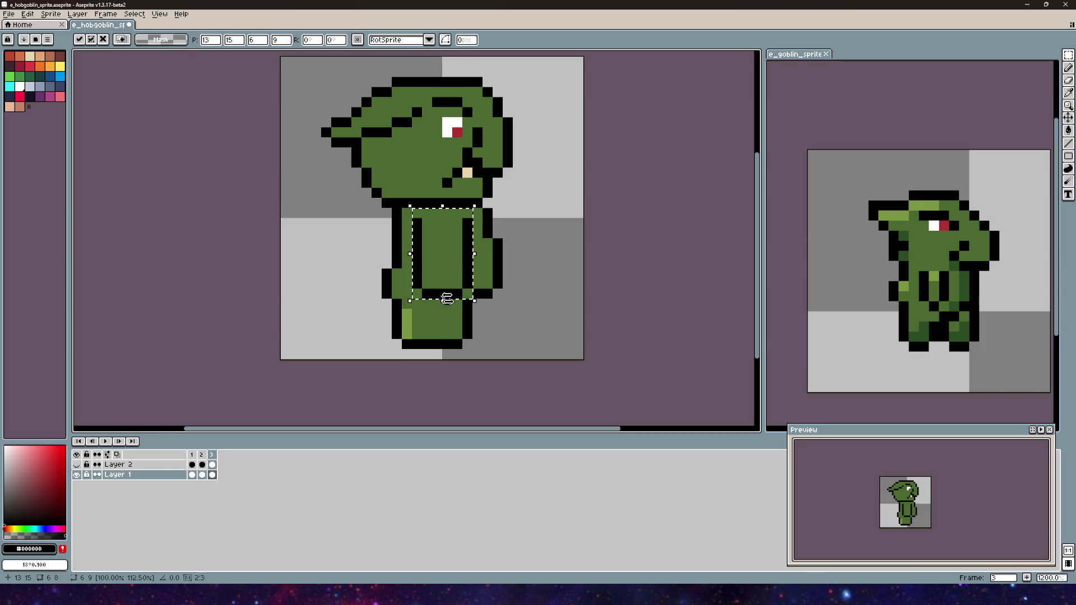
key("ctrl+d")
scroll(577, 284, "down", 3)
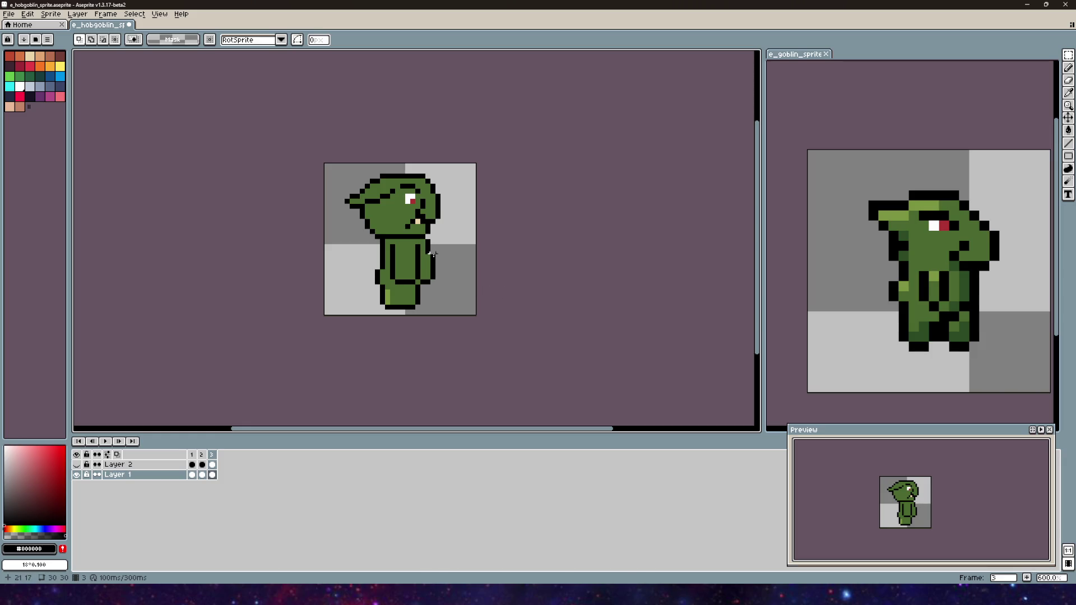
scroll(407, 256, "up", 1)
left_click_drag(436, 259, 452, 208)
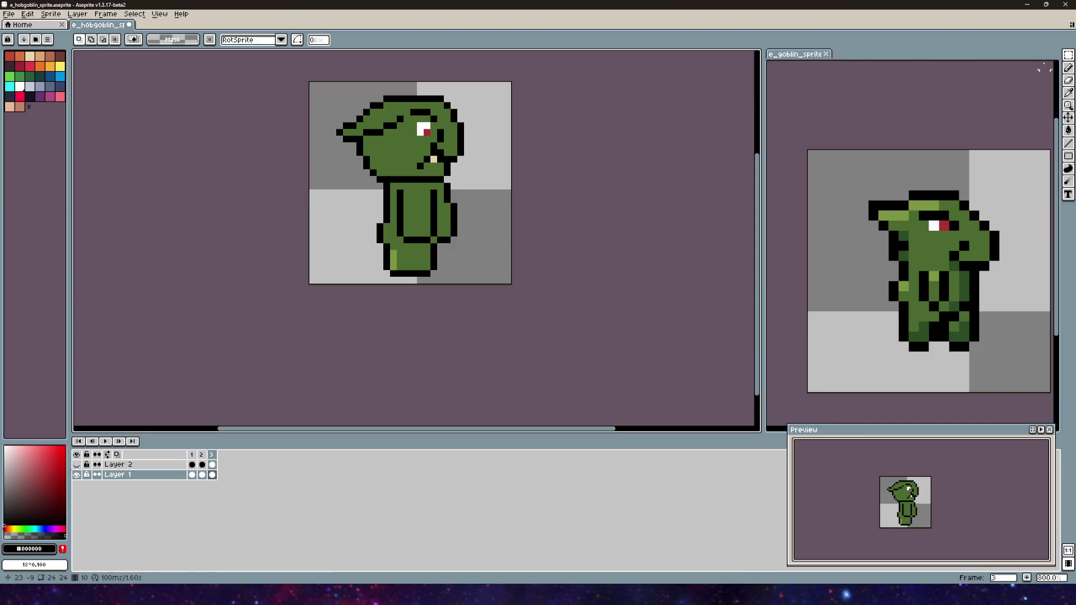
- Undo the stray pencil mark on the side-view goblin
key("b")
scroll(488, 204, "up", 2)
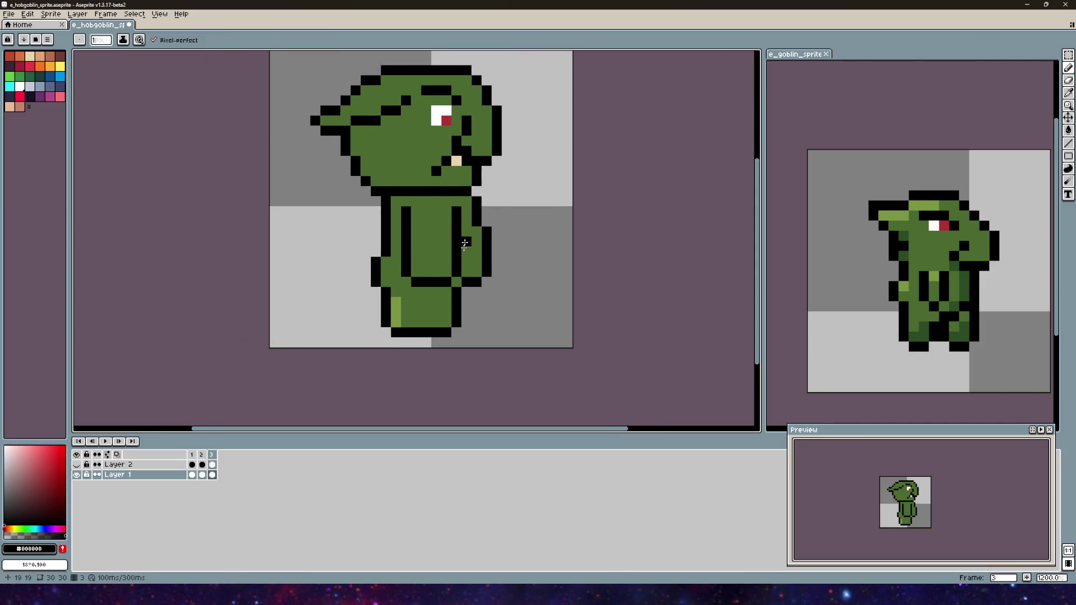
scroll(457, 282, "down", 4)
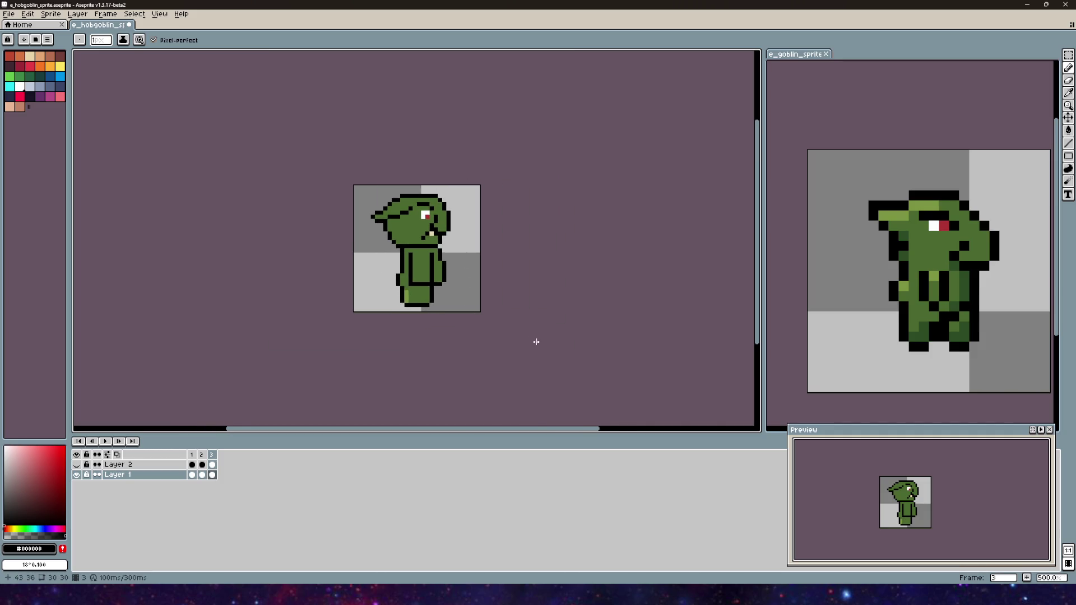
key("v")
key("b")
mouse_move(507, 319)
left_mouse_down()
mouse_move(458, 235)
mouse_move(464, 247)
left_mouse_up()
scroll(464, 247, "up", 4)
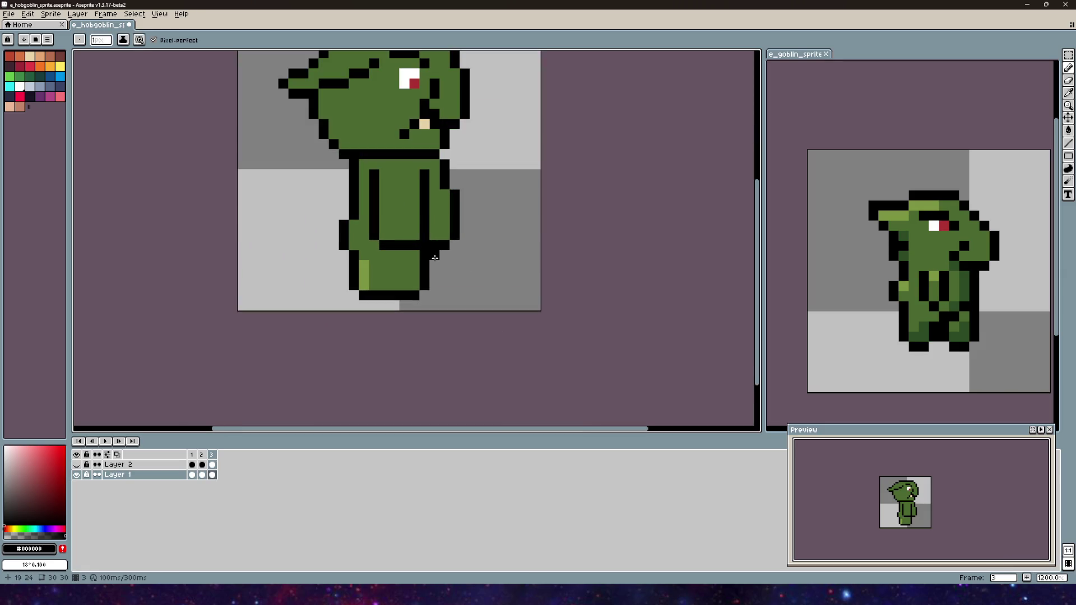
scroll(436, 252, "down", 2)
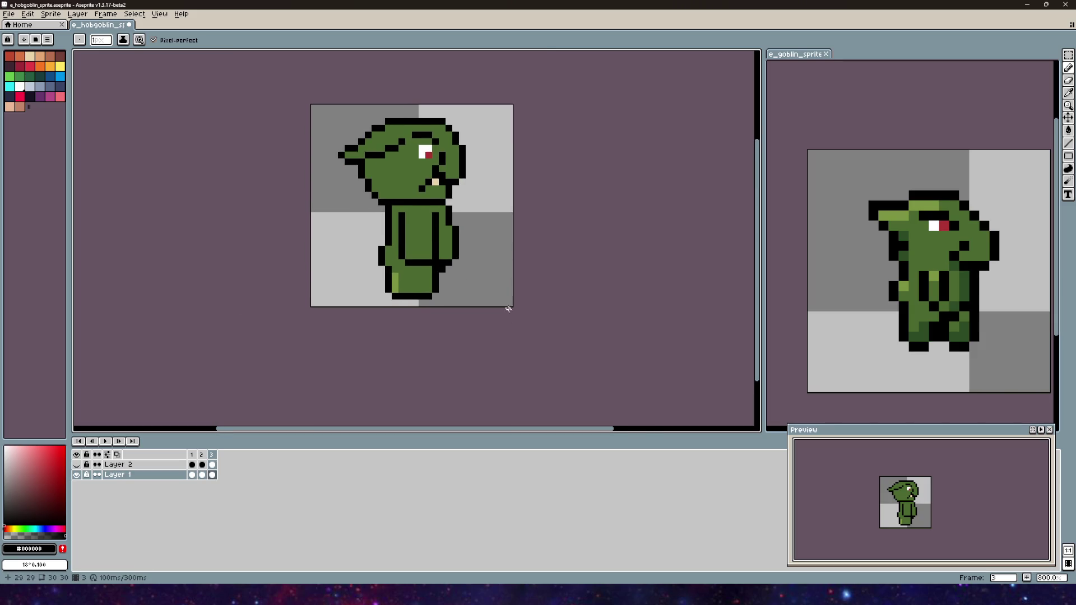
key("ctrl+z")
- Flip between frame 1's front view and frame 3's side view to compare them
scroll(428, 278, "up", 2)
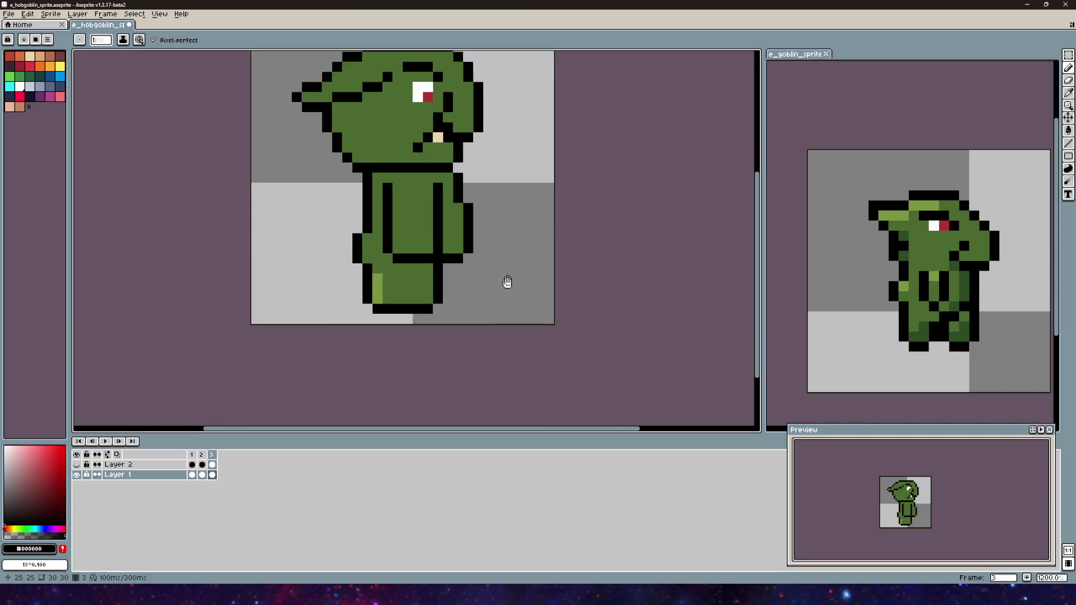
scroll(460, 264, "down", 2)
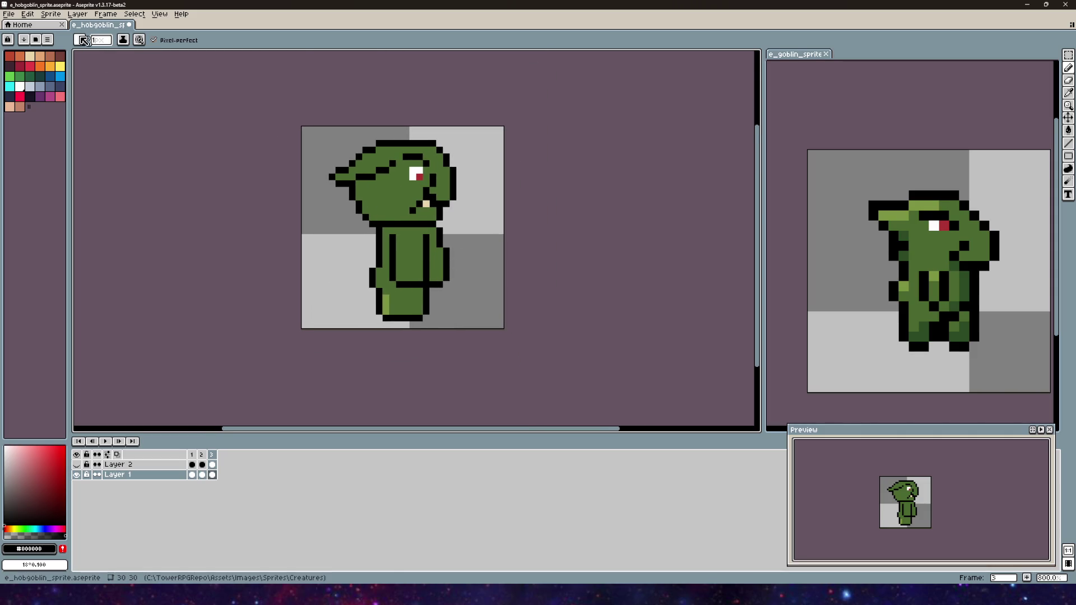
left_click(191, 455)
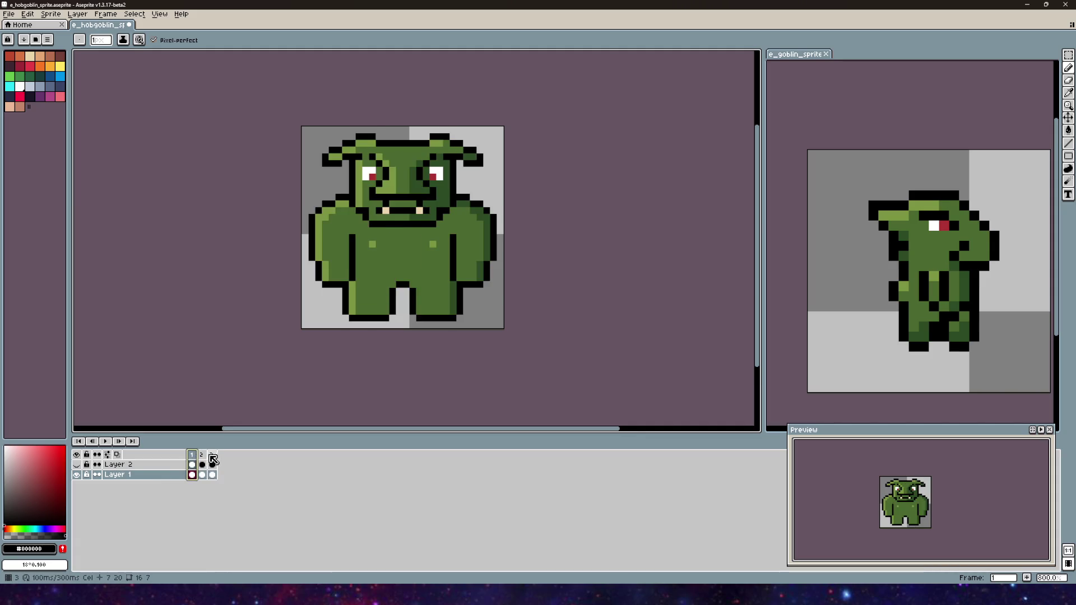
left_click(212, 454)
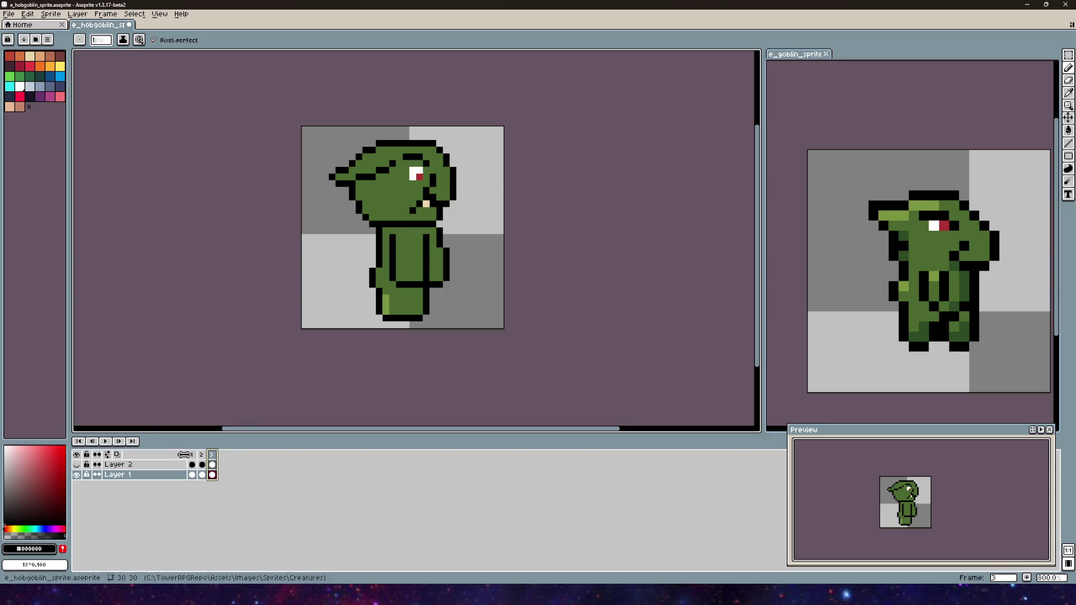
left_click(192, 454)
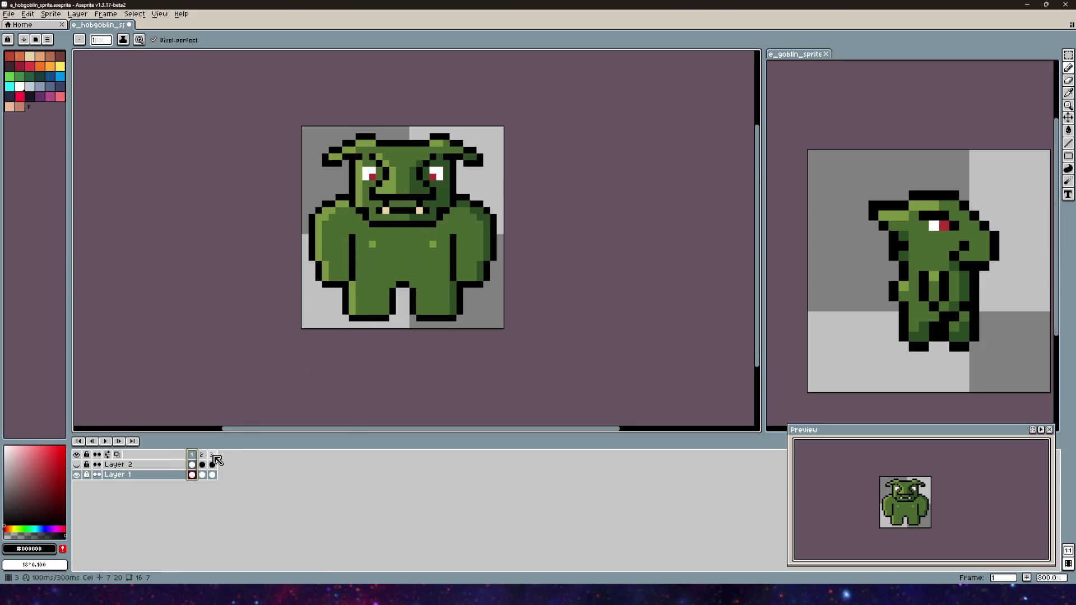
left_click(214, 455)
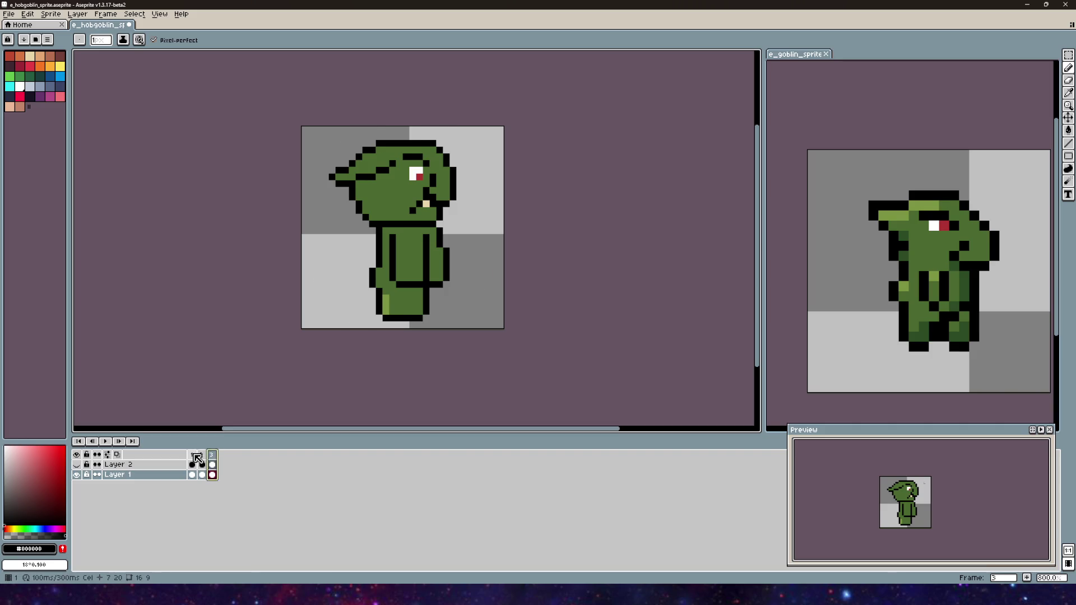
left_click(192, 455)
left_click(213, 456)
left_click(192, 455)
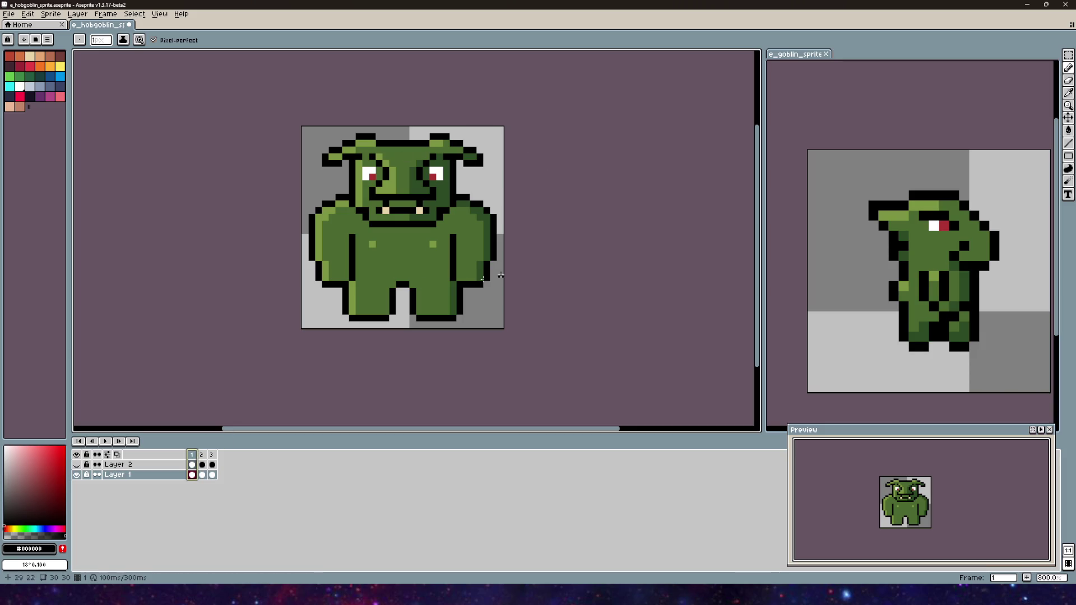
left_click(212, 454)
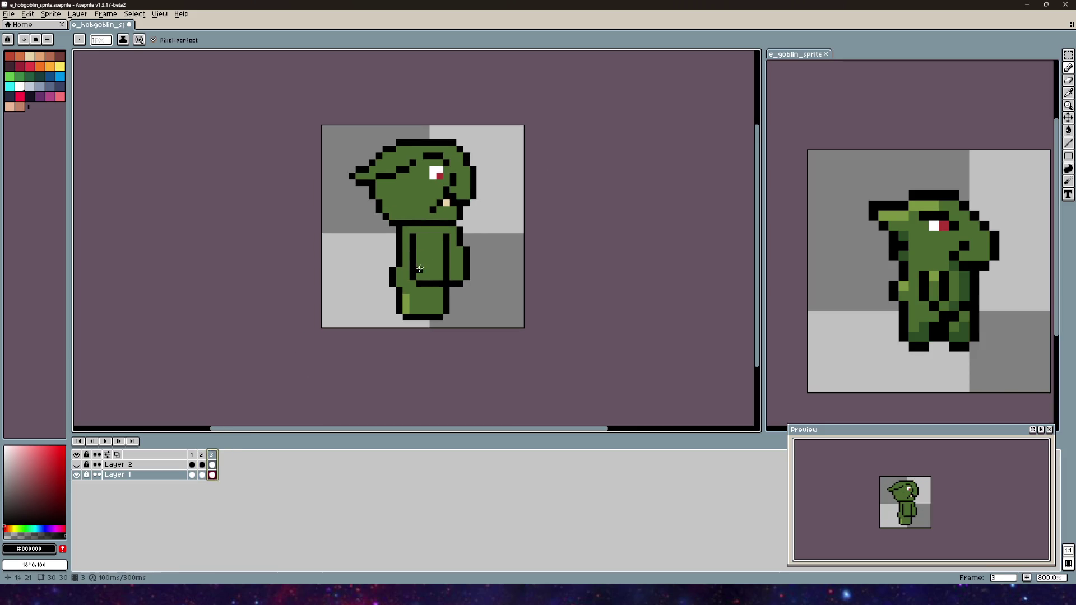
- Marquee-select the side-view goblin's body and drag it slightly up and left
left_click(1068, 55)
left_click_drag(478, 322, 373, 224)
mouse_move(445, 254)
left_mouse_down()
mouse_move(387, 227)
mouse_move(428, 233)
mouse_move(438, 246)
mouse_move(415, 242)
mouse_move(423, 255)
left_mouse_up()
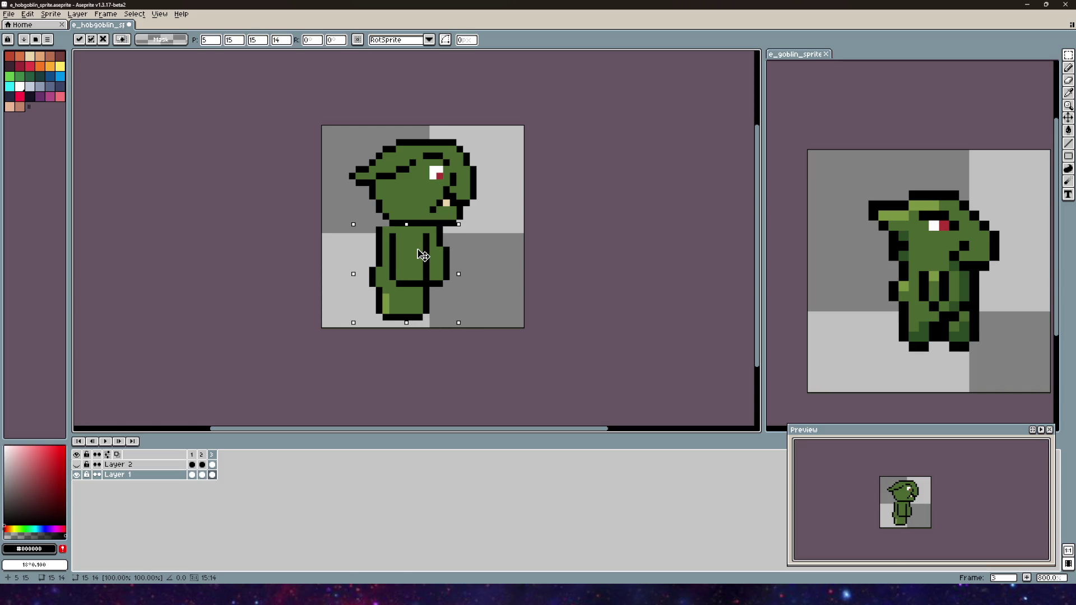
- Undo the side-view body shifts so the torso sits back under the head, then deselect
key("Return")
scroll(527, 234, "up", 2)
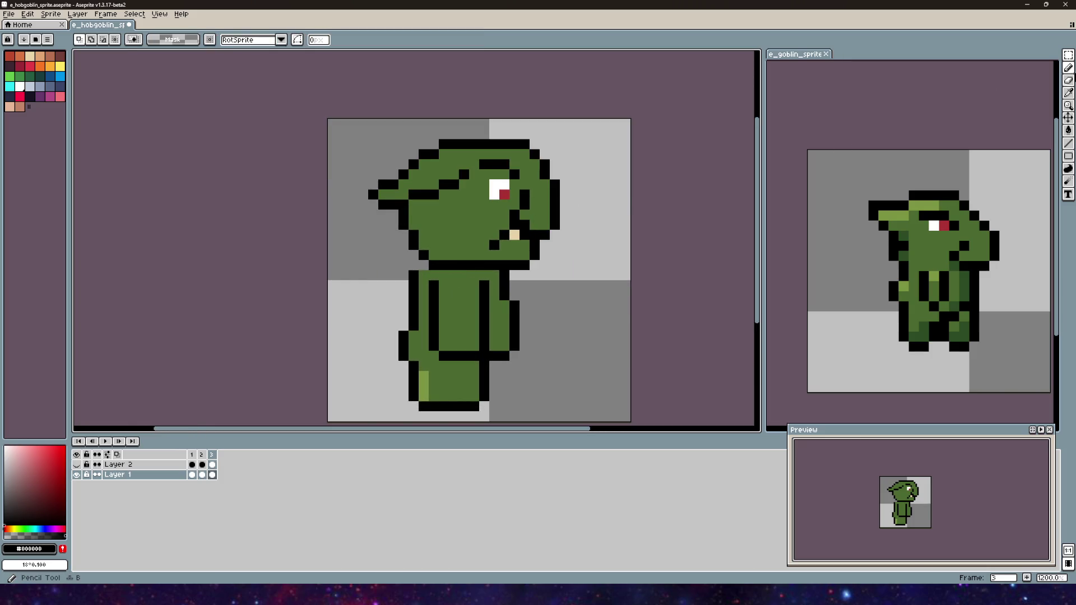
left_click(1068, 67)
scroll(412, 263, "up", 1)
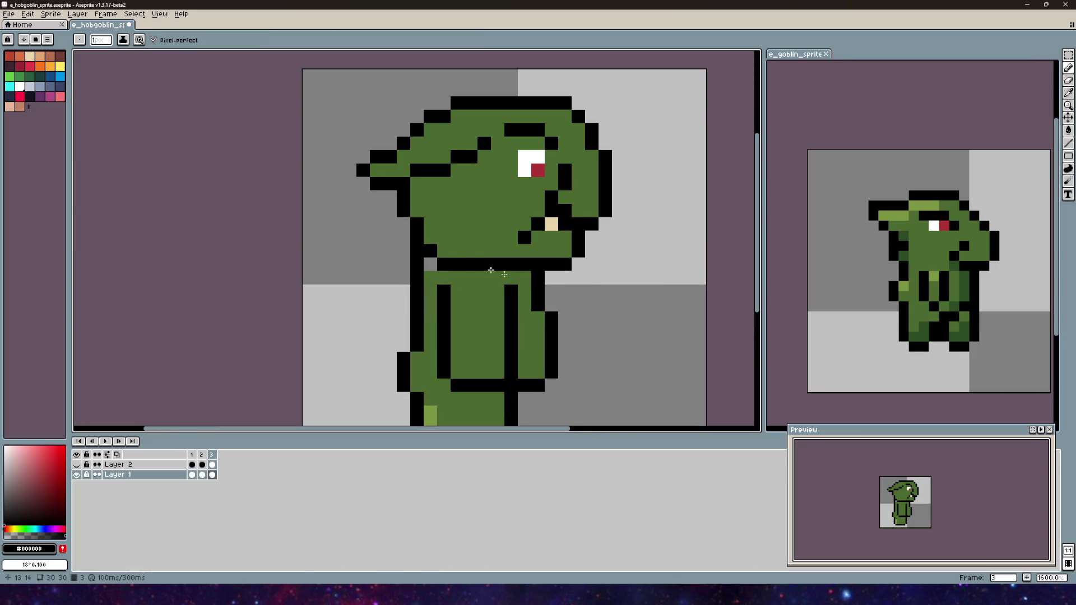
scroll(571, 283, "down", 3)
key("v")
key("ctrl+z")
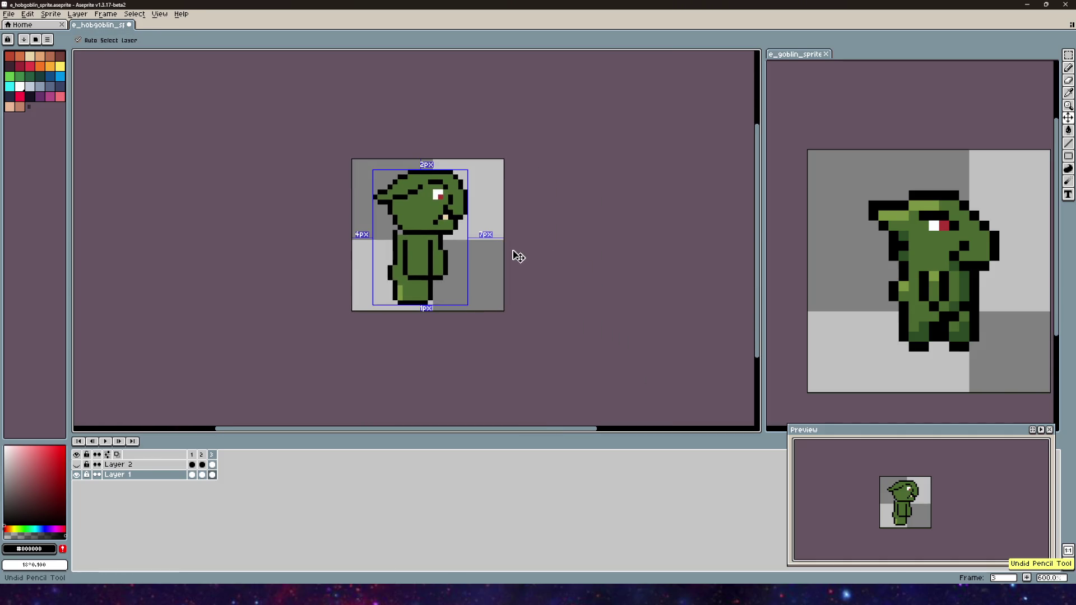
key("ctrl+z")
key("ctrl+z")
key("b")
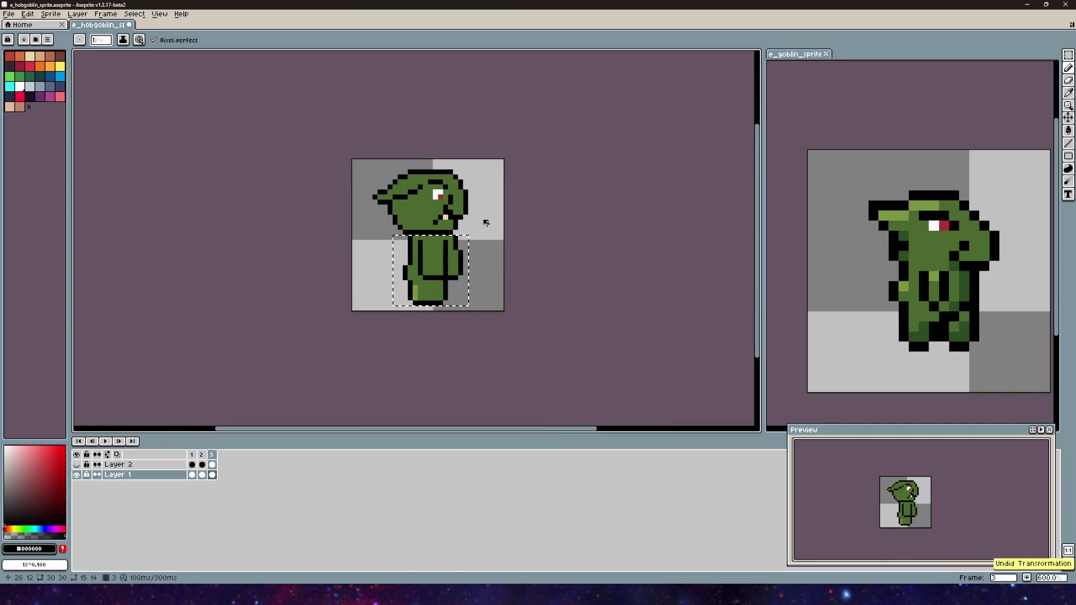
key("ctrl+d")
- Marquee-select the goblin's head area and grab the selected pixels
left_click(1068, 58)
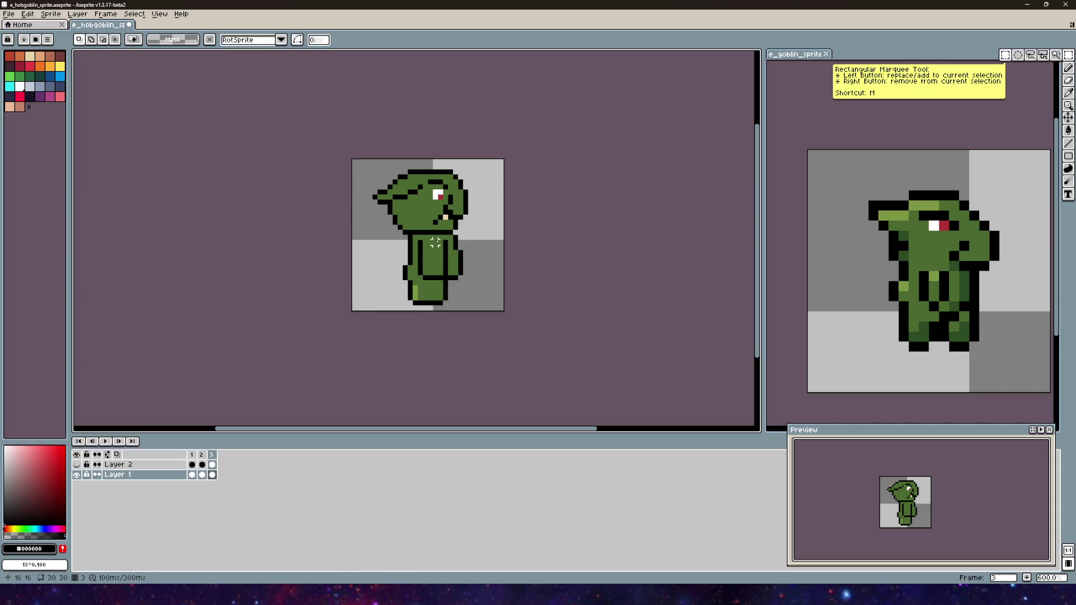
scroll(435, 242, "down", 1)
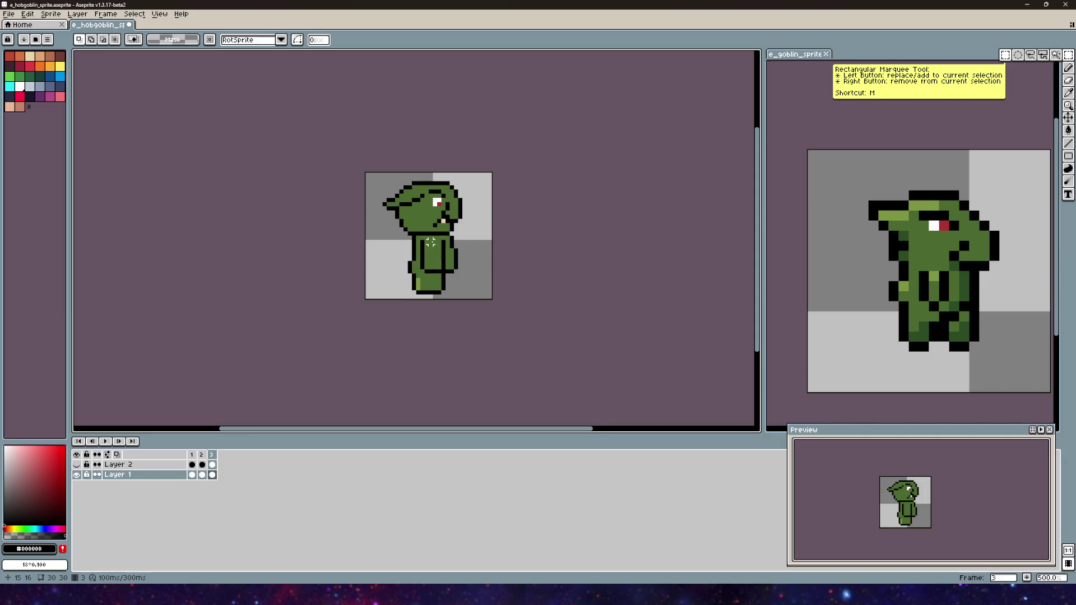
scroll(469, 233, "up", 4)
scroll(511, 285, "down", 3)
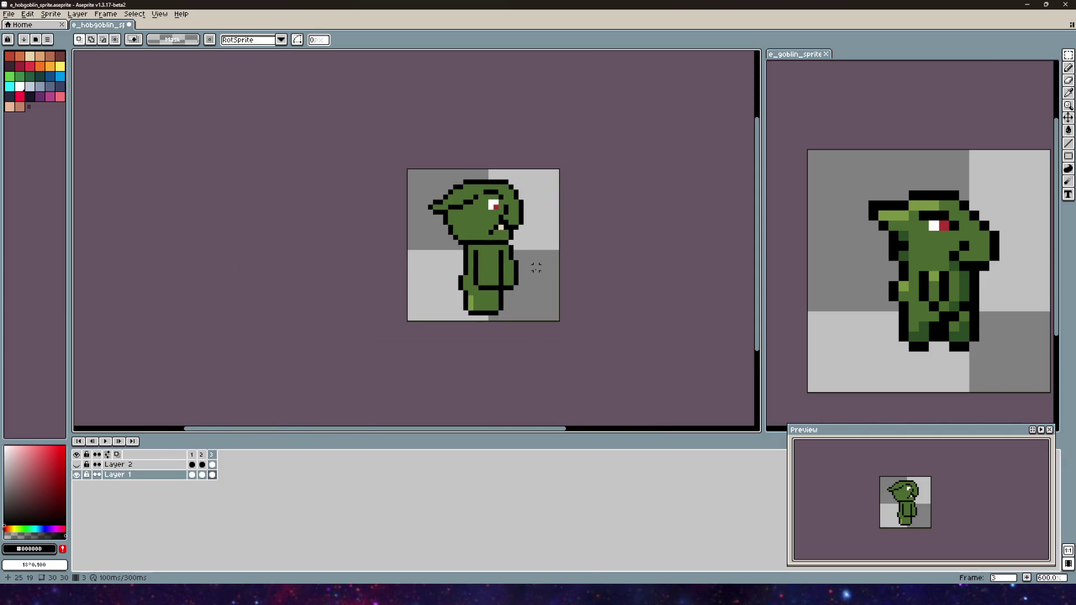
left_click_drag(533, 266, 510, 267)
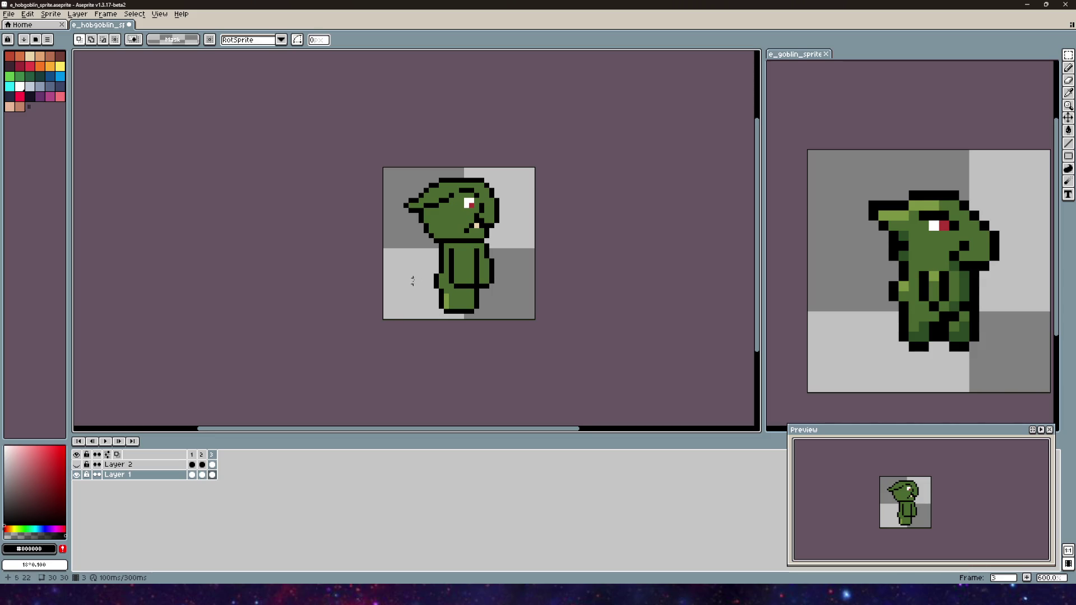
scroll(411, 286, "up", 4)
left_click_drag(252, 130, 407, 281)
left_click(259, 209)
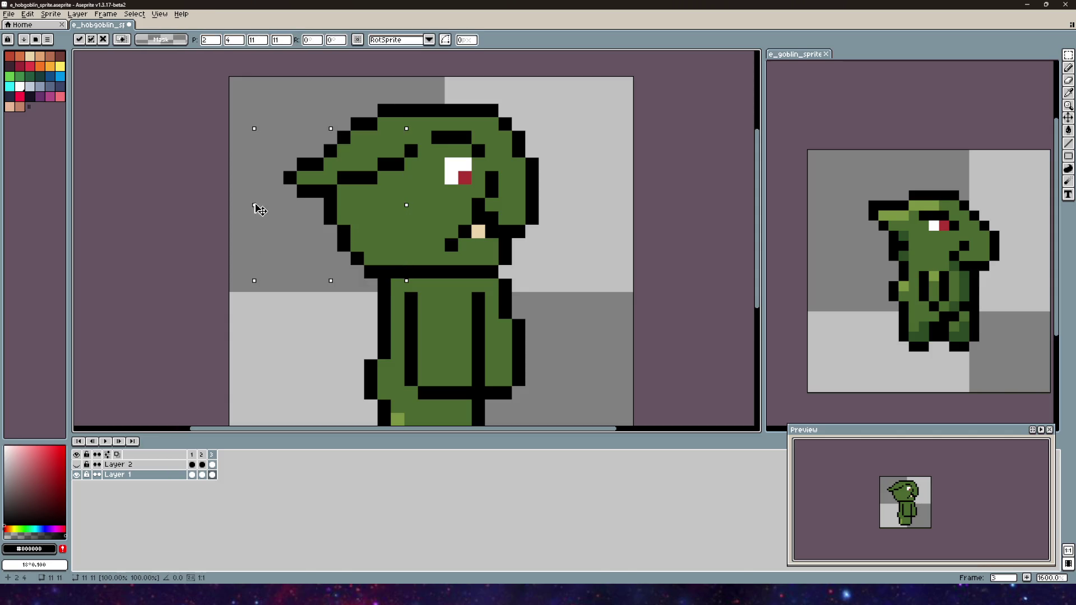
- Nudge the lower-left head pixels one pixel right and down and commit
key("Return")
key("ctrl+d")
mouse_move(317, 258)
left_mouse_down()
mouse_move(428, 151)
mouse_move(434, 183)
left_mouse_up()
mouse_move(336, 220)
left_mouse_down()
mouse_move(359, 235)
mouse_move(355, 224)
mouse_move(392, 230)
left_mouse_up()
key("Return")
key("ctrl+d")
key("minus")
- Repaint the ear: lower-left pixel goblin green, ear tip pixel black
scroll(428, 229, "up", 1)
left_click(359, 221)
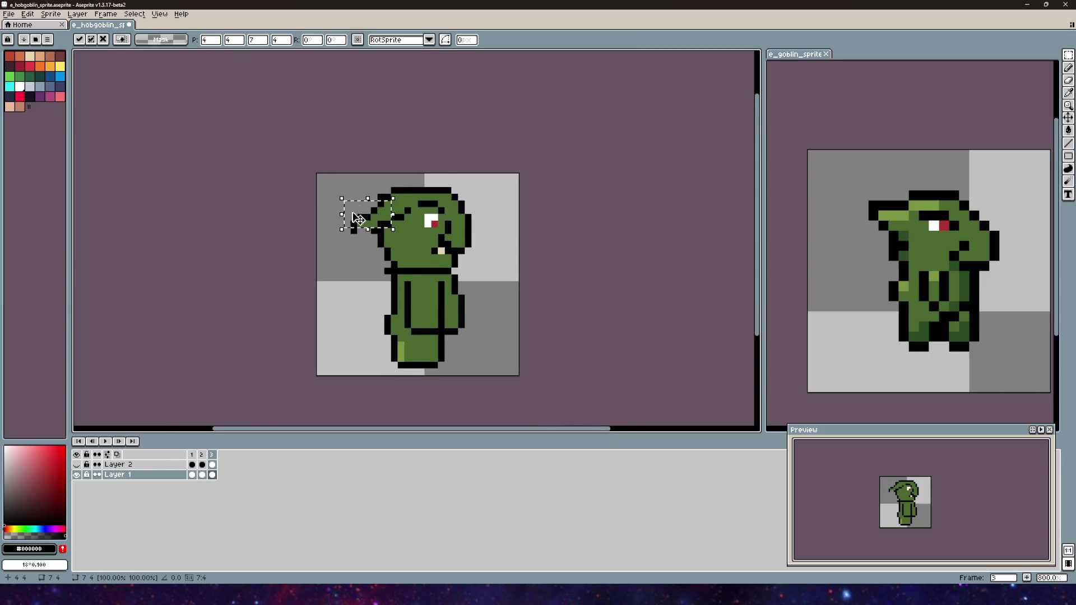
left_click(346, 176)
left_click(1070, 85)
scroll(349, 173, "up", 3)
scroll(396, 120, "down", 3)
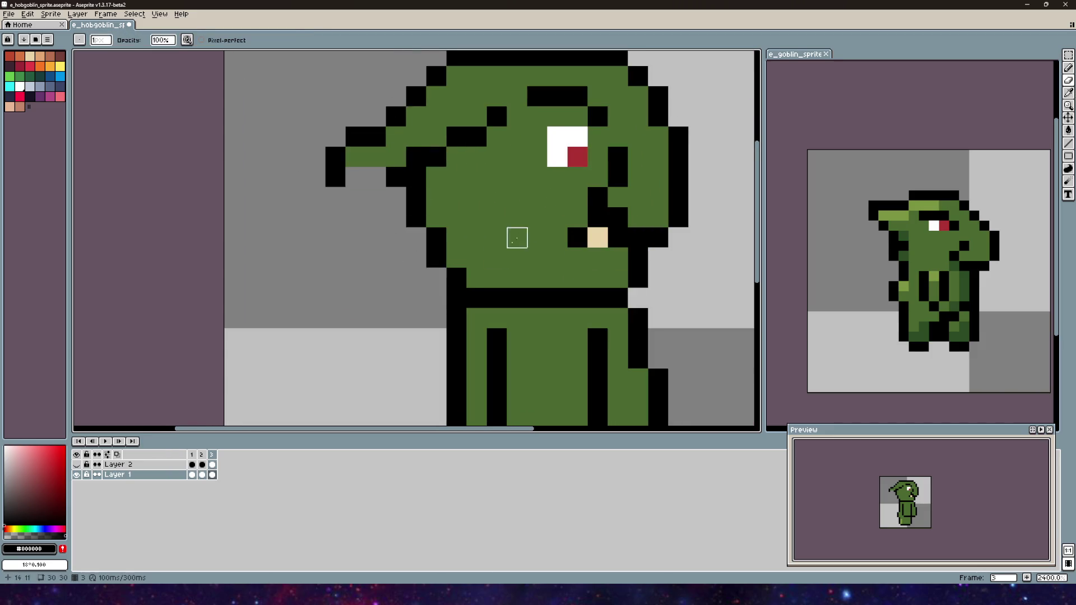
left_click(515, 206, "alt")
left_click(1042, 68)
left_click(352, 184)
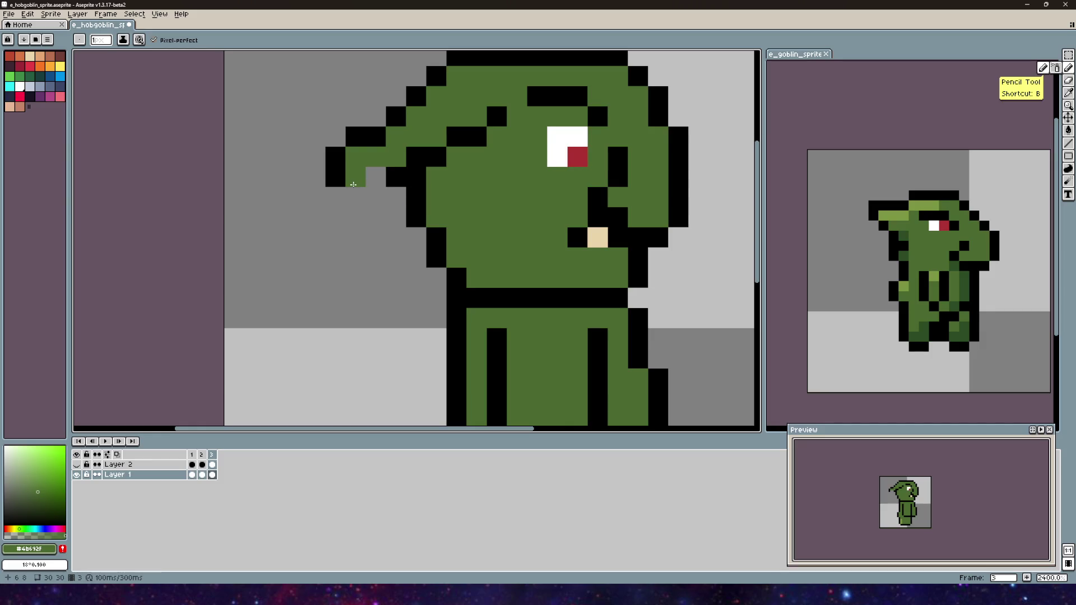
left_click(396, 173, "alt")
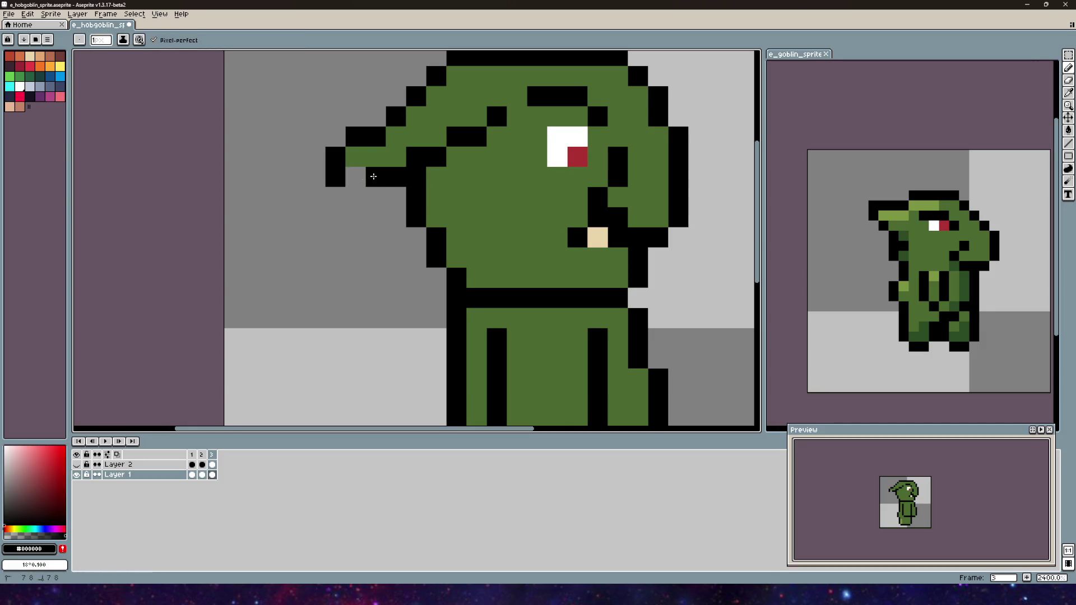
left_click(356, 176)
- Select the small area around the ear tip, grab it, then clear the selection
scroll(359, 179, "down", 3)
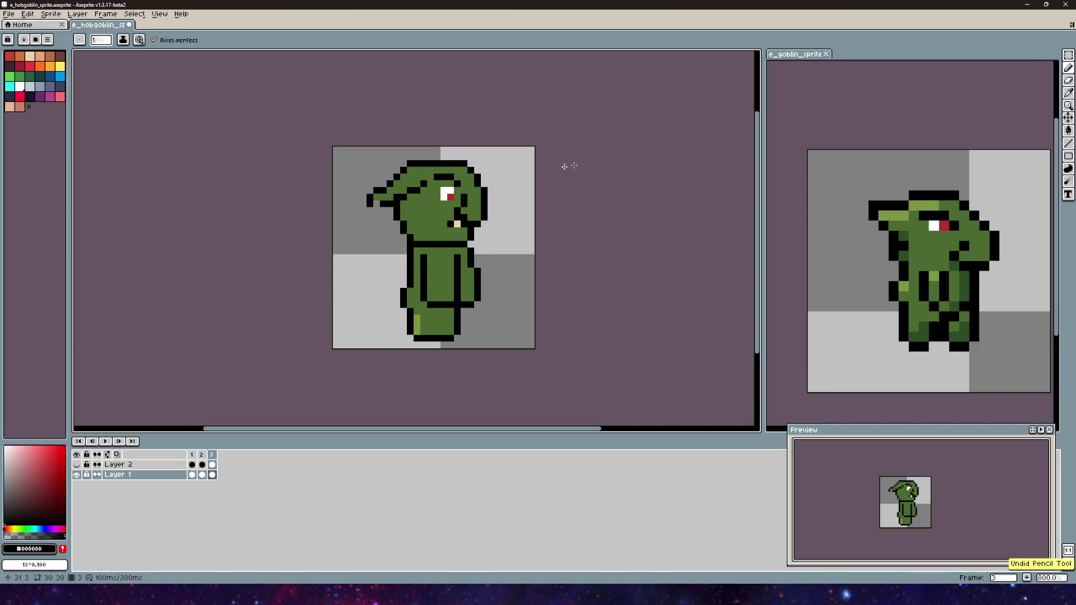
left_click(1069, 56)
scroll(371, 177, "up", 3)
left_click_drag(338, 206, 399, 268)
left_click(354, 247)
key("ctrl+d")
scroll(348, 156, "down", 3)
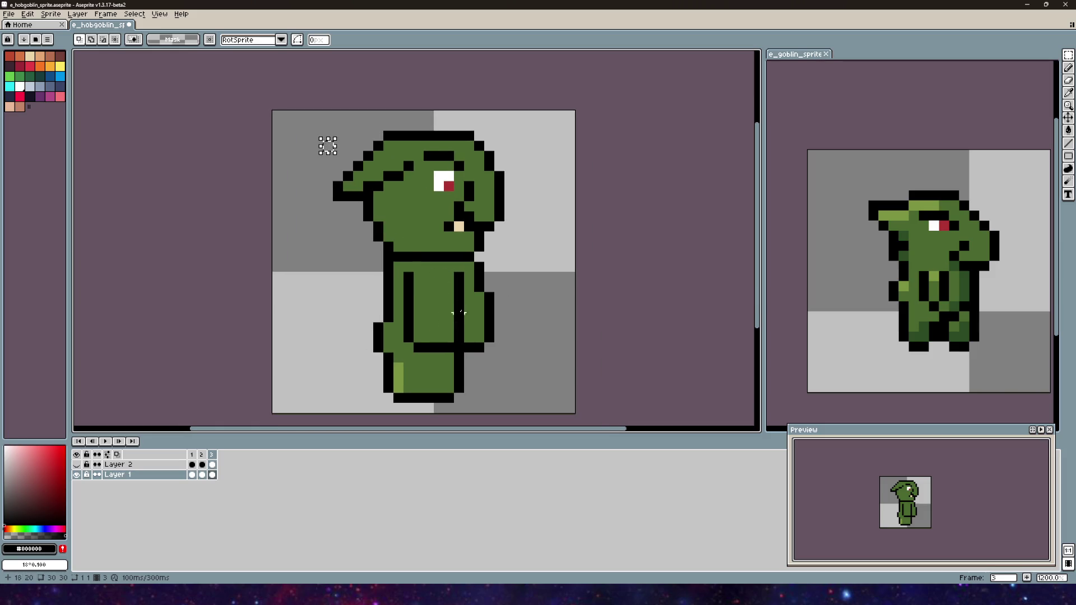
left_click(192, 454)
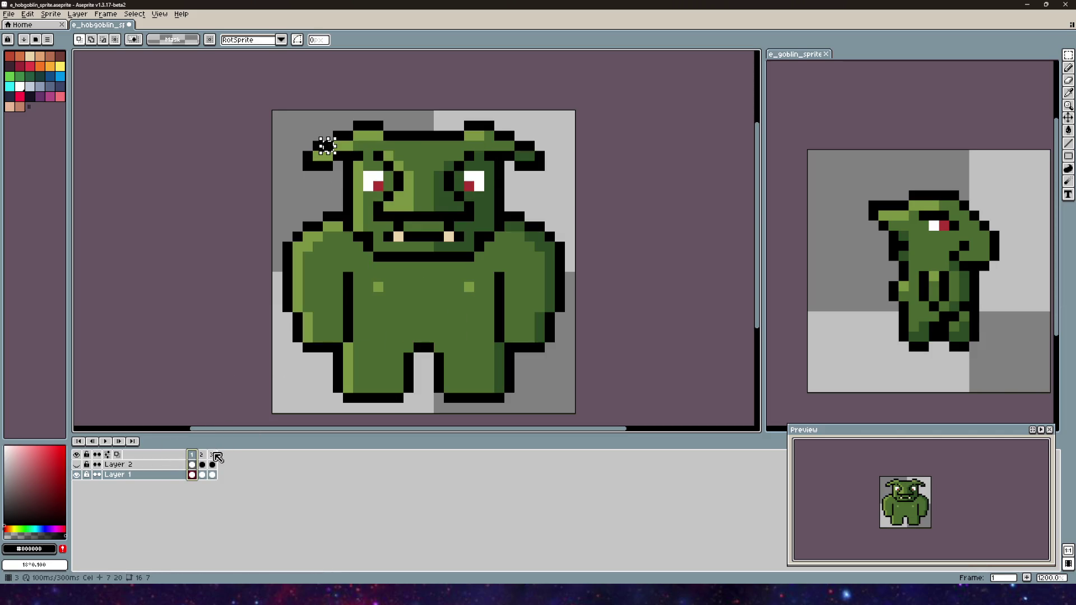
left_click(211, 455)
left_click_drag(455, 281, 437, 250)
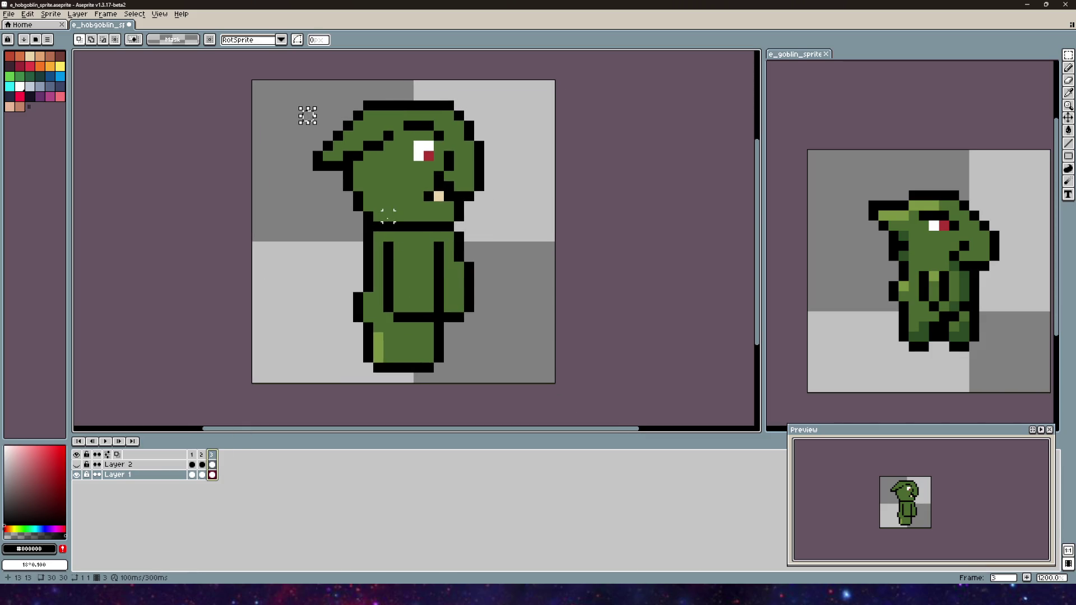
scroll(419, 227, "right", 3)
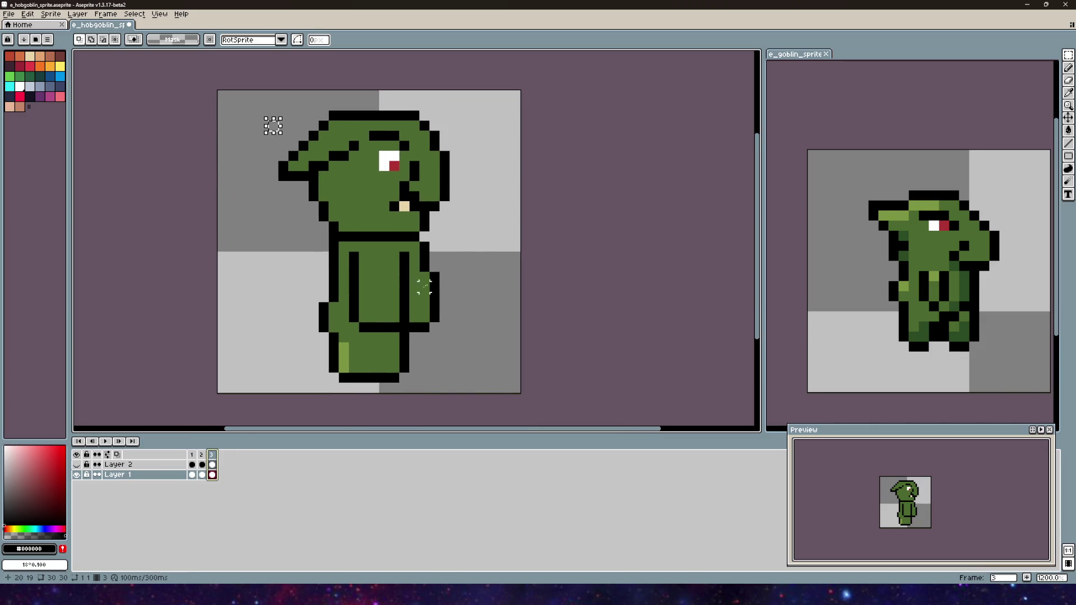
left_click(191, 455)
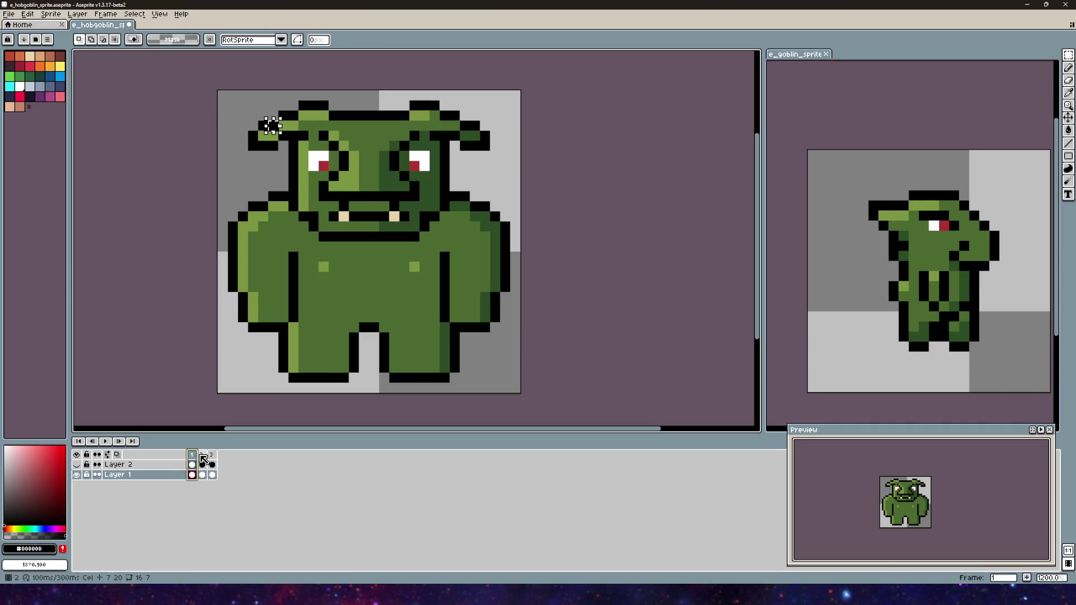
left_click(211, 454)
key("minus")
key("minus")
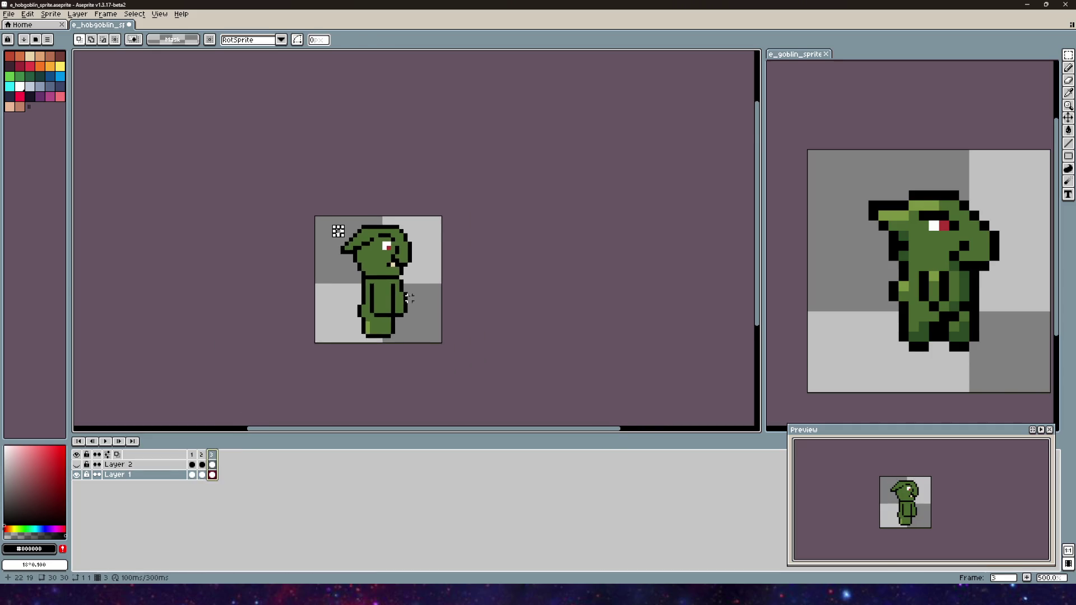
left_click(191, 454)
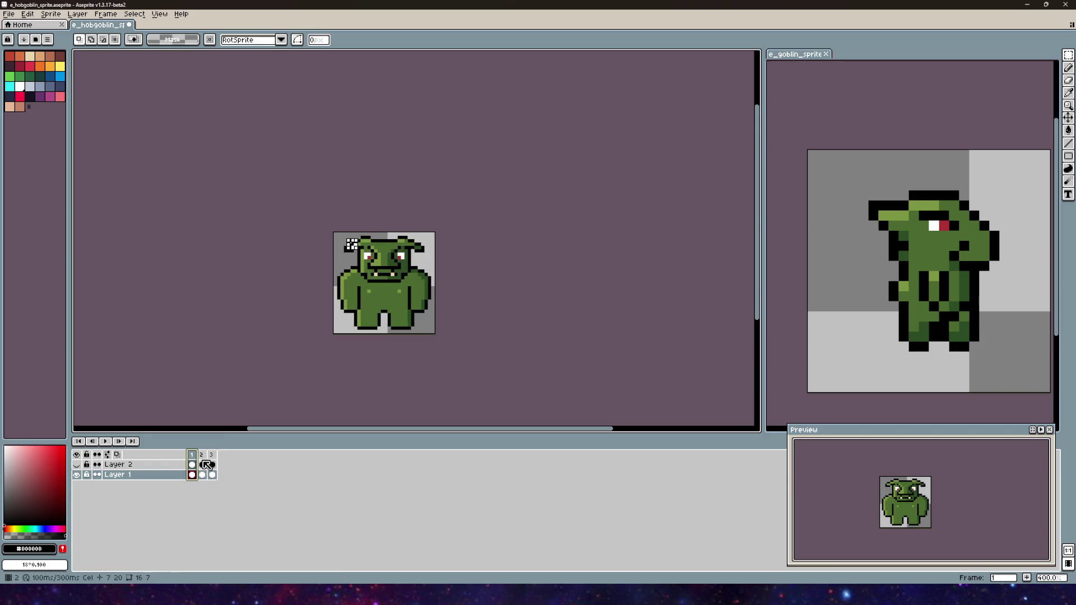
left_click(212, 455)
scroll(359, 355, "up", 4)
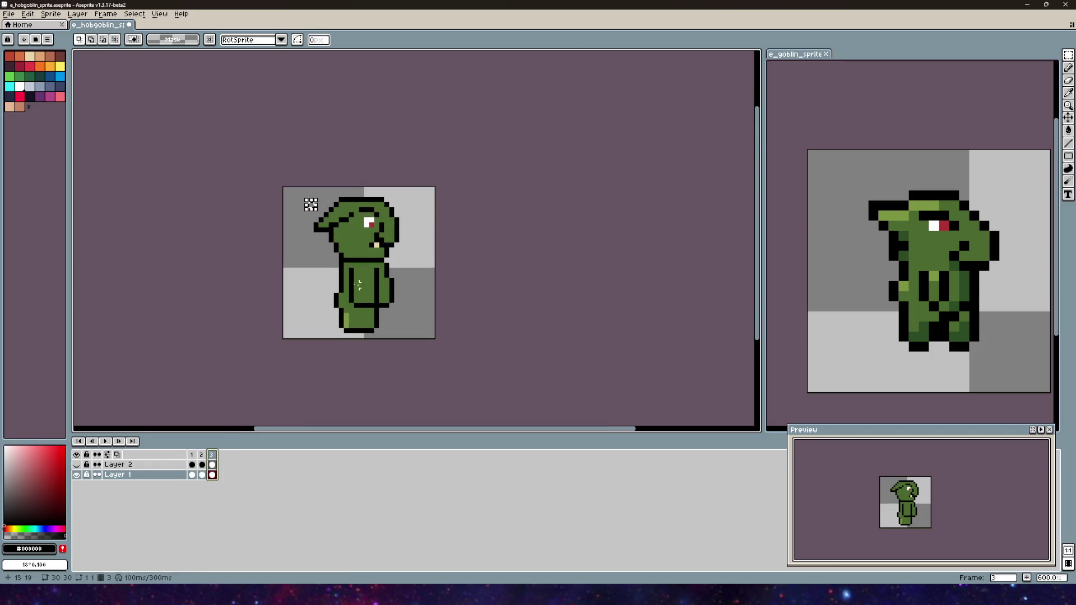
scroll(494, 248, "down", 3)
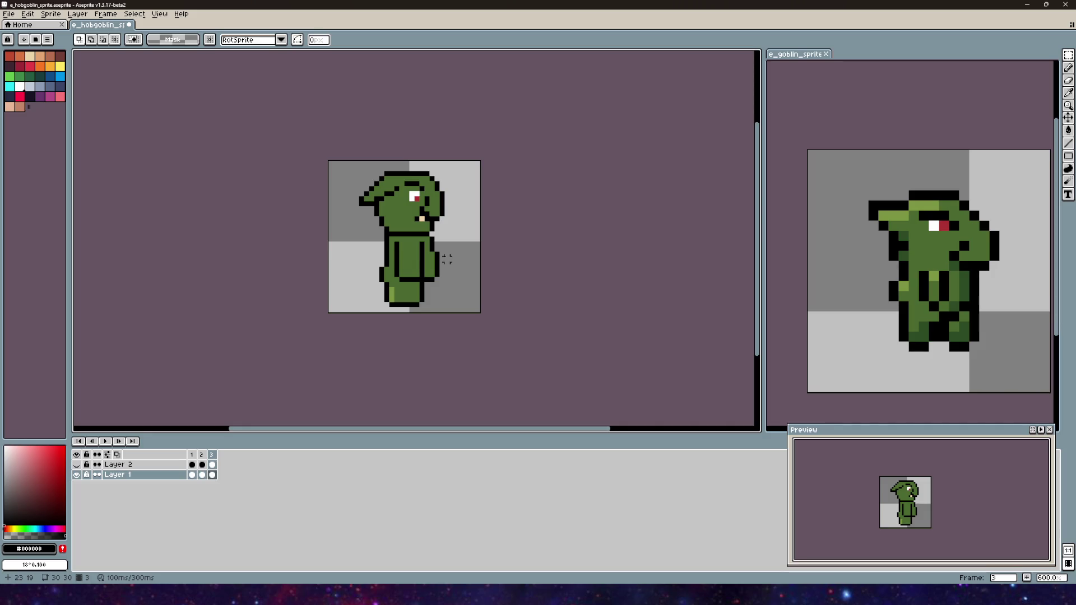
scroll(401, 240, "up", 1)
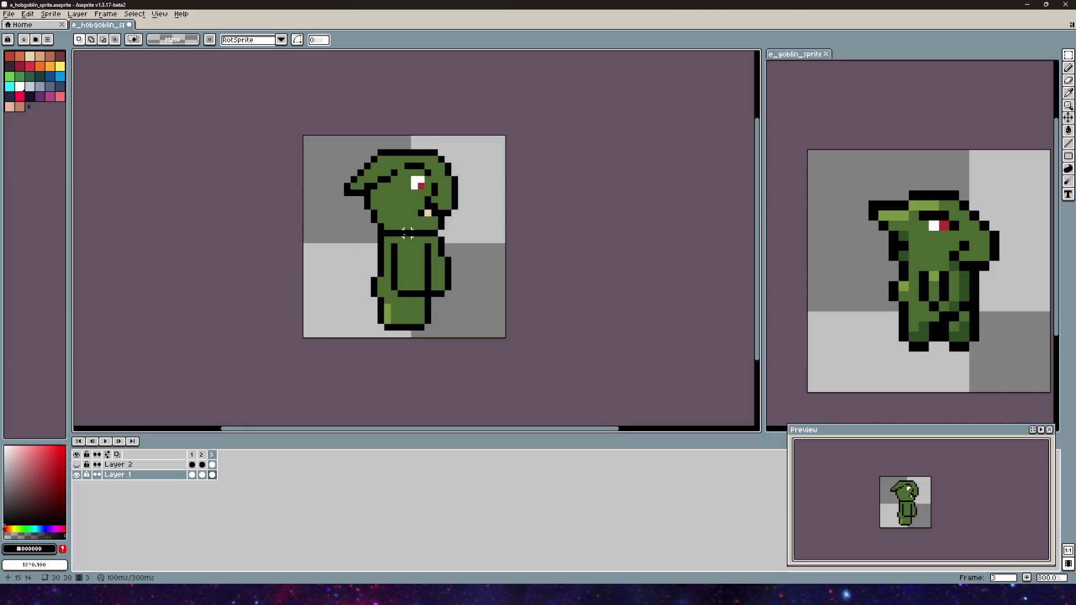
key("m")
mouse_move(480, 332)
left_mouse_down()
mouse_move(373, 263)
mouse_move(349, 234)
left_mouse_up()
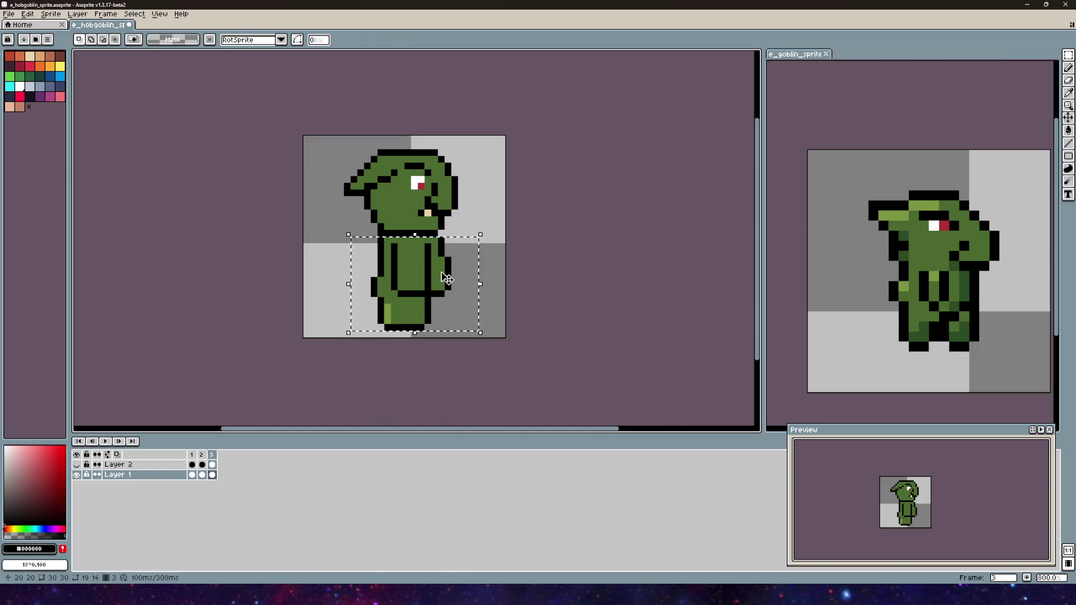
- Shift the selected body two pixels left and up into the head, then commit
key("Left")
key("Left")
mouse_move(443, 284)
left_mouse_down()
mouse_move(442, 267)
mouse_move(463, 272)
mouse_move(448, 280)
left_mouse_up()
key("Return")
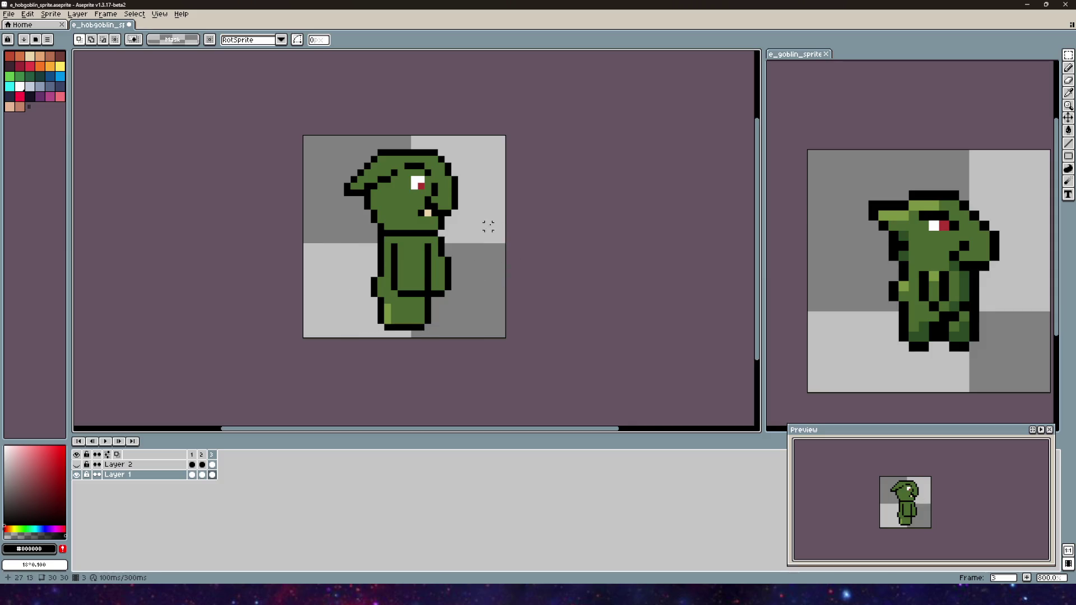
scroll(488, 227, "up", 3)
- Sample the goblin green and paint over the black belt line
key("i")
left_click(318, 258)
key("b")
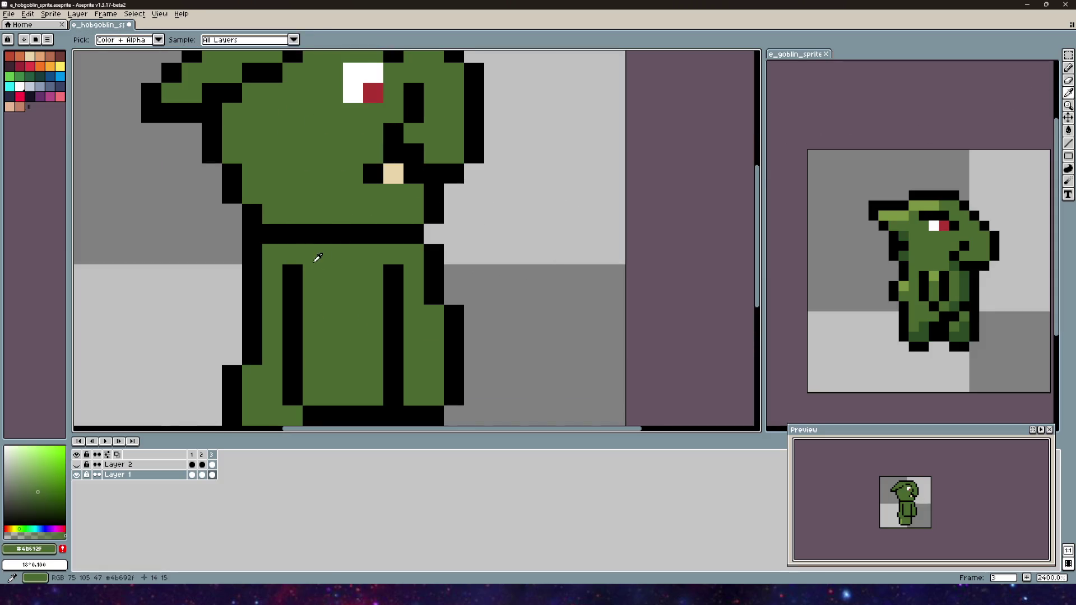
mouse_move(293, 235)
left_mouse_down()
mouse_move(275, 236)
mouse_move(405, 235)
mouse_move(353, 313)
mouse_move(351, 281)
mouse_move(349, 305)
mouse_move(352, 294)
left_mouse_up()
scroll(411, 234, "down", 3)
left_click(1068, 55)
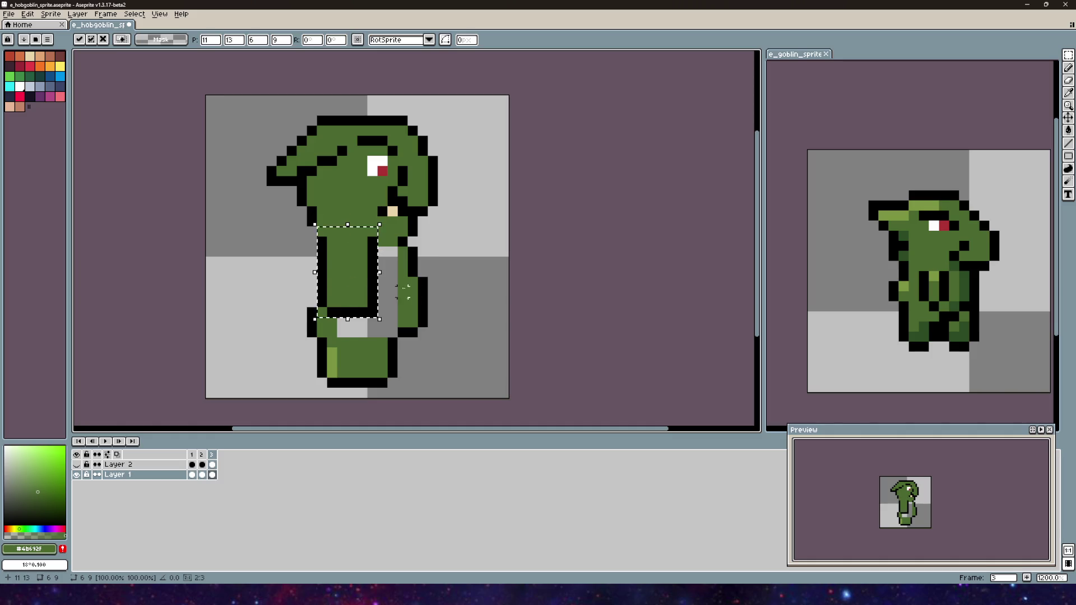
- Commit the moved leg section and sample black as the drawing colour
left_click(553, 271)
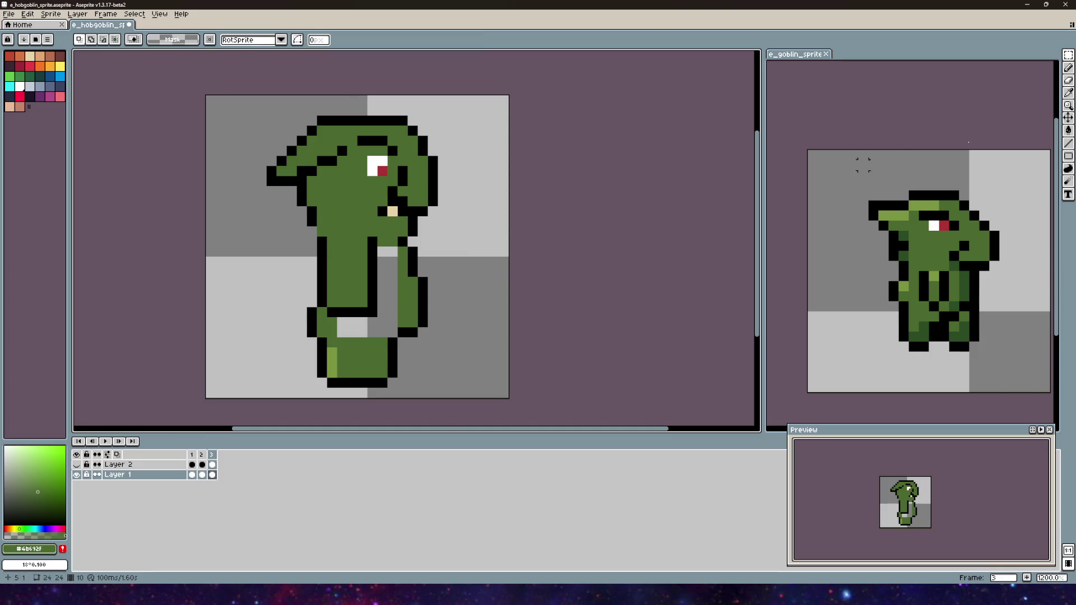
key("shift+b")
key("alt")
left_click(313, 220)
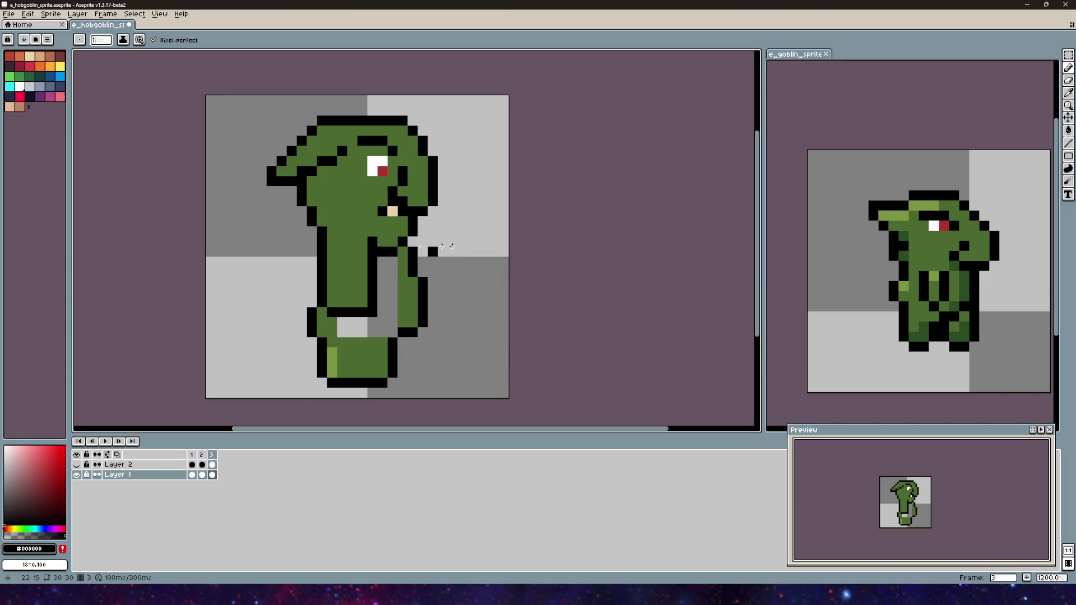
scroll(535, 235, "down", 2)
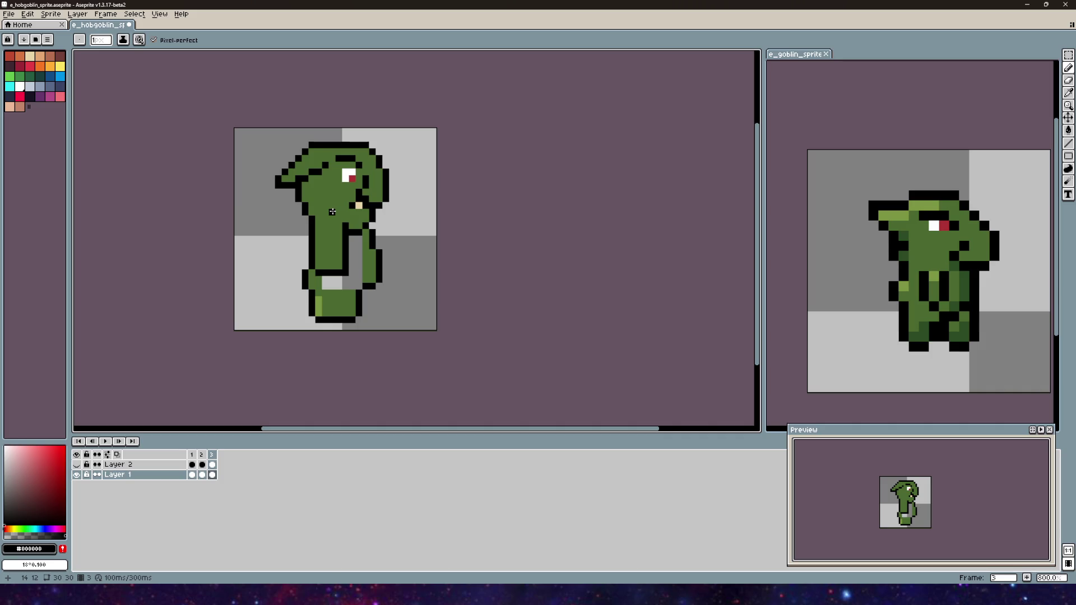
- Compare frame 1 with frame 3, then undo and redo strokes to restore the torso outline
left_click(192, 454)
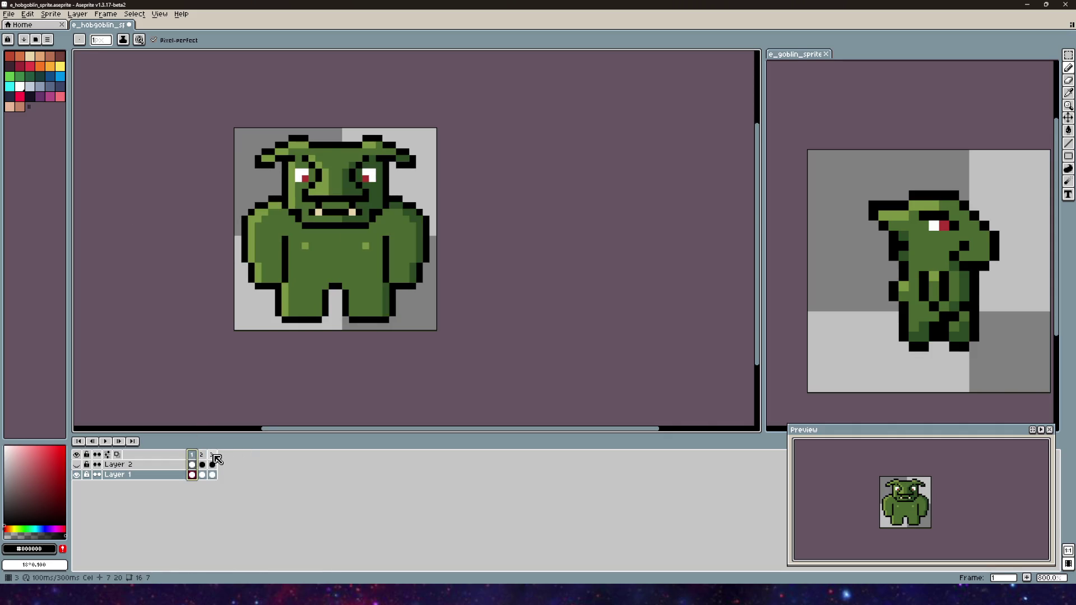
left_click(214, 455)
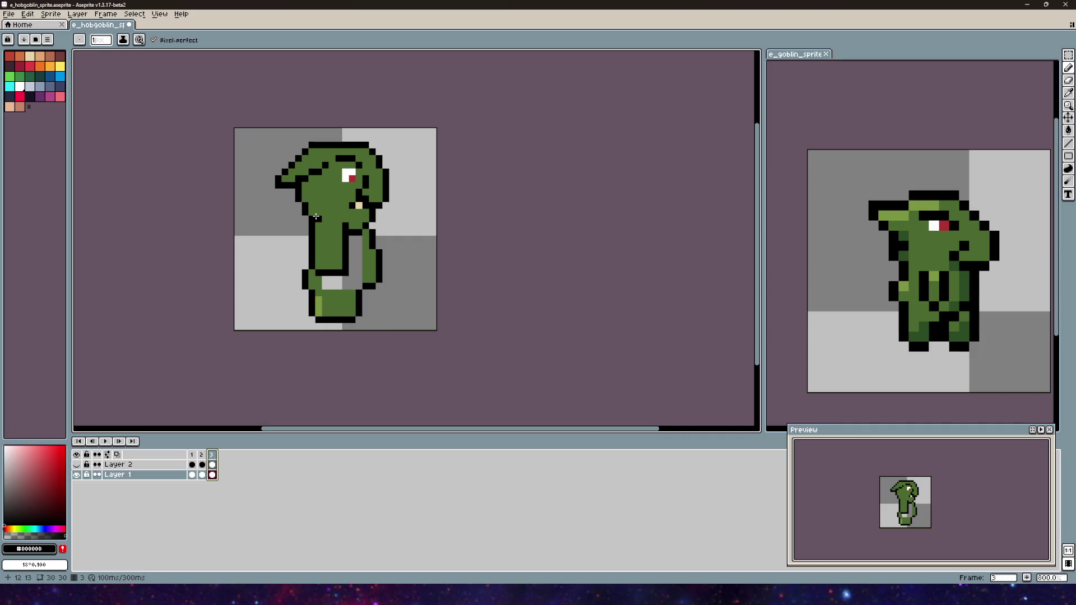
key("ctrl+z")
key("v")
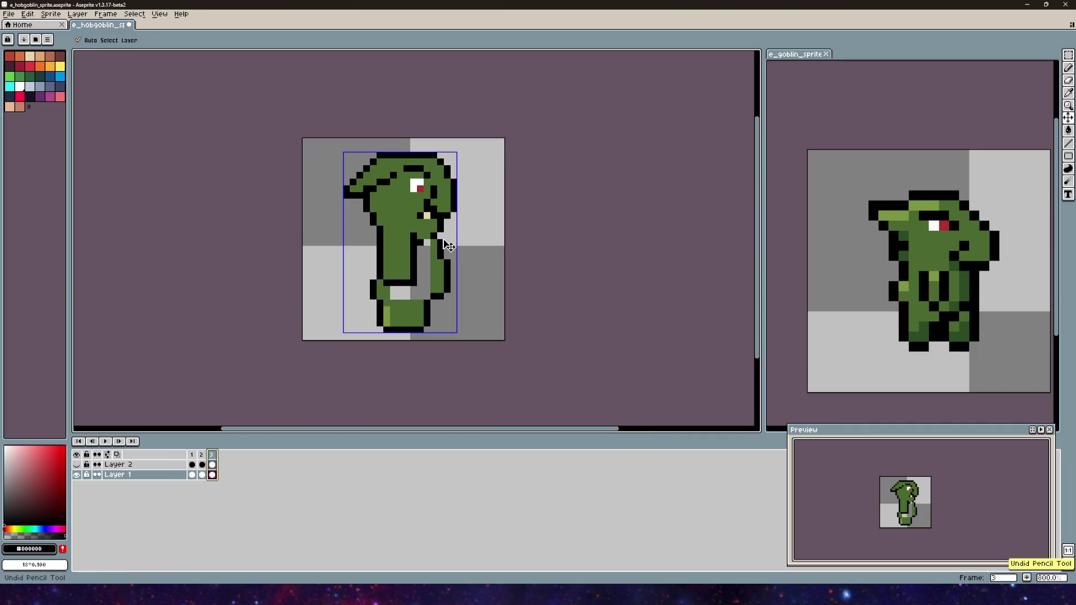
key("ctrl+z")
key("ctrl+z")
key("ctrl+z")
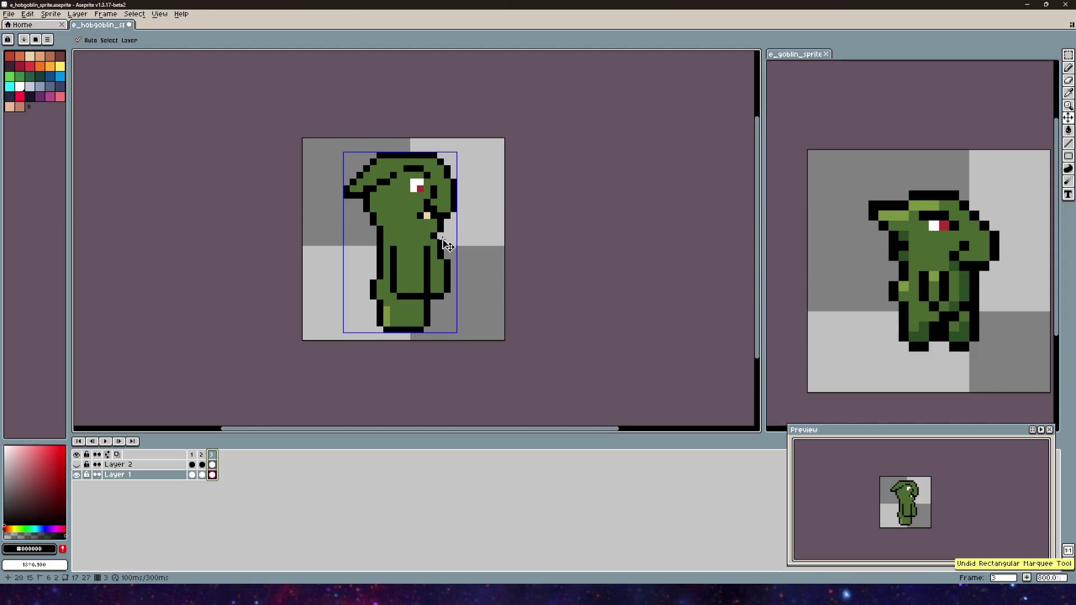
key("ctrl+z")
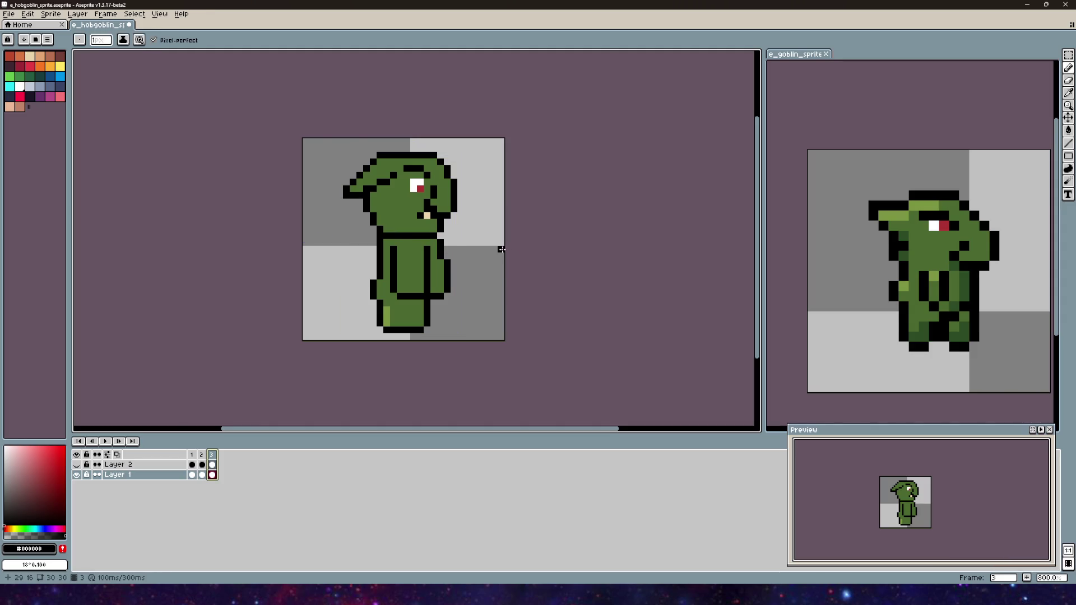
key("ctrl+y")
key("ctrl+y")
key("b")
left_click_drag(478, 245, 371, 263)
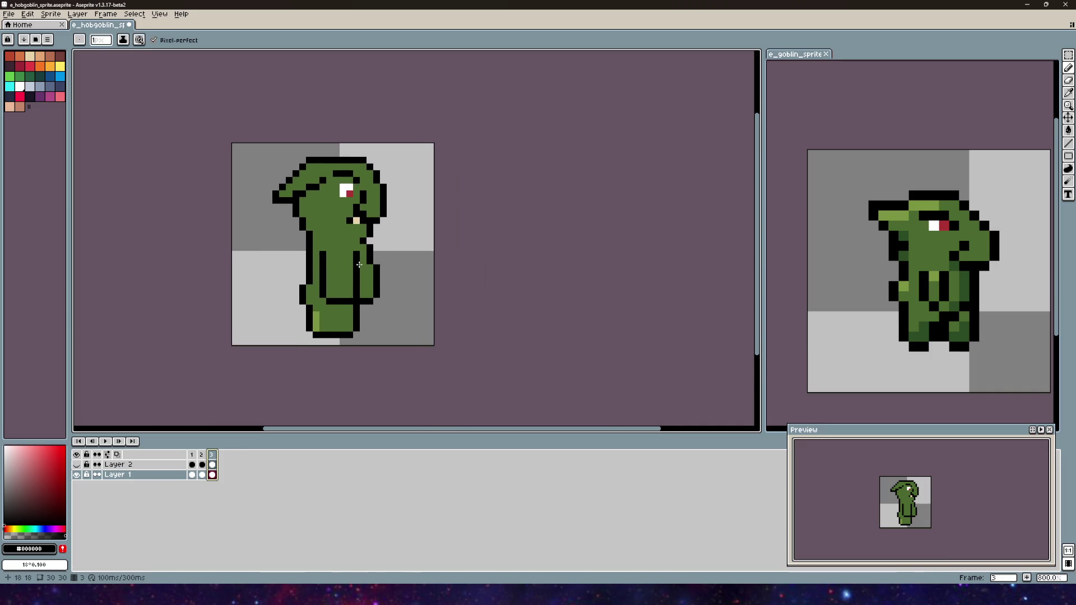
- Try reshaping the selected body and legs taller and narrower, then cancel and deselect
left_click(1068, 55)
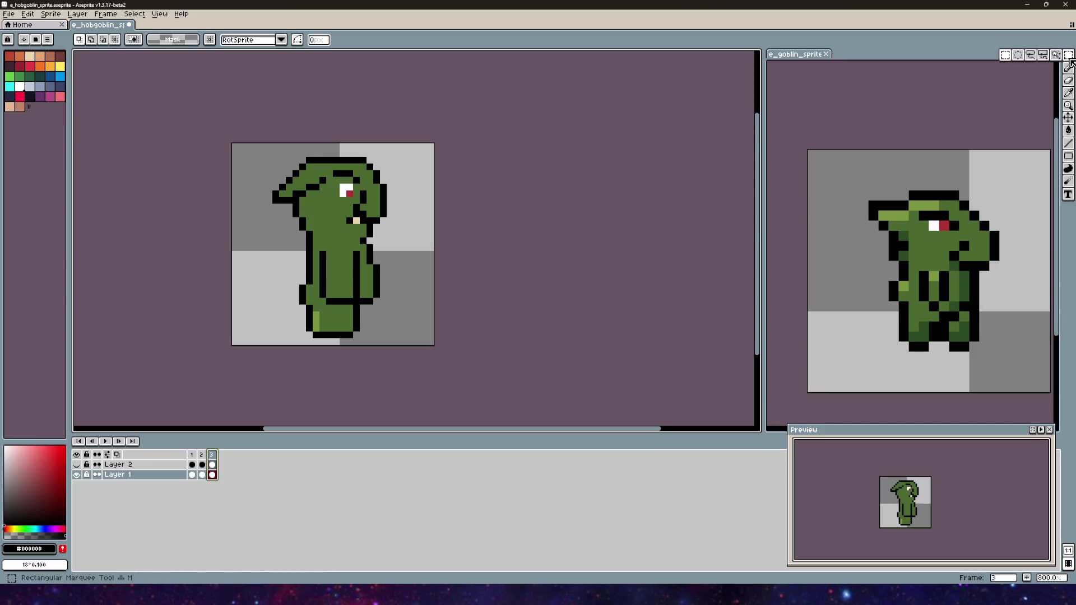
scroll(509, 221, "up", 1)
scroll(481, 331, "down", 1)
scroll(482, 332, "up", 1)
left_click_drag(441, 334, 287, 201)
left_click_drag(444, 337, 422, 356)
mouse_move(414, 249)
left_mouse_down()
mouse_move(399, 245)
mouse_move(401, 233)
left_mouse_up()
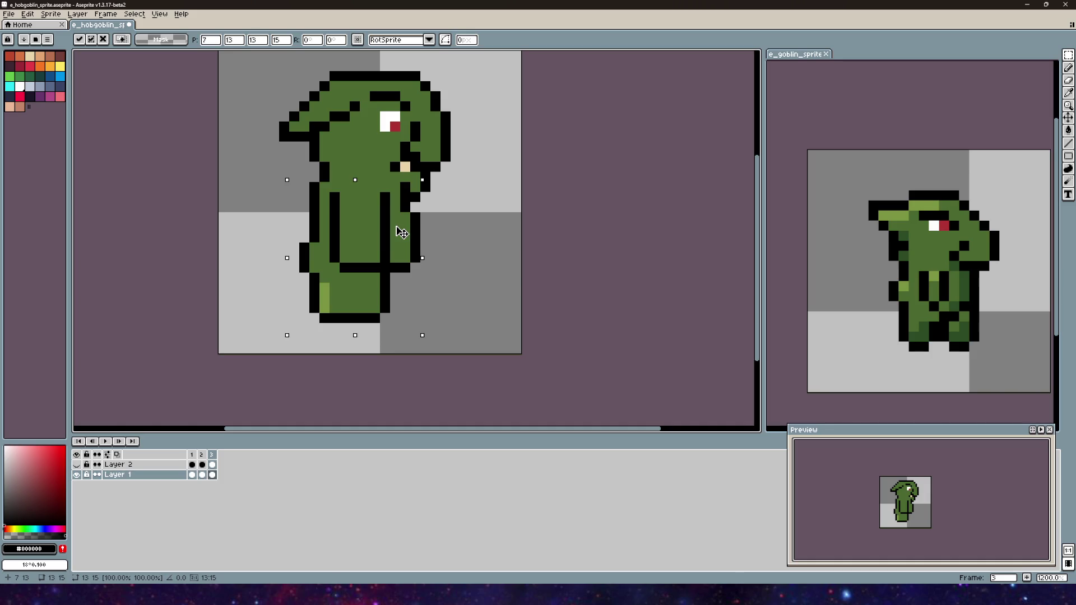
key("Escape")
key("ctrl+d")
- Shift the selected left side of the body slightly and apply it
left_click_drag(362, 180, 297, 305)
left_click(294, 251)
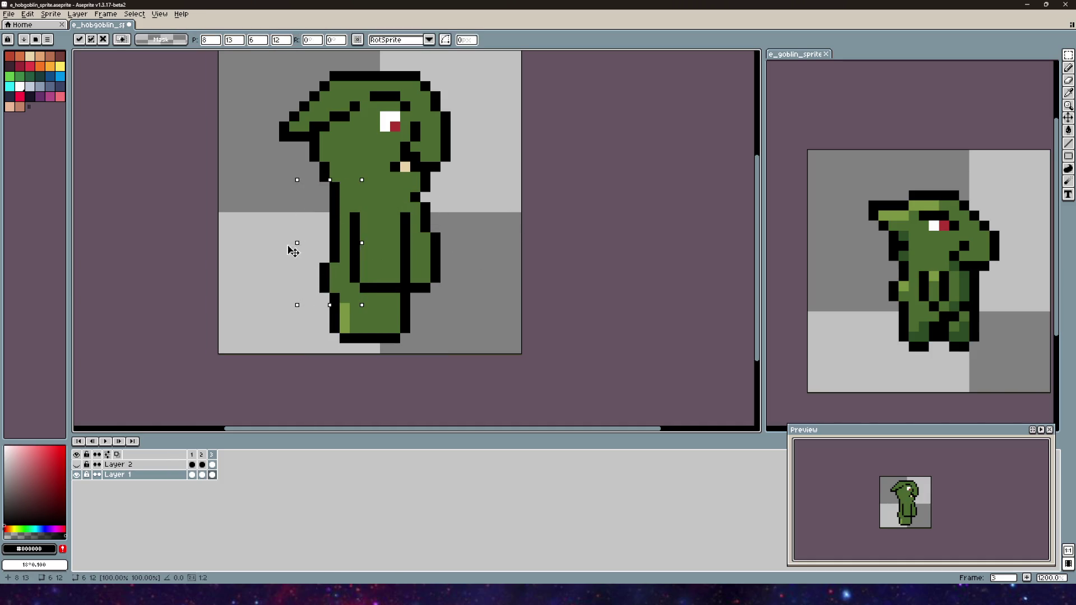
key("Return")
key("ctrl+d")
- Reselect the body's left side, try stretching it far left, then cancel
left_click_drag(344, 187, 300, 282)
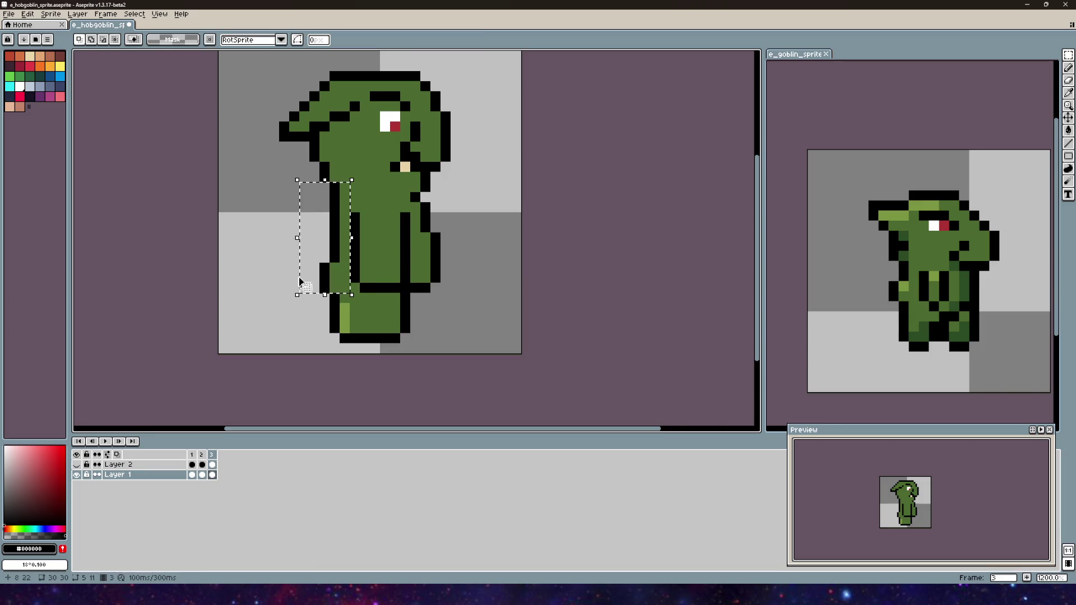
left_click(303, 243)
mouse_move(298, 243)
left_mouse_down()
mouse_move(77, 223)
mouse_move(79, 208)
left_mouse_up()
key("Escape")
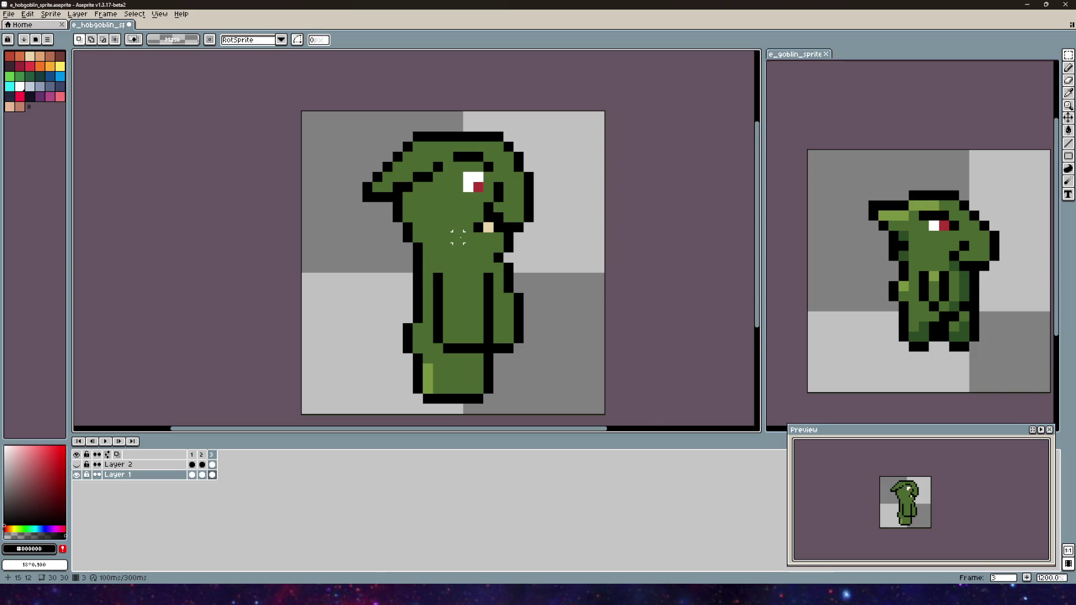
- Marquee-select the side-view goblin's body and nudge it into a new position
scroll(458, 236, "up", 1)
scroll(446, 261, "down", 2)
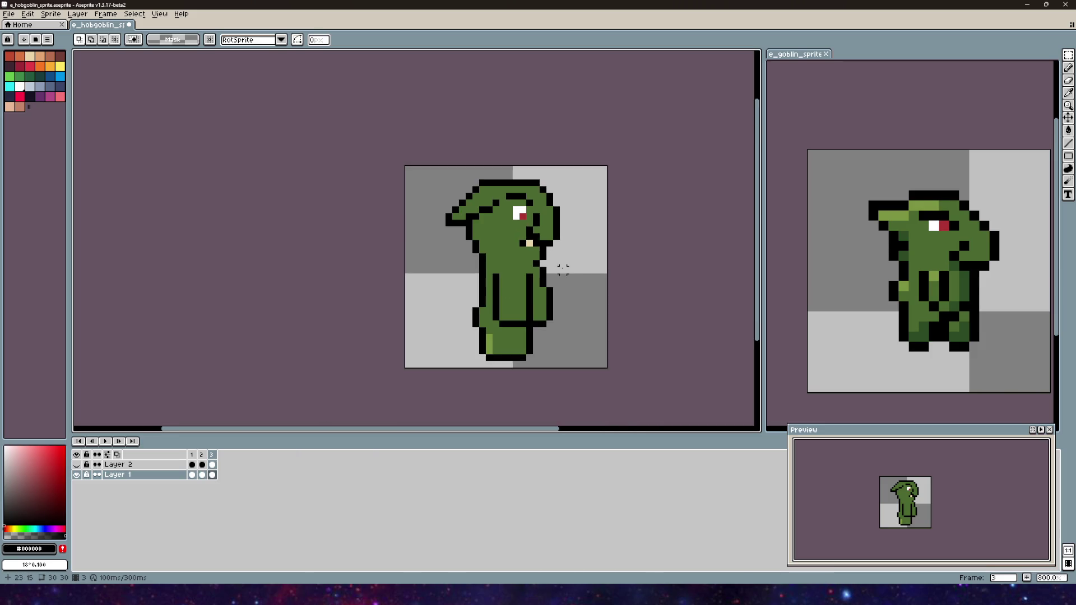
scroll(342, 235, "up", 2)
mouse_move(360, 248)
left_mouse_down()
mouse_move(288, 140)
mouse_move(364, 173)
mouse_move(377, 203)
left_mouse_up()
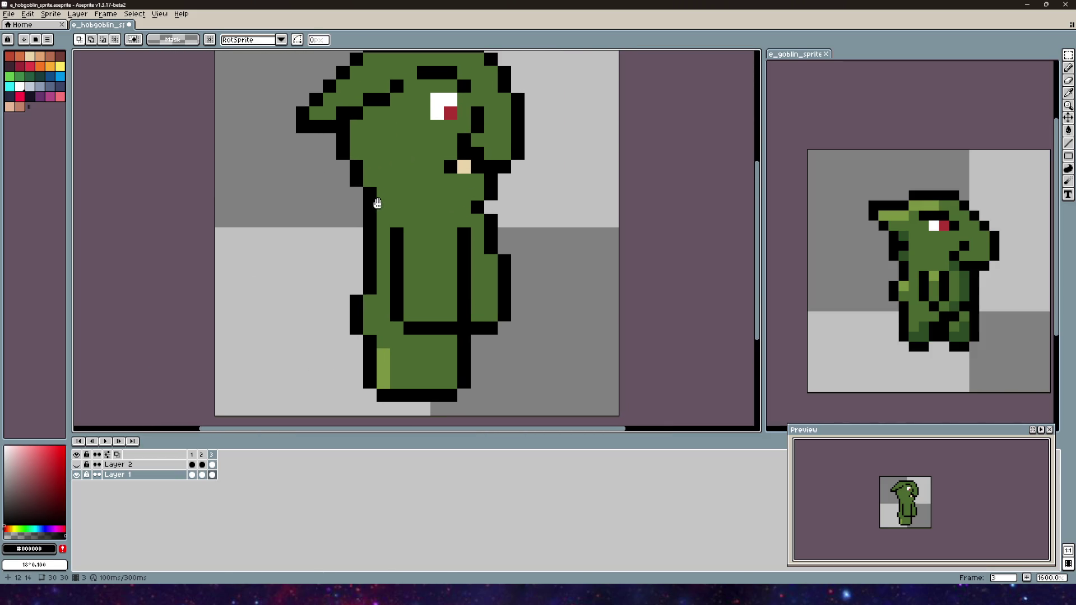
mouse_move(508, 183)
left_mouse_down()
mouse_move(478, 233)
mouse_move(515, 234)
left_mouse_up()
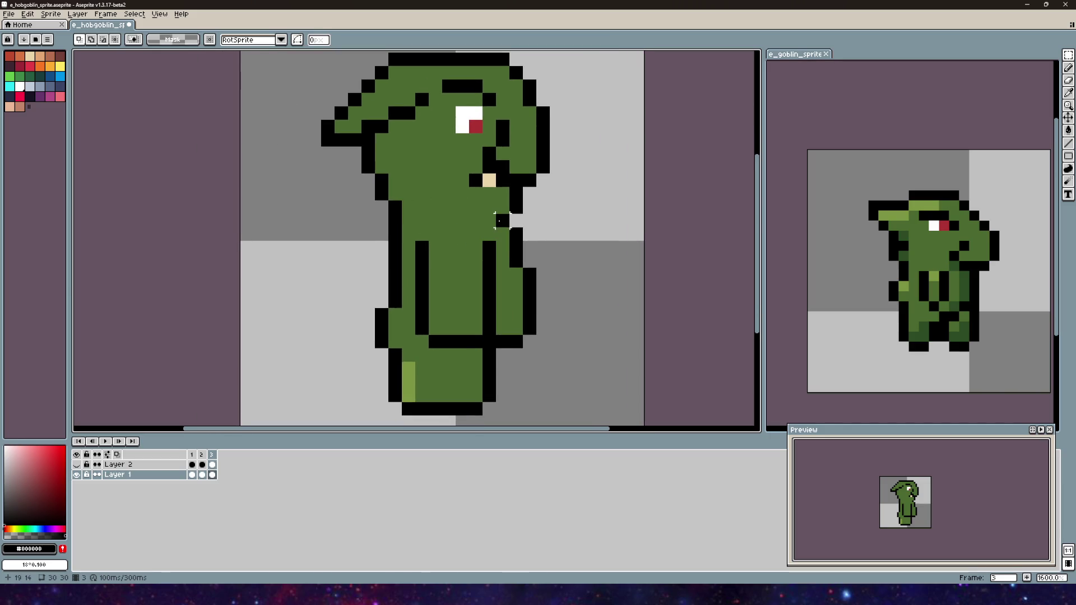
scroll(500, 221, "down", 1)
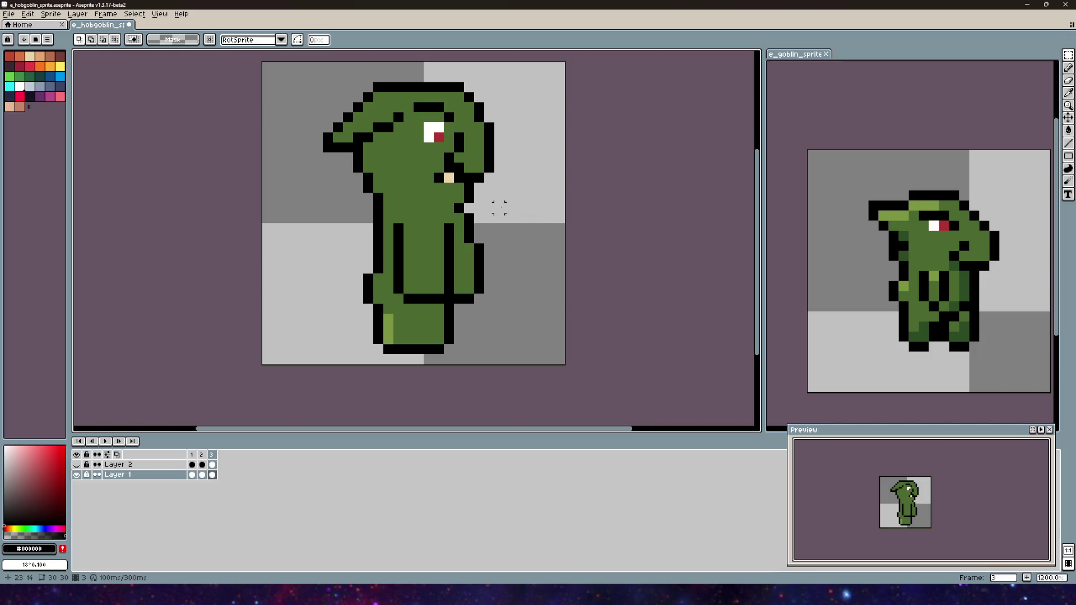
mouse_move(516, 206)
left_mouse_down()
mouse_move(437, 257)
mouse_move(327, 363)
left_mouse_up()
mouse_move(449, 270)
left_mouse_down()
mouse_move(425, 278)
mouse_move(436, 278)
left_mouse_up()
left_click(509, 247)
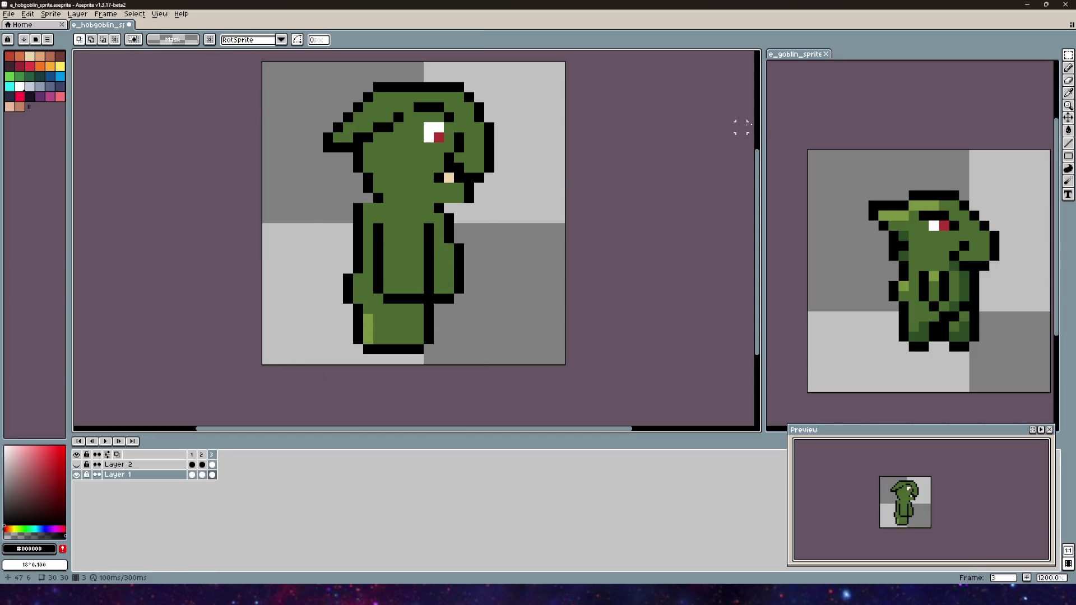
- Draw black outline pixels across the goblin's neck and one to its left
key("b")
left_click_drag(388, 207, 455, 208)
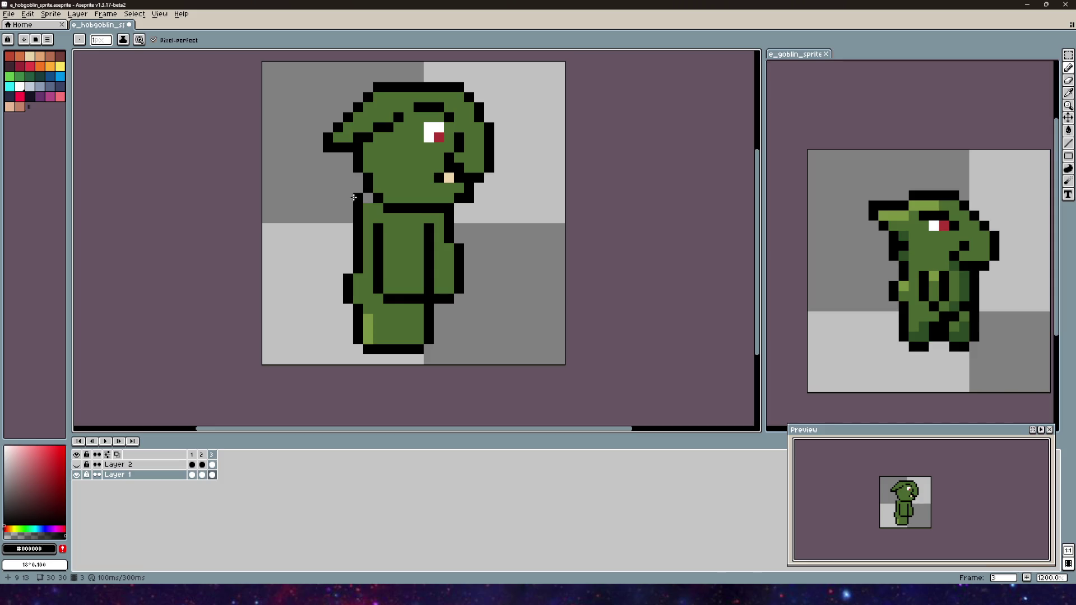
left_click(349, 219)
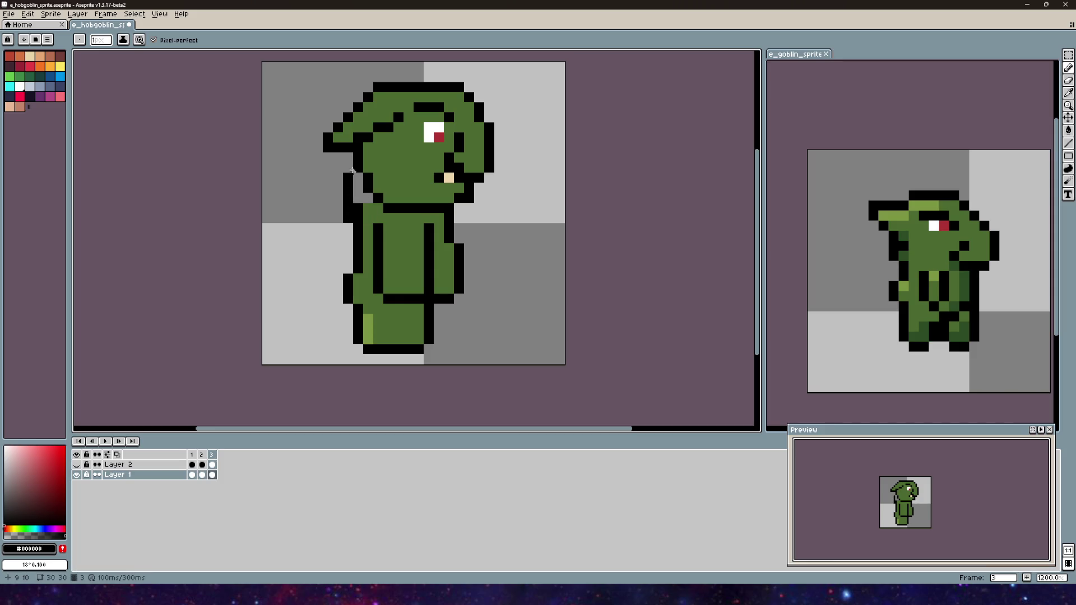
key("v")
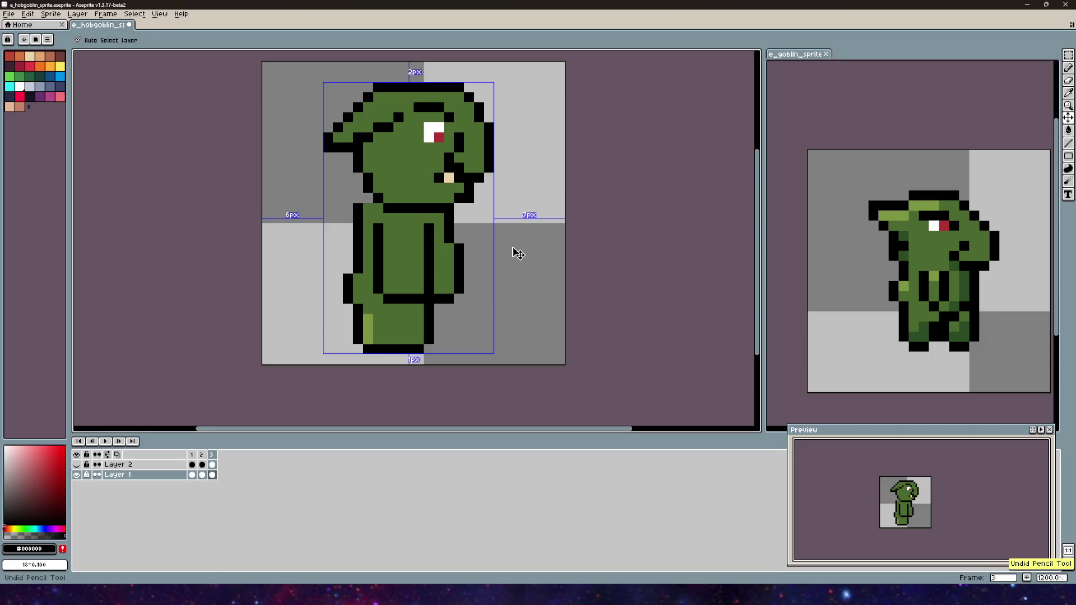
key("b")
left_click_drag(506, 193, 474, 193)
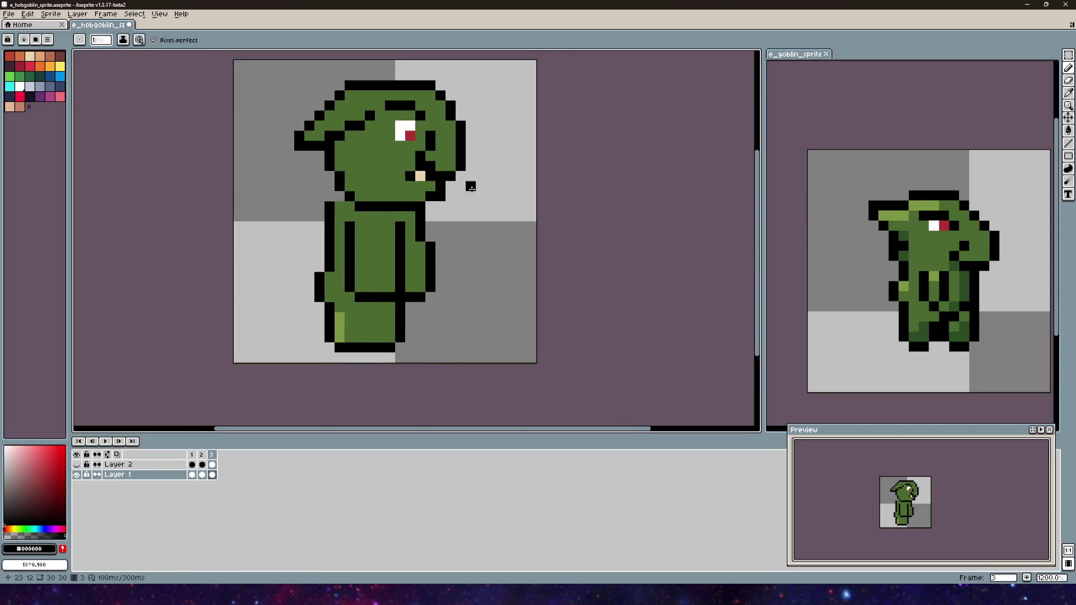
scroll(434, 193, "down", 2)
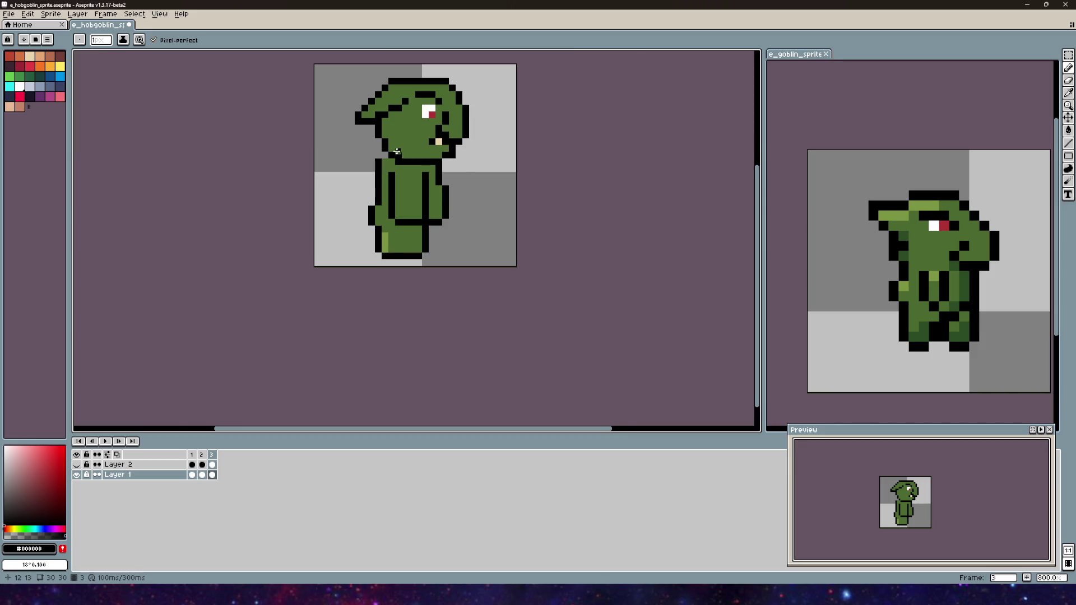
scroll(415, 140, "up", 3)
- Add a black pixel beside the top of the body's vertical line
left_click(409, 137, "alt")
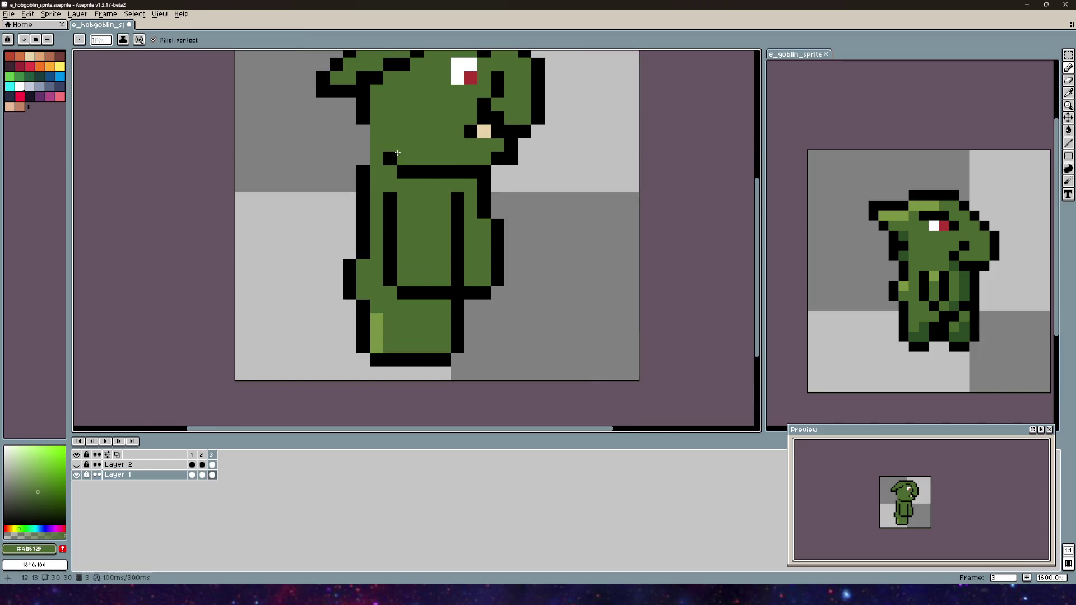
scroll(446, 144, "down", 1)
left_click(383, 158, "alt")
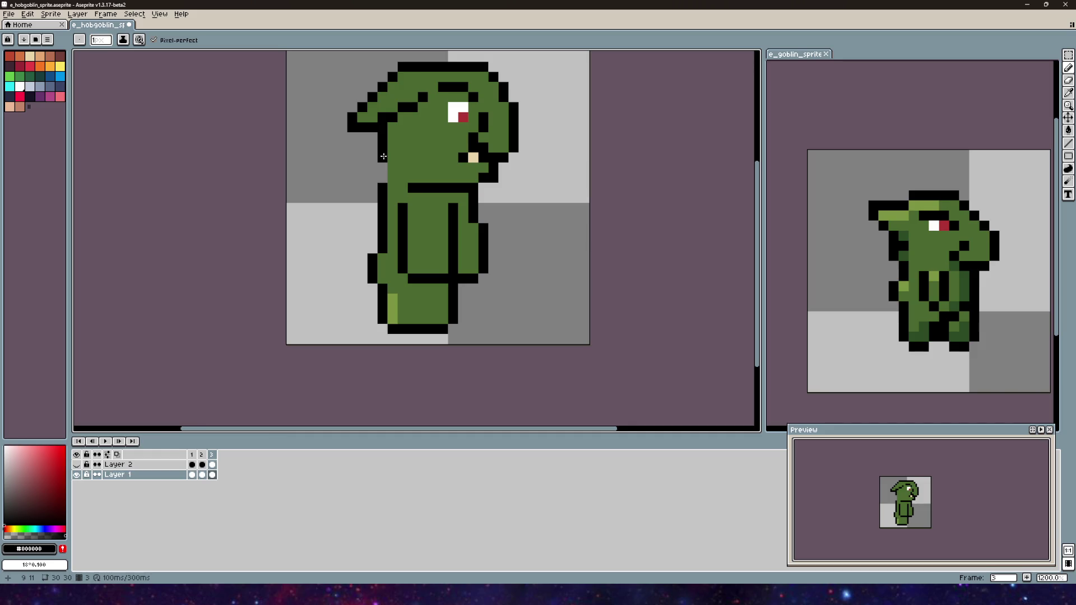
scroll(502, 187, "down", 3)
mouse_move(502, 187)
left_mouse_down()
mouse_move(458, 229)
mouse_move(467, 228)
left_mouse_up()
scroll(395, 229, "up", 1)
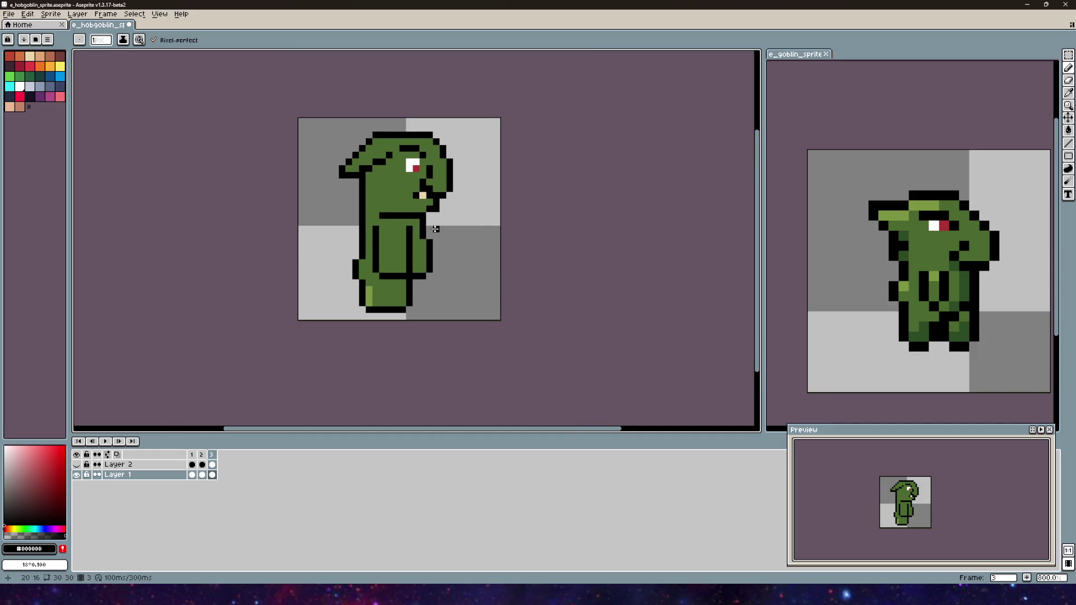
left_click(400, 228)
- Paint over the black waist line in green, then blacken two body-outline pixels
scroll(400, 229, "up", 1)
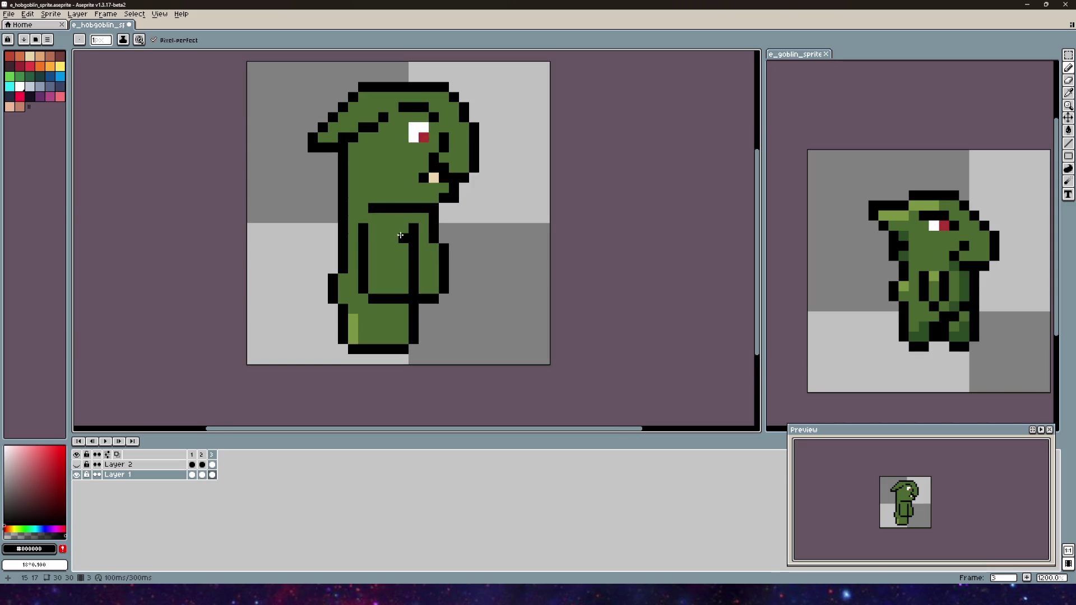
left_click(381, 235, "alt")
mouse_move(373, 209)
left_mouse_down()
mouse_move(409, 205)
mouse_move(364, 196)
left_mouse_up()
left_click(424, 208, "alt")
left_click(411, 209)
left_click(413, 197)
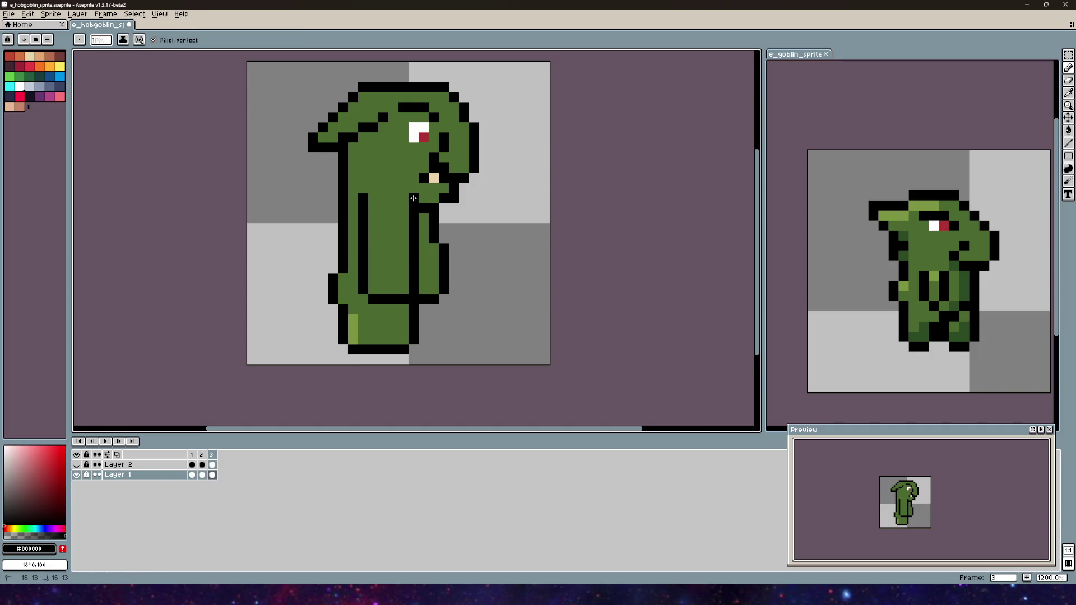
- Marquee-select part of the goblin's lower body
scroll(567, 260, "down", 2)
mouse_move(567, 259)
left_mouse_down()
mouse_move(425, 266)
mouse_move(530, 280)
left_mouse_up()
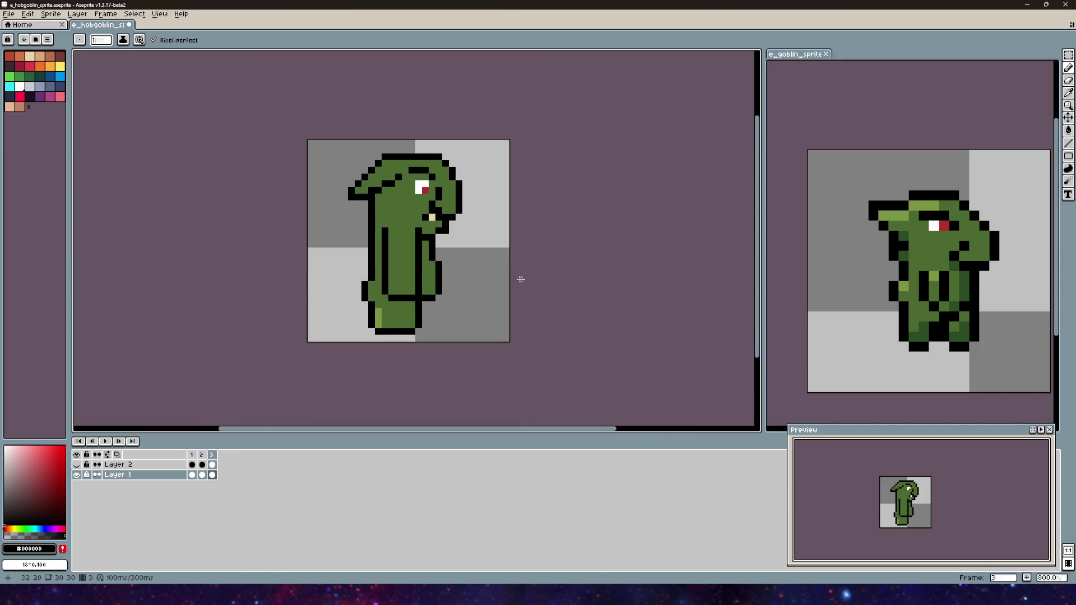
key("m")
scroll(439, 298, "up", 1)
mouse_move(352, 306)
left_mouse_down()
mouse_move(417, 212)
mouse_move(416, 192)
mouse_move(409, 220)
mouse_move(389, 226)
left_mouse_up()
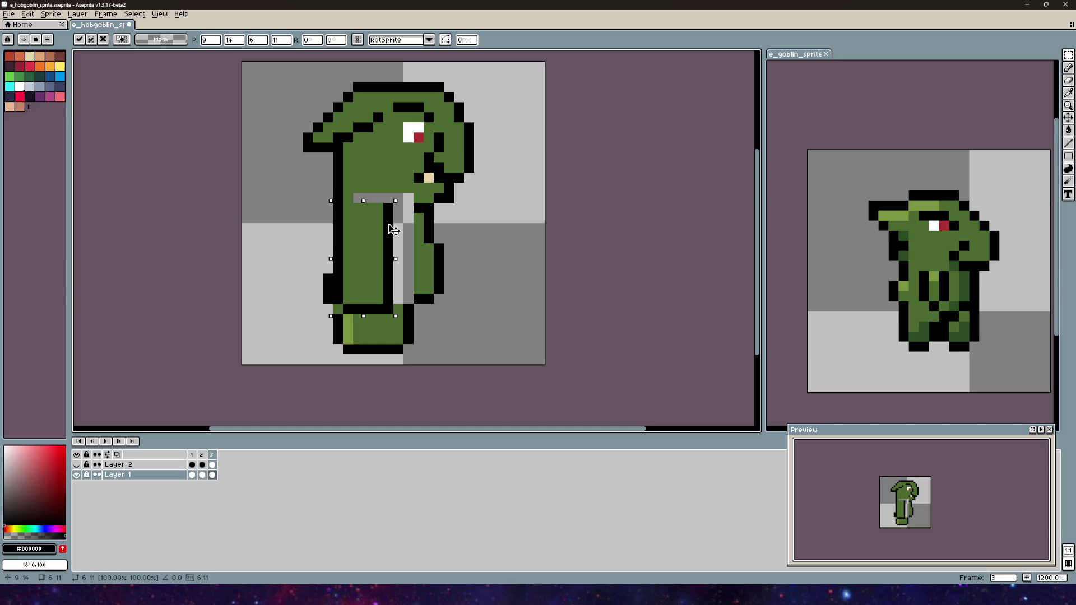
key("ctrl+d")
scroll(488, 213, "down", 2)
key("i")
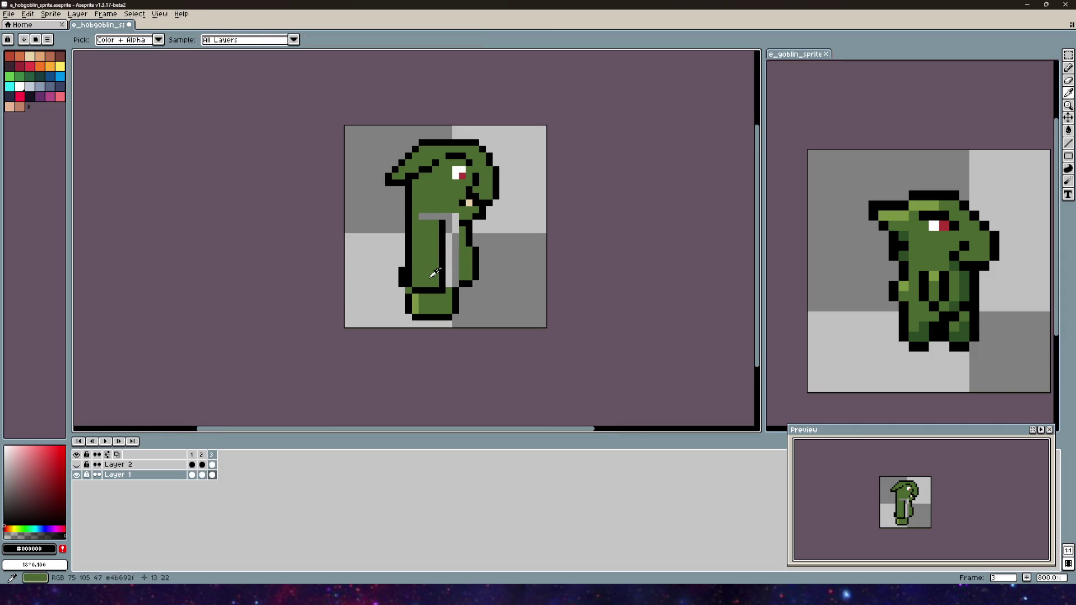
left_click(1068, 68)
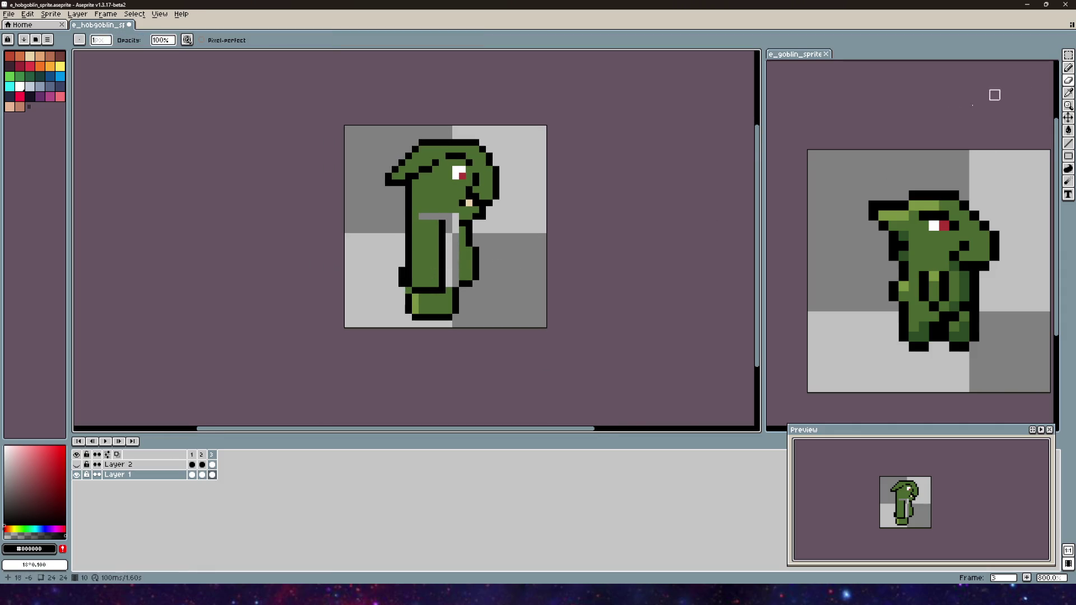
scroll(340, 298, "up", 3)
left_click_drag(339, 299, 462, 241)
mouse_move(379, 201)
left_mouse_down()
mouse_move(385, 260)
mouse_move(401, 262)
left_mouse_up()
scroll(442, 241, "down", 2)
left_click(480, 293, "alt")
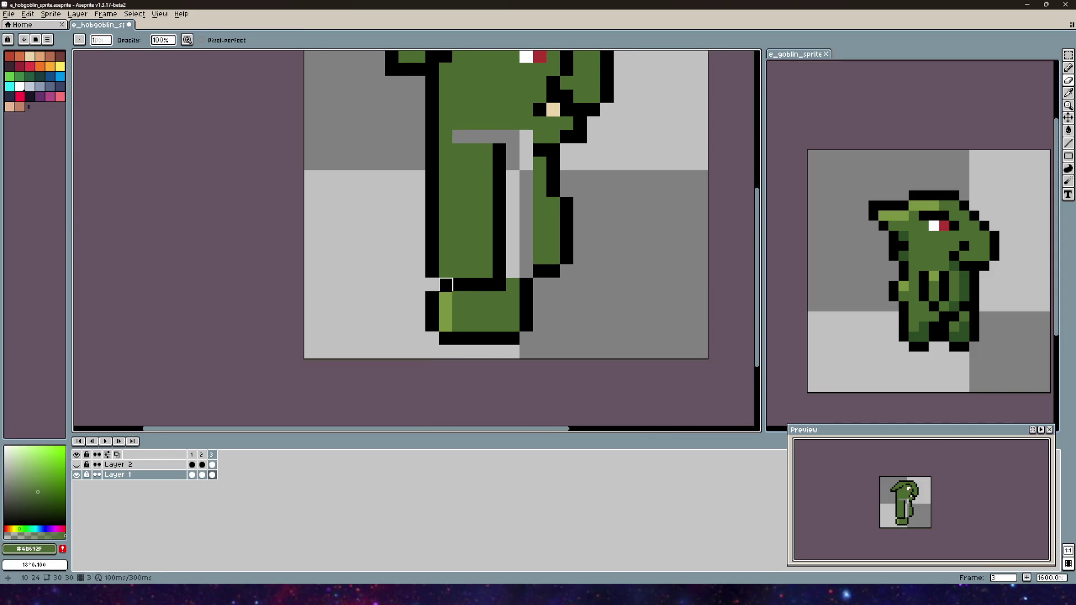
left_click(441, 292, "alt")
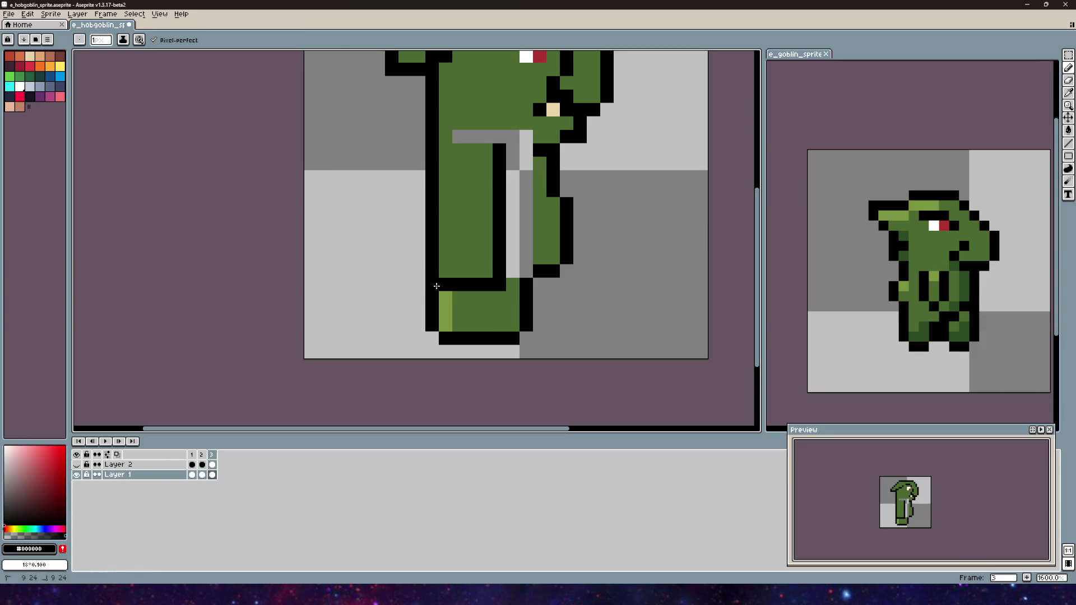
scroll(483, 233, "down", 1)
scroll(465, 296, "up", 1)
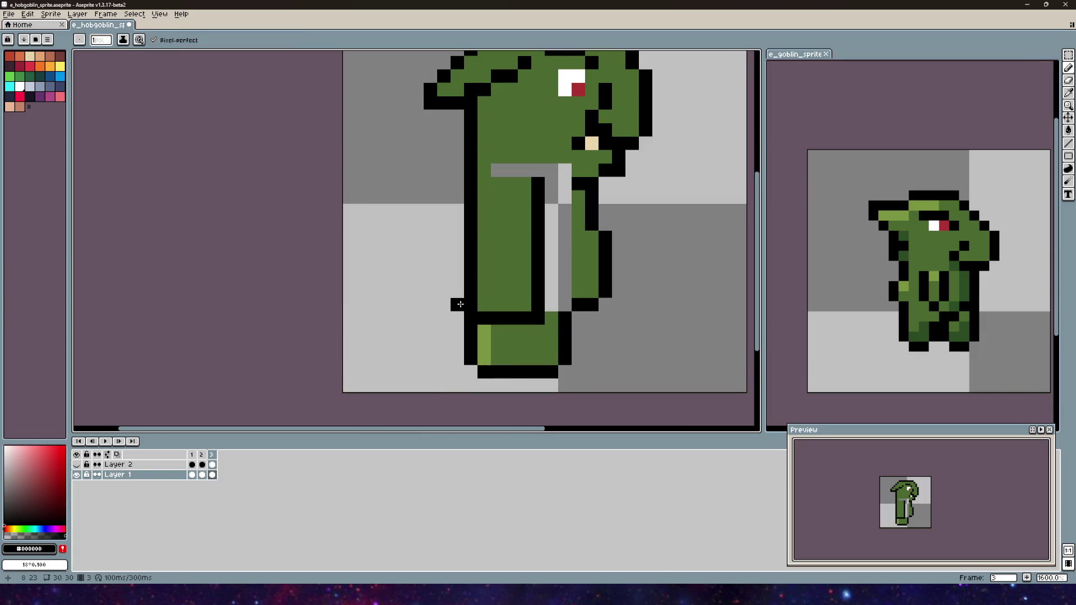
left_click(445, 287)
left_click(448, 249)
key("ctrl+z")
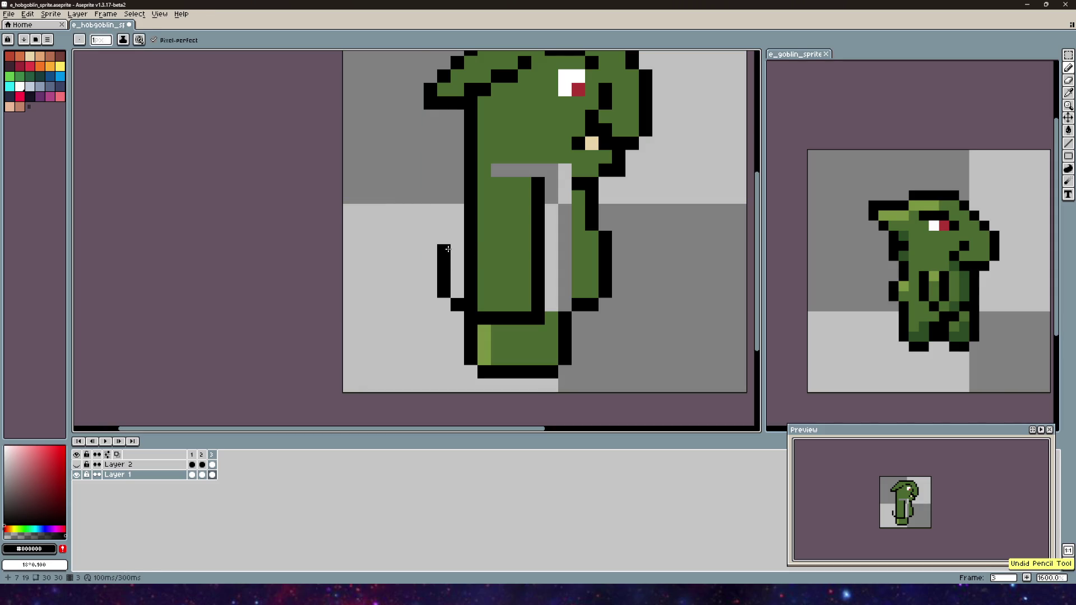
left_click_drag(454, 239, 458, 180)
scroll(457, 181, "down", 2)
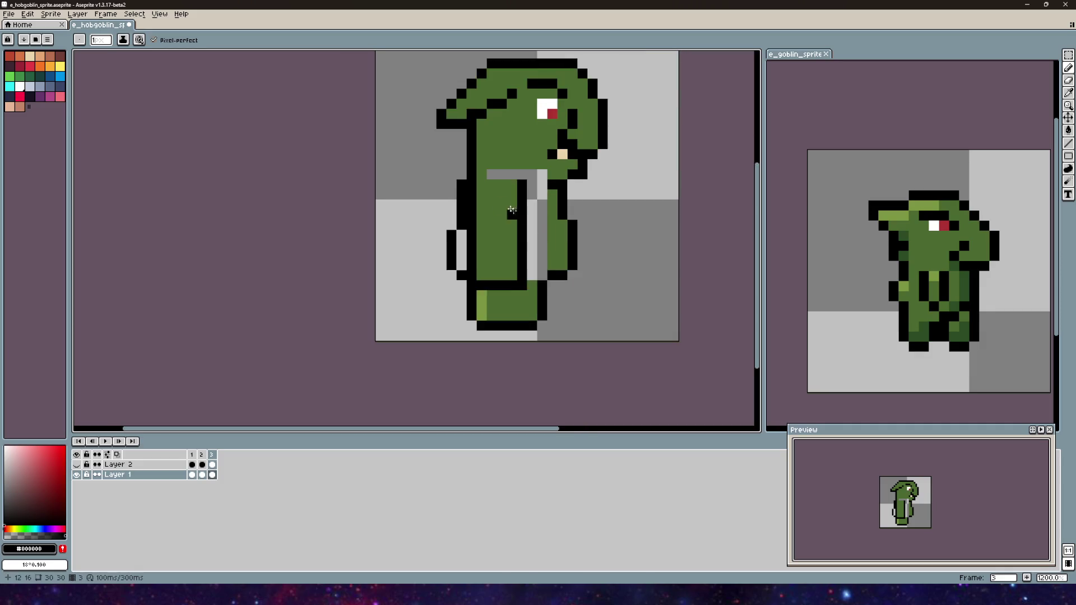
left_click_drag(595, 278, 518, 250)
scroll(512, 244, "down", 1)
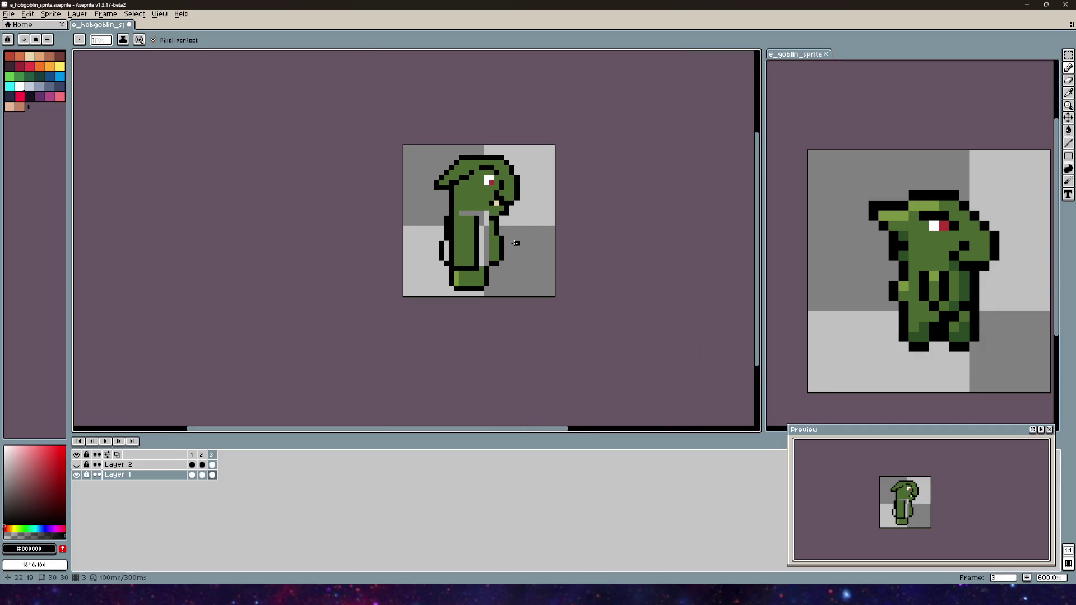
left_click(470, 262, "alt")
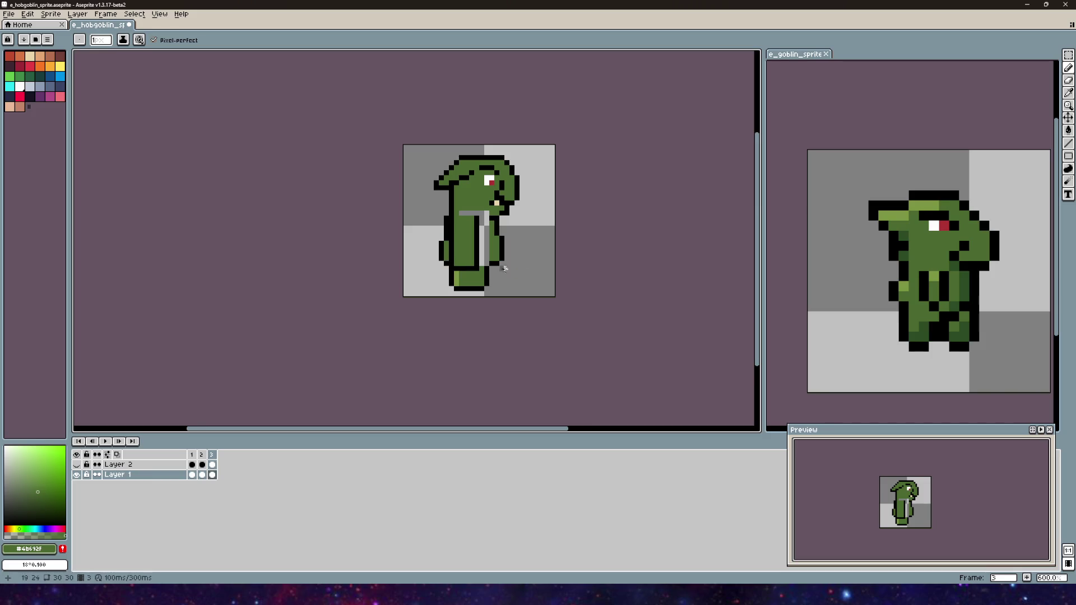
scroll(494, 247, "up", 3)
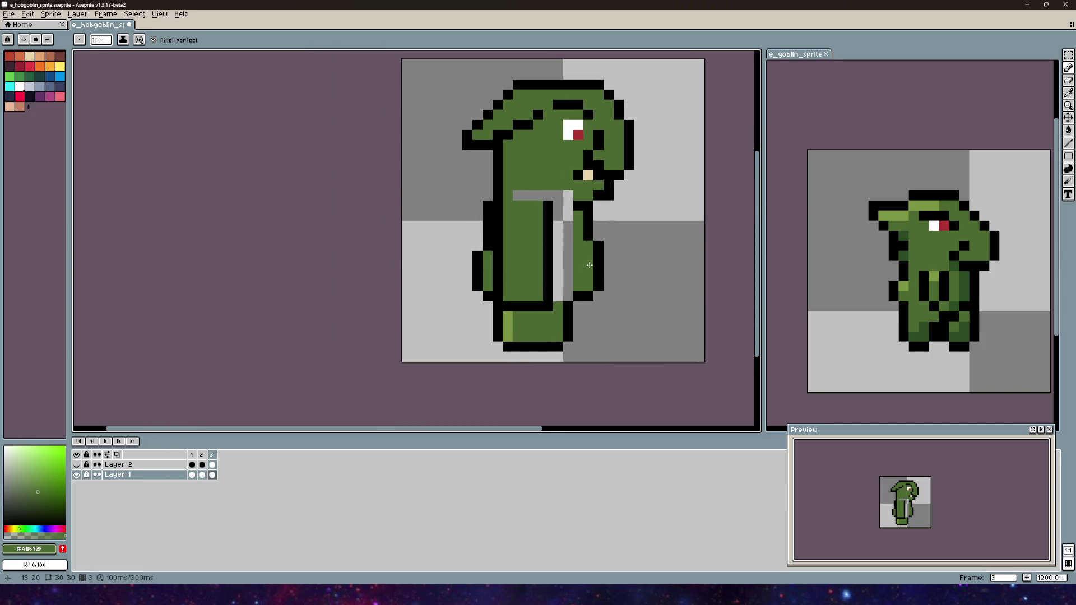
scroll(589, 265, "down", 2)
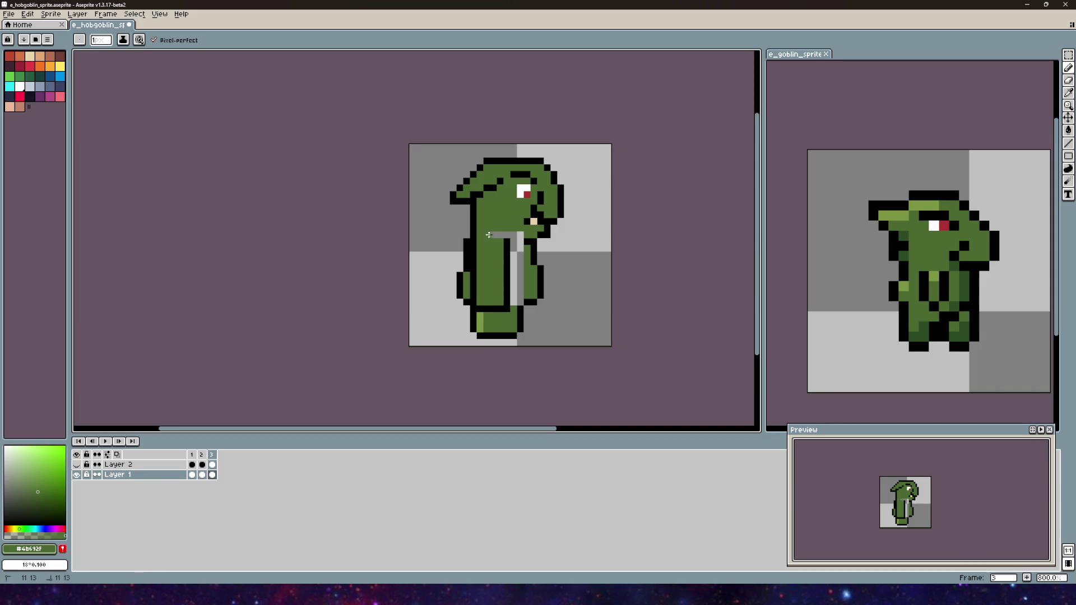
left_click_drag(517, 236, 514, 268)
left_click(518, 267)
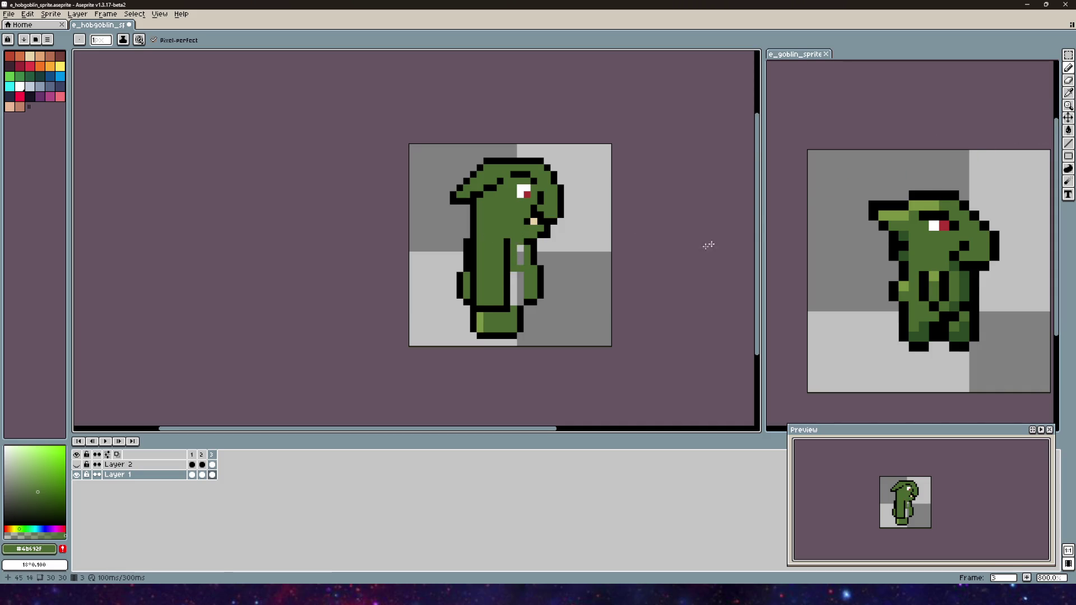
scroll(445, 259, "up", 3)
mouse_move(429, 238)
left_mouse_down()
mouse_move(433, 331)
mouse_move(416, 286)
left_mouse_up()
scroll(416, 285, "down", 3)
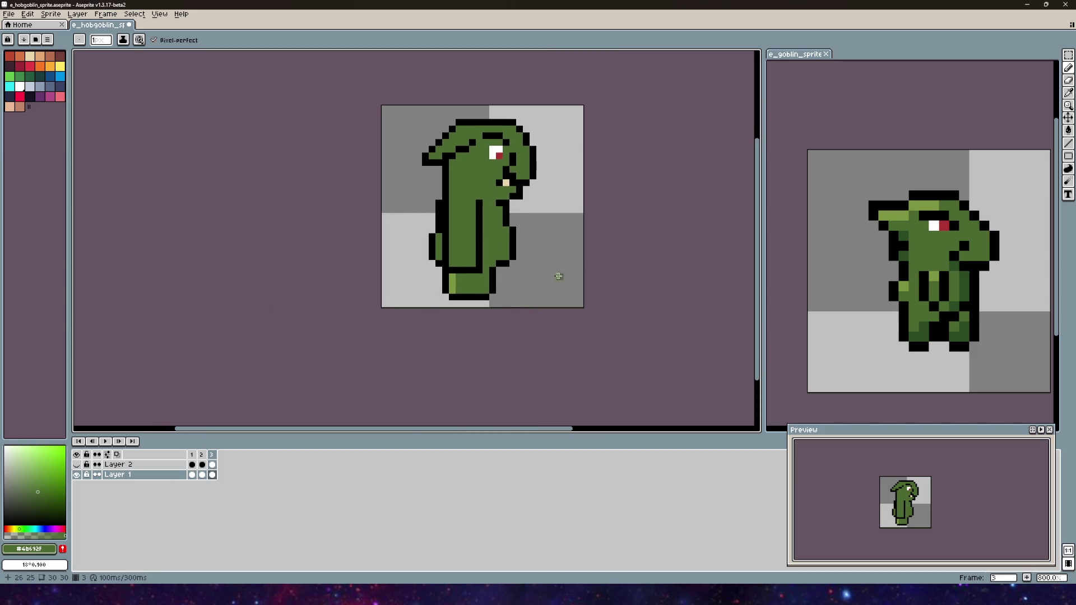
scroll(559, 276, "down", 1)
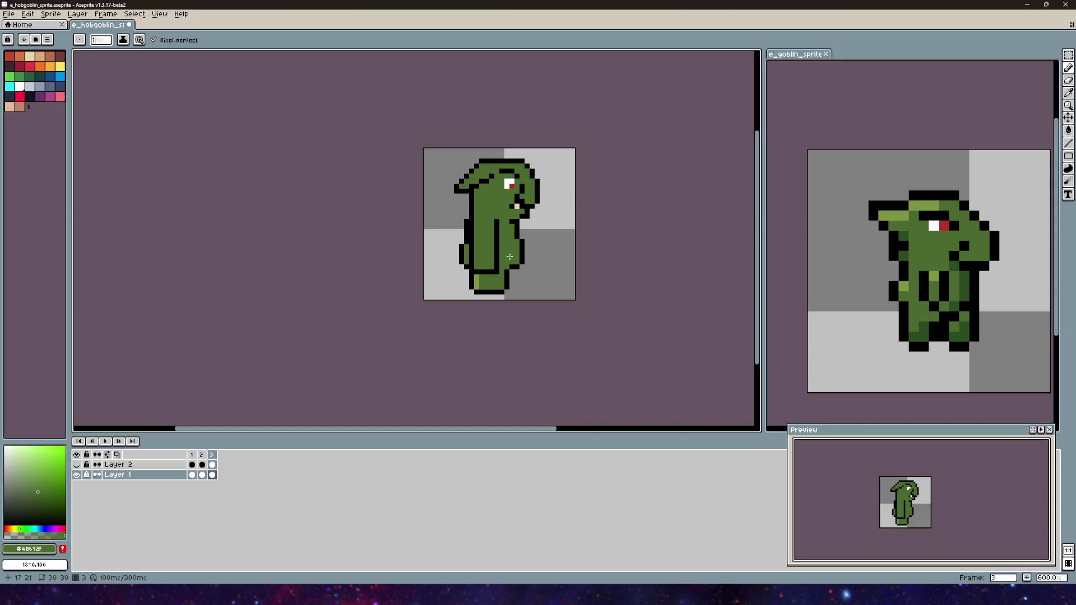
scroll(510, 256, "up", 4)
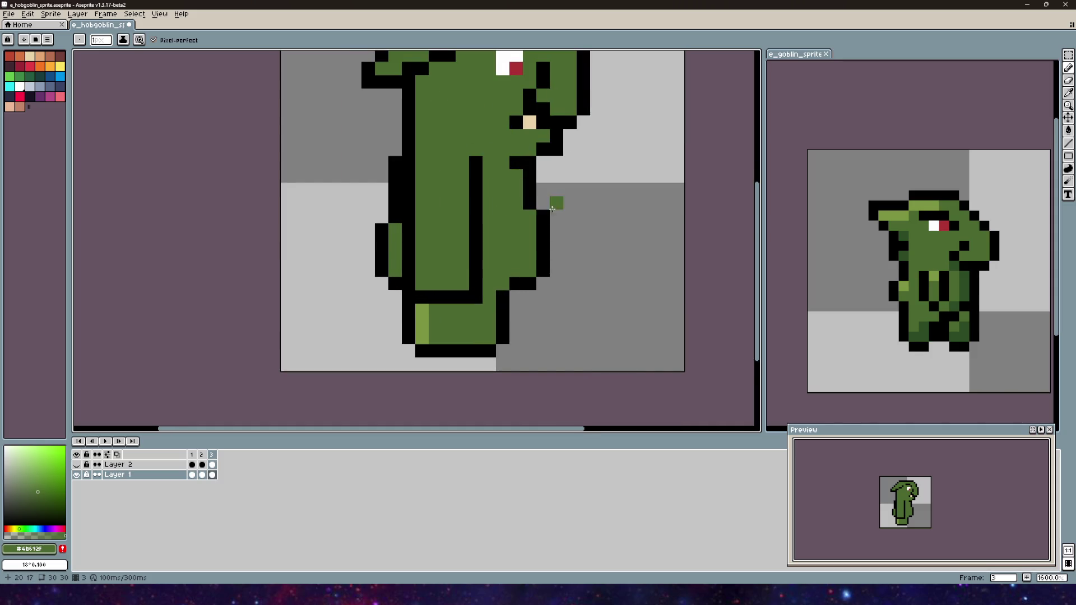
scroll(525, 169, "down", 3)
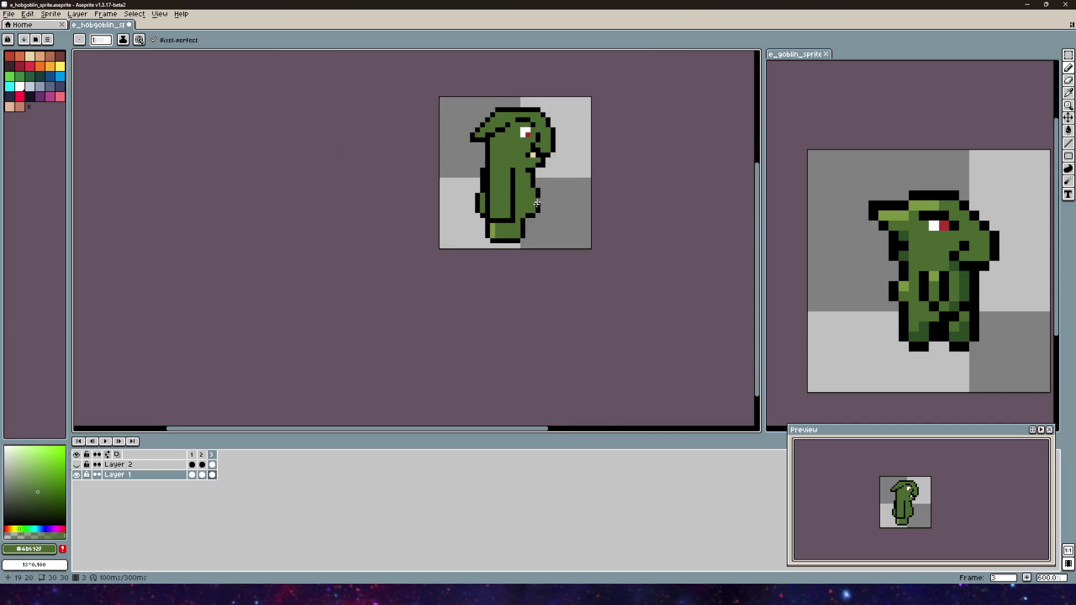
scroll(544, 154, "up", 3)
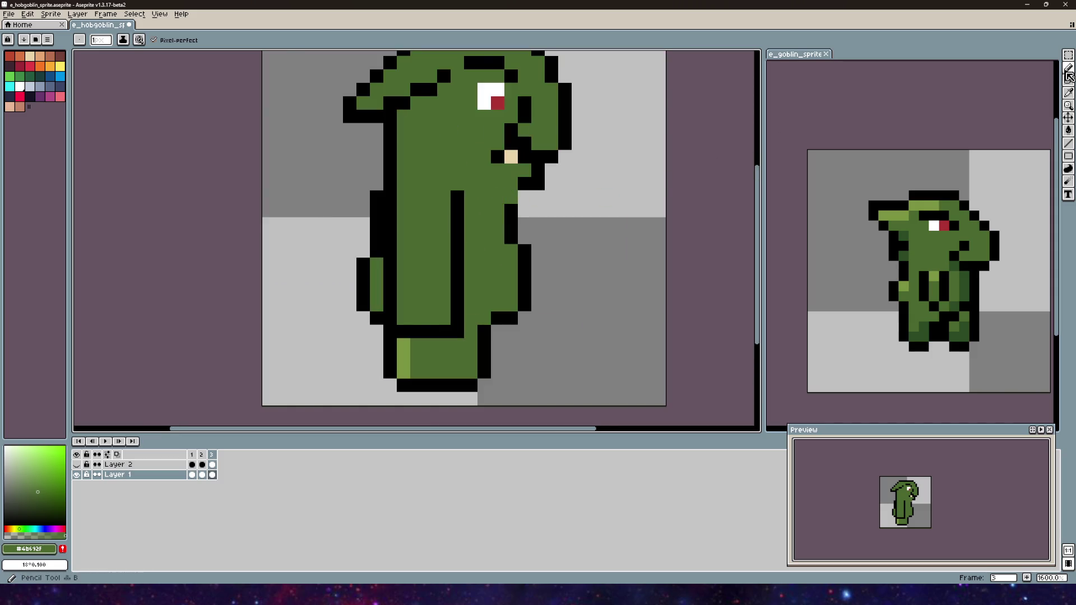
left_click(488, 195)
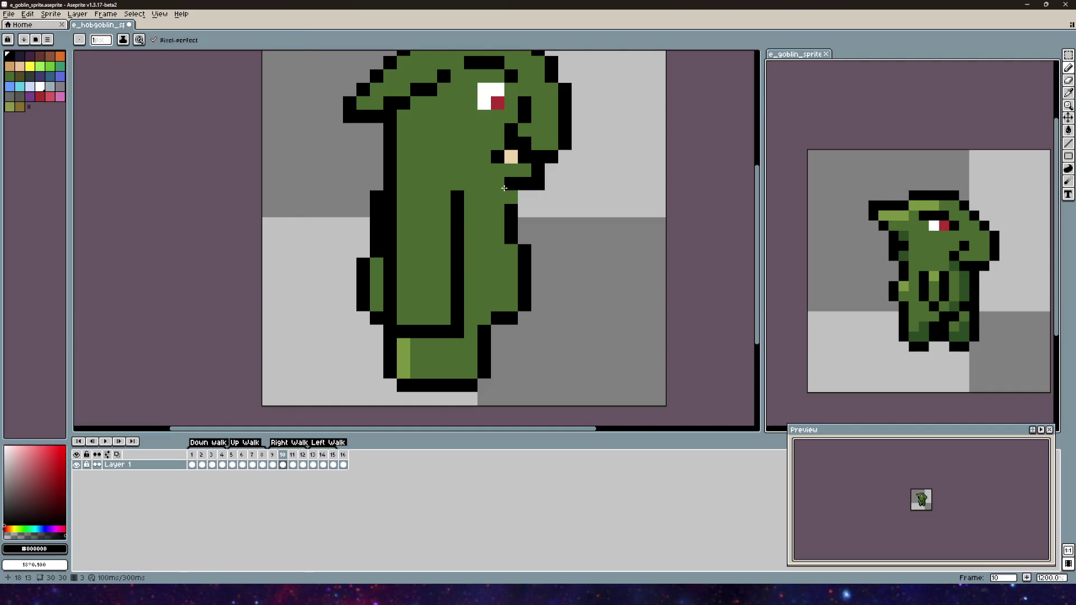
left_click(511, 185)
left_click_drag(511, 184, 484, 184)
scroll(560, 202, "down", 1)
scroll(544, 231, "up", 1)
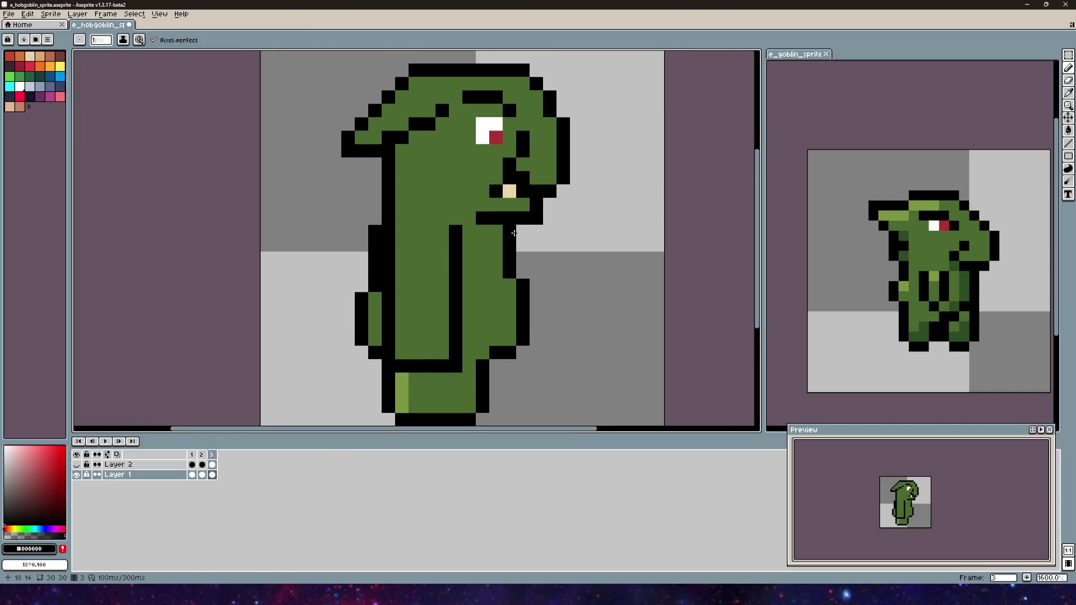
scroll(555, 230, "down", 3)
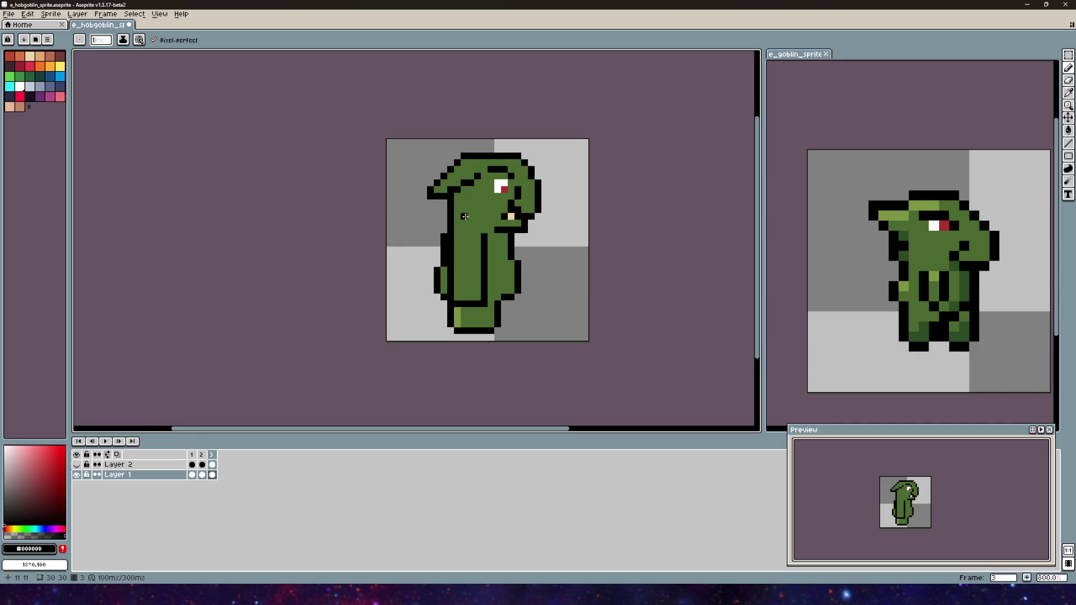
scroll(464, 216, "up", 2)
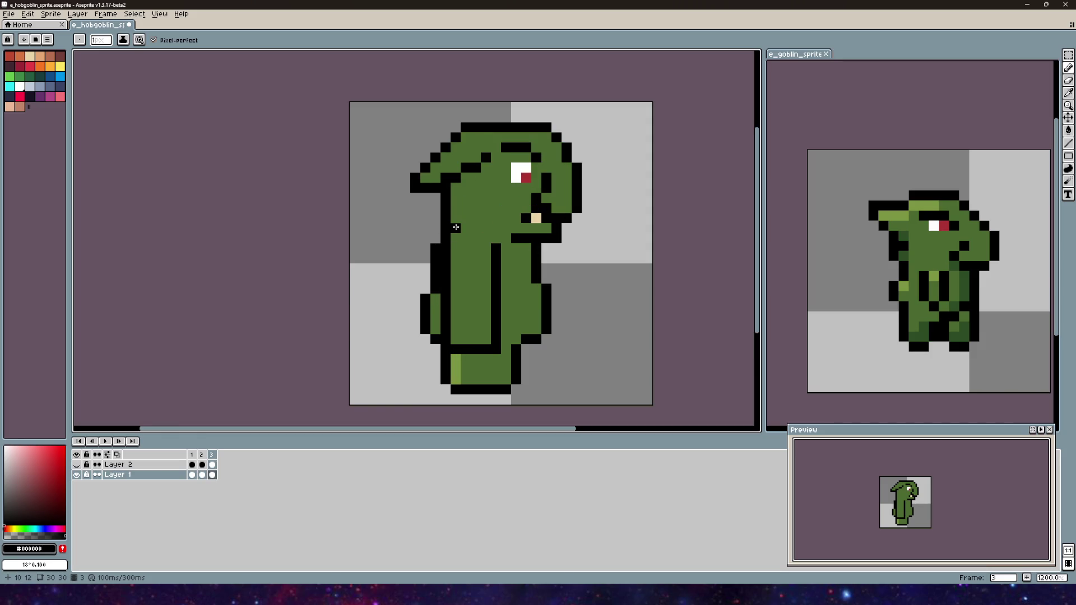
left_click(475, 239)
key("e")
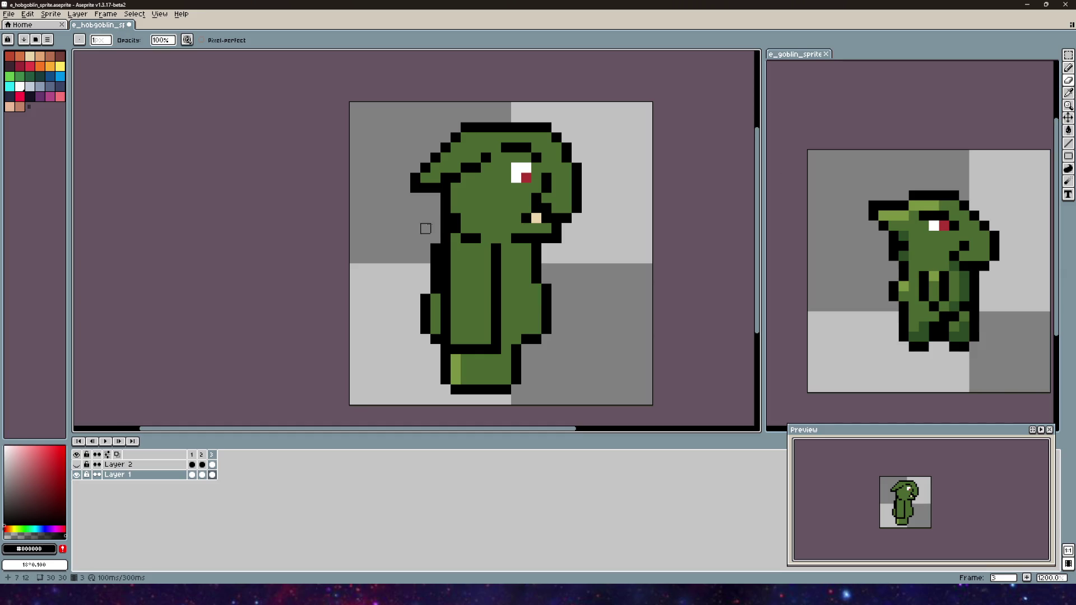
left_click(445, 218)
mouse_move(436, 249)
left_mouse_down()
mouse_move(435, 261)
mouse_move(435, 248)
left_mouse_up()
key("alt")
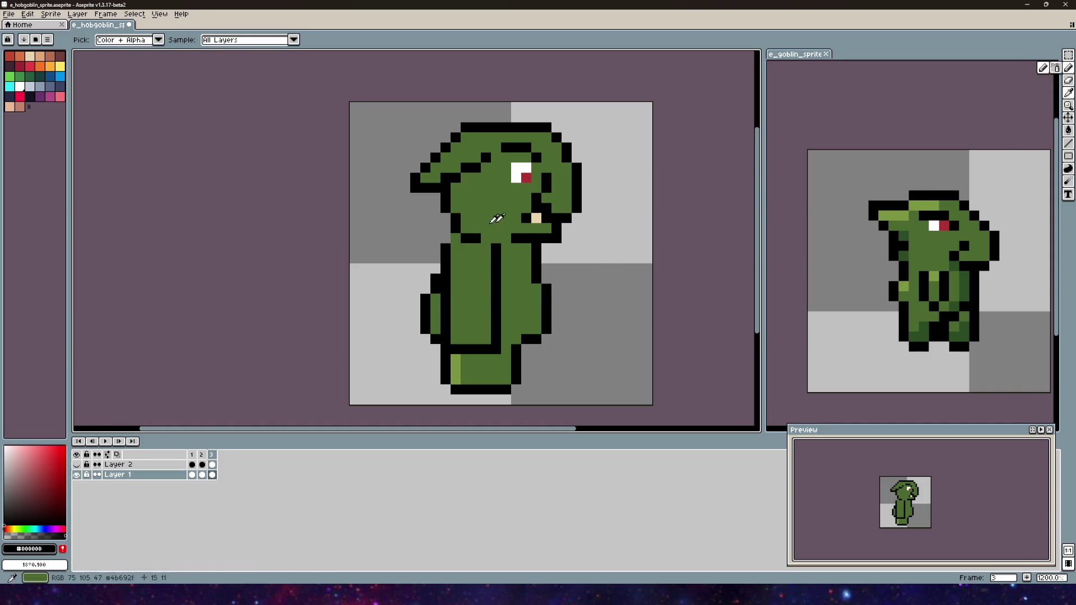
key("alt")
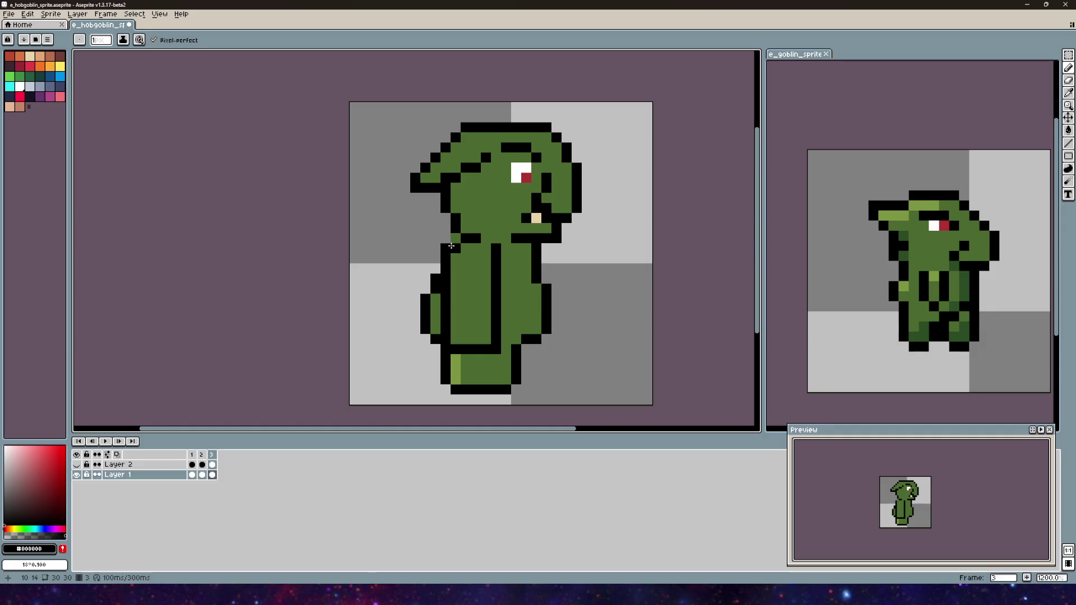
key("e")
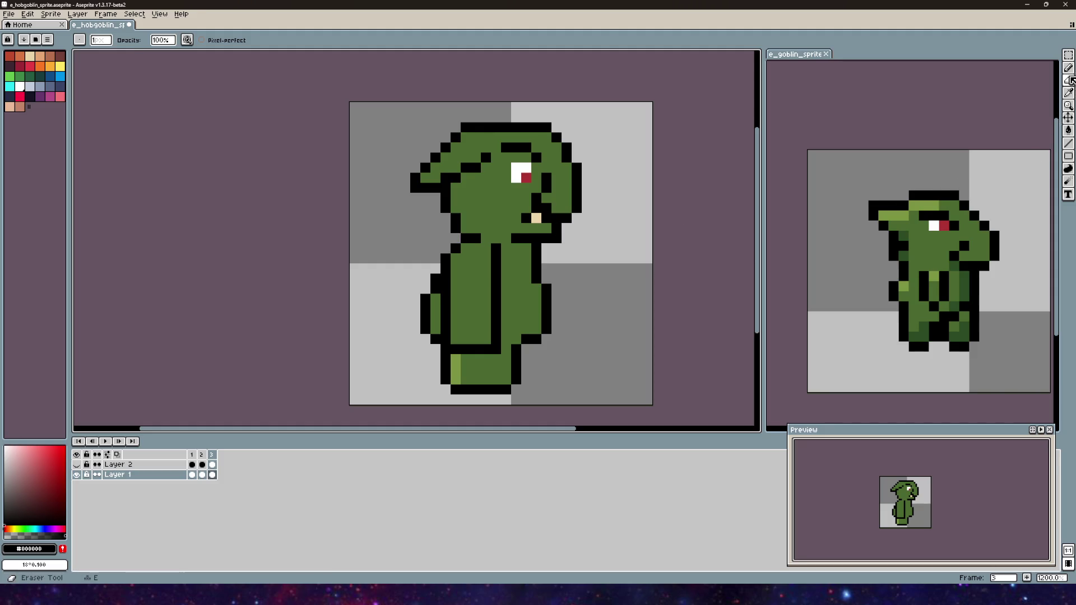
key("ctrl+z")
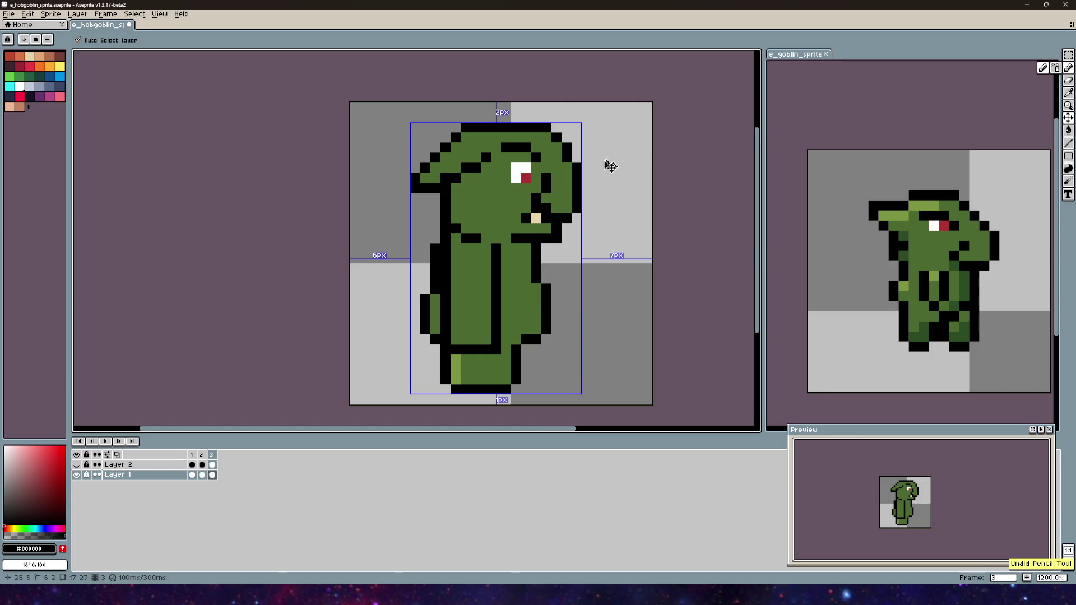
scroll(588, 180, "down", 2)
key("b")
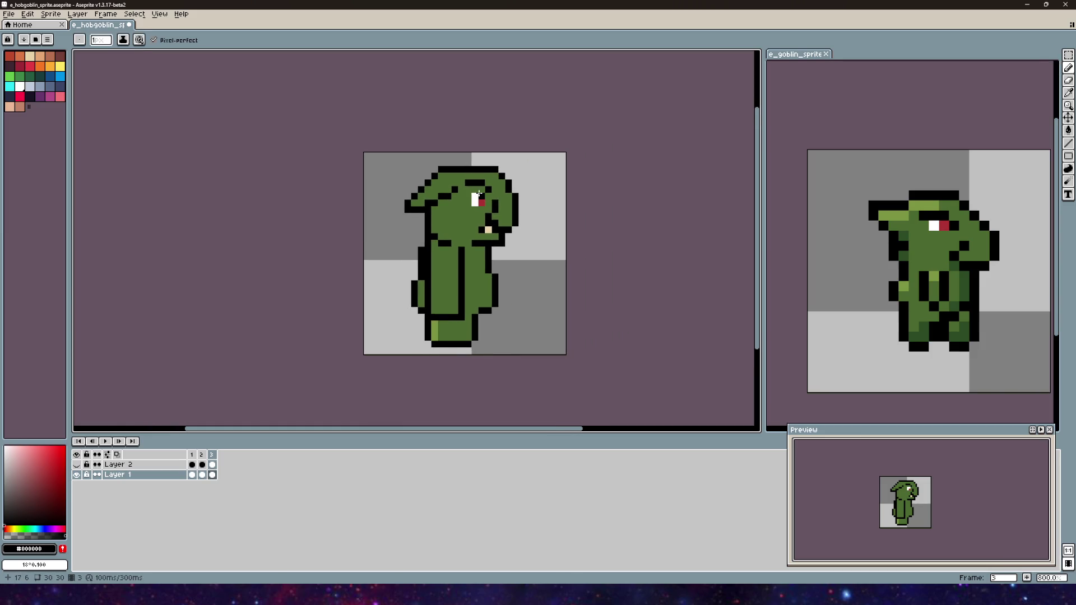
scroll(446, 168, "up", 3)
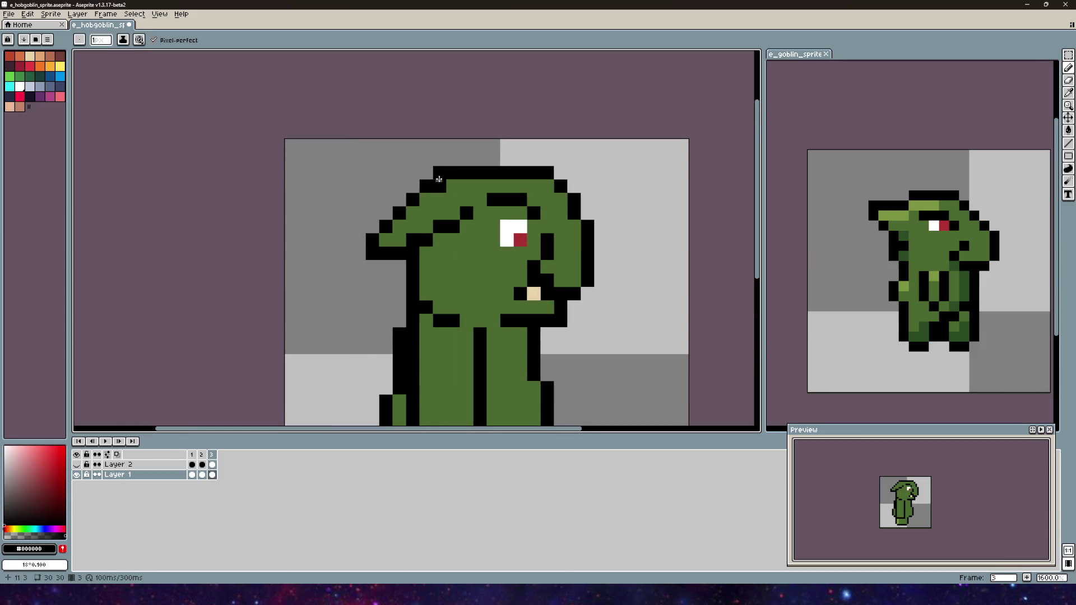
key("i")
left_click(450, 186)
key("b")
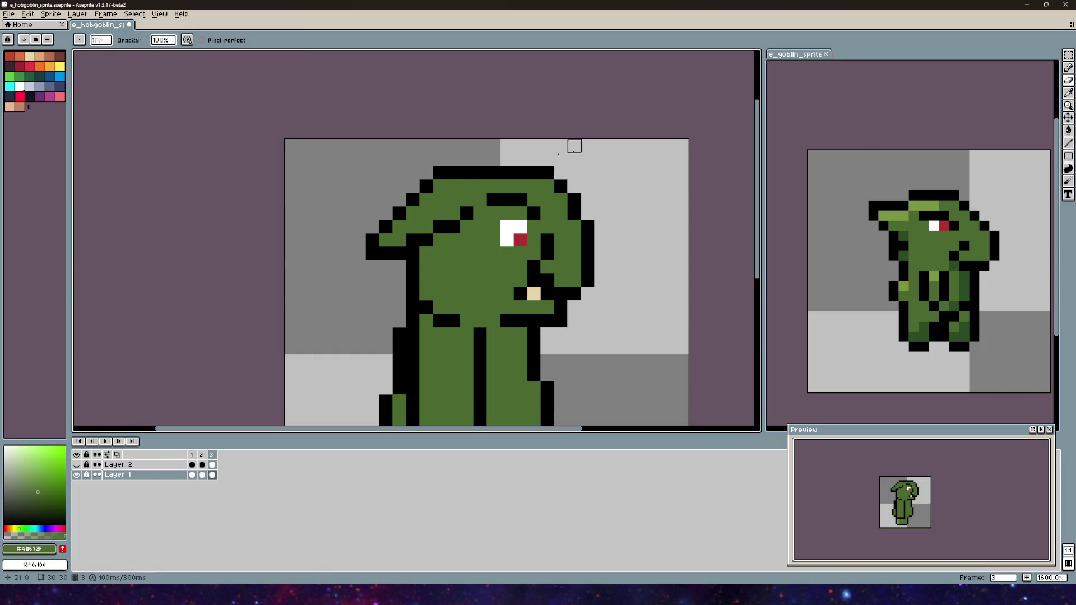
right_click(440, 173)
right_click(453, 173)
right_click(466, 173)
key("b")
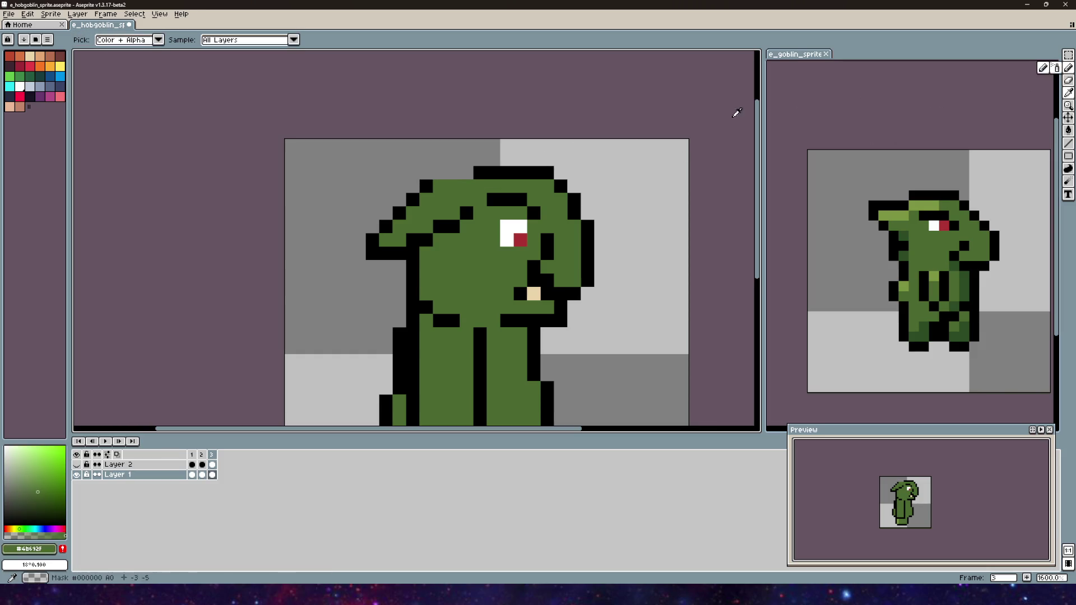
key("x")
left_click(440, 173)
key("ctrl+z")
left_click(452, 175)
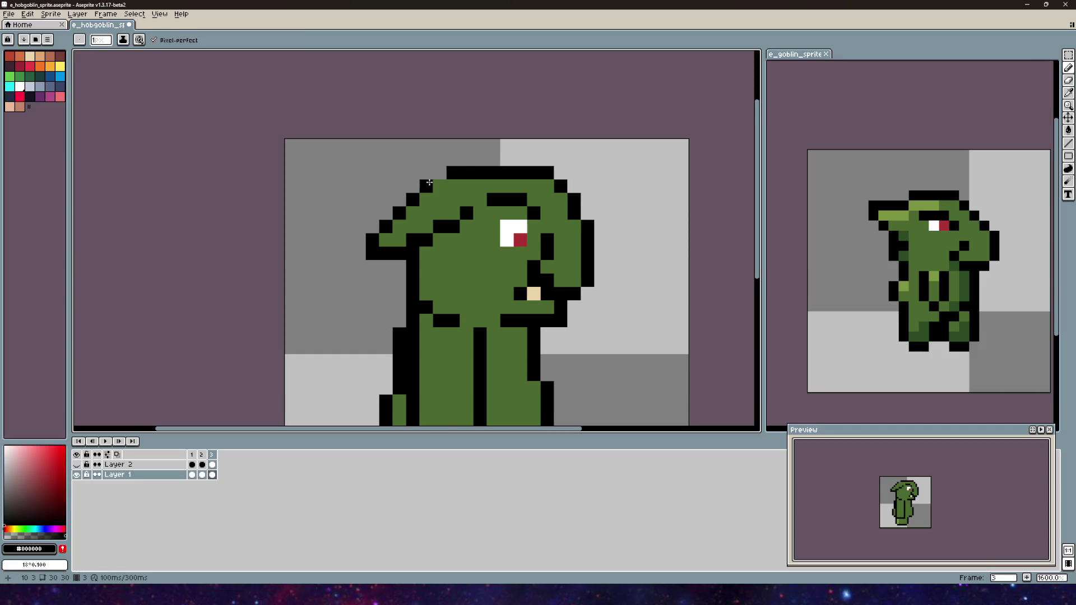
scroll(449, 178, "down", 3)
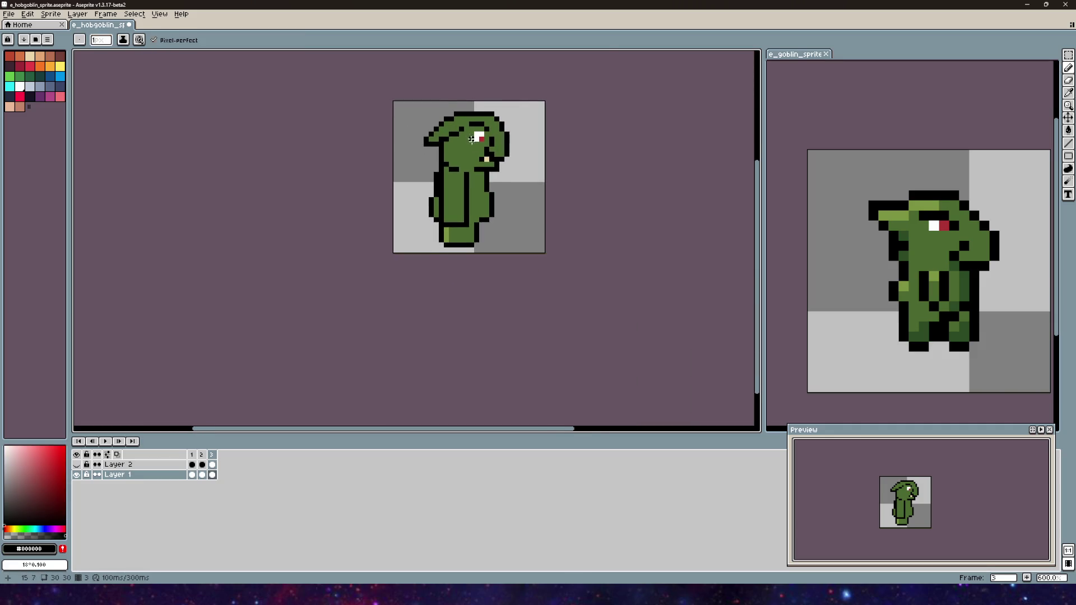
scroll(436, 187, "up", 3)
left_click_drag(451, 217, 489, 178)
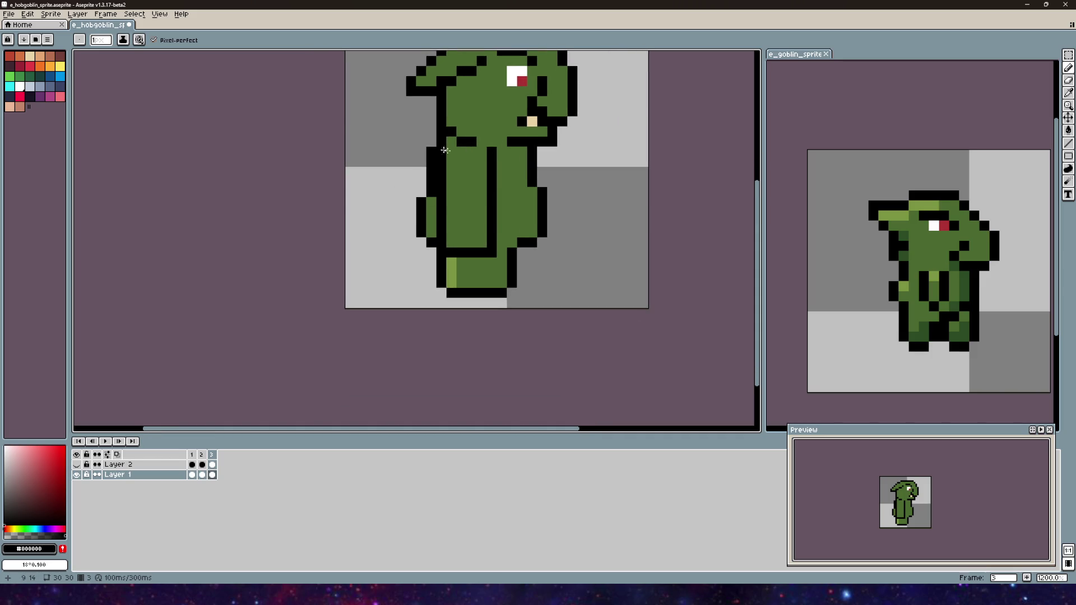
scroll(522, 225, "down", 4)
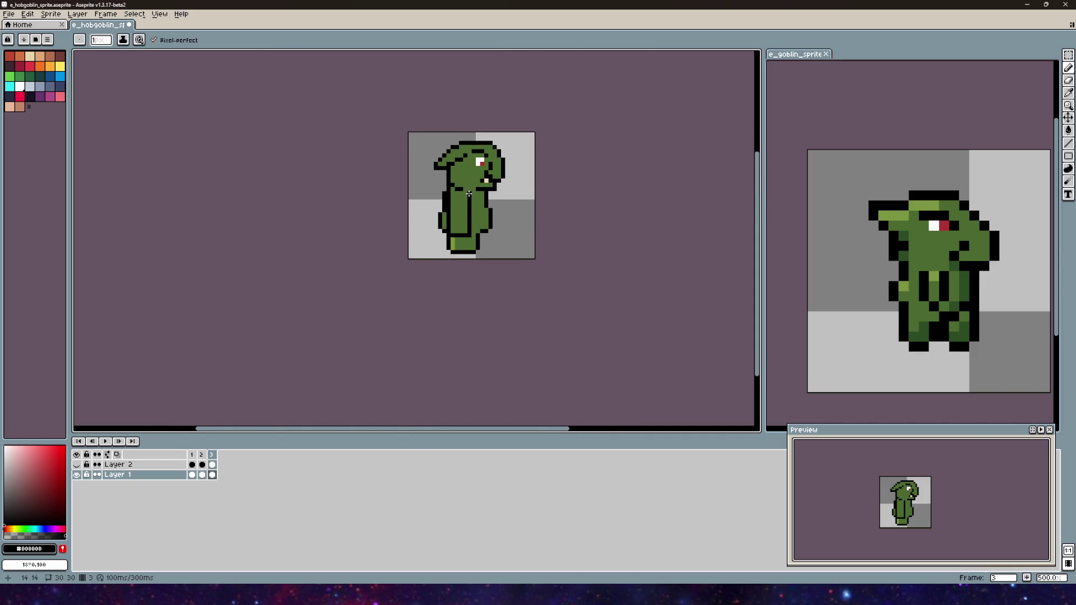
scroll(378, 201, "up", 4)
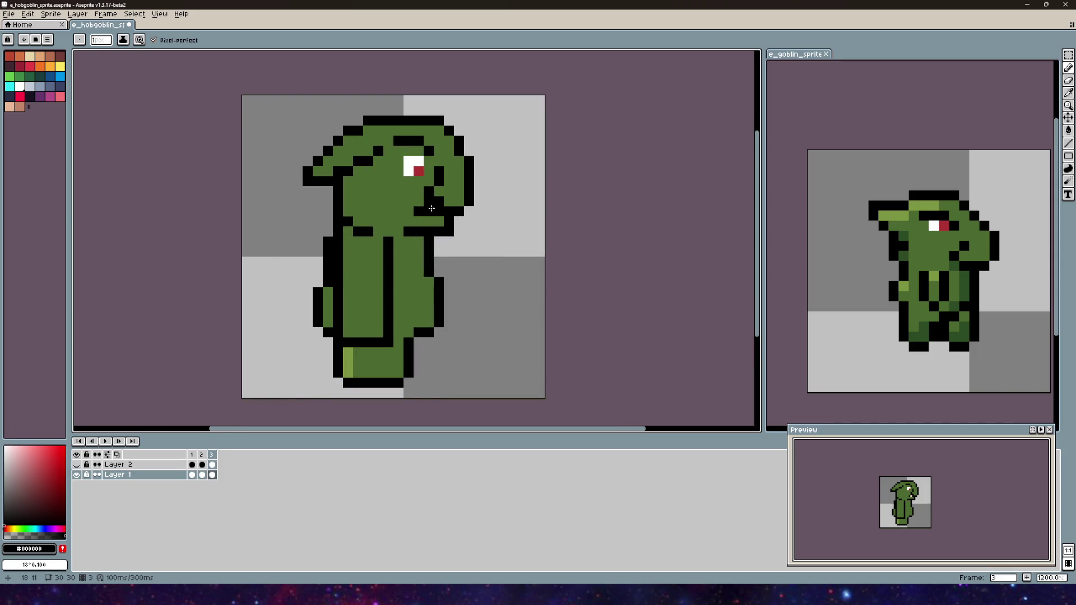
scroll(455, 238, "down", 3)
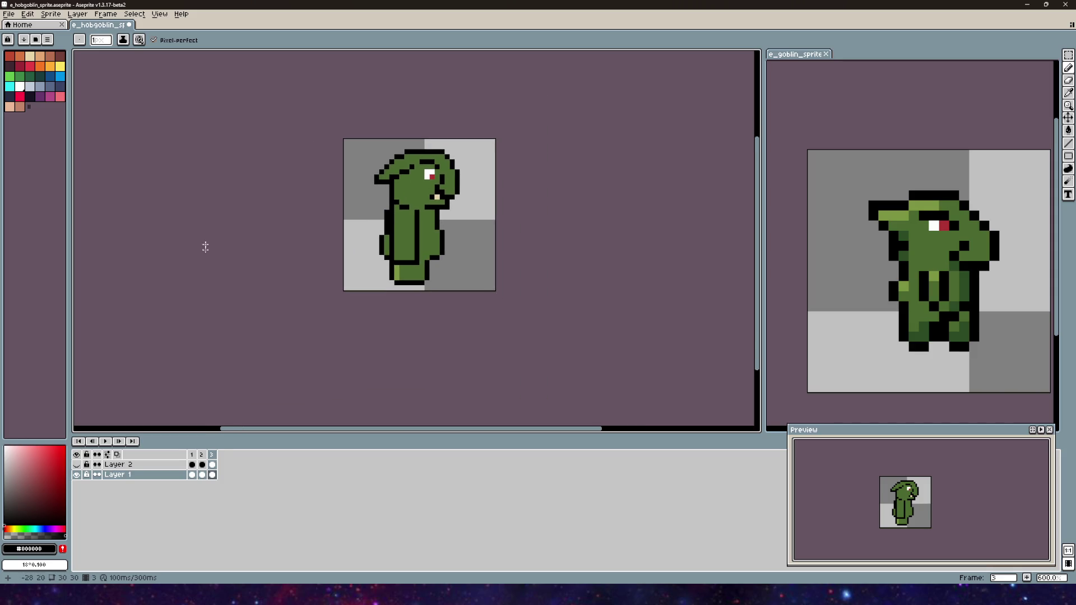
- Step through the hobgoblin's front, back and side views in frames 1-3, ending on frame 3
left_click(191, 455)
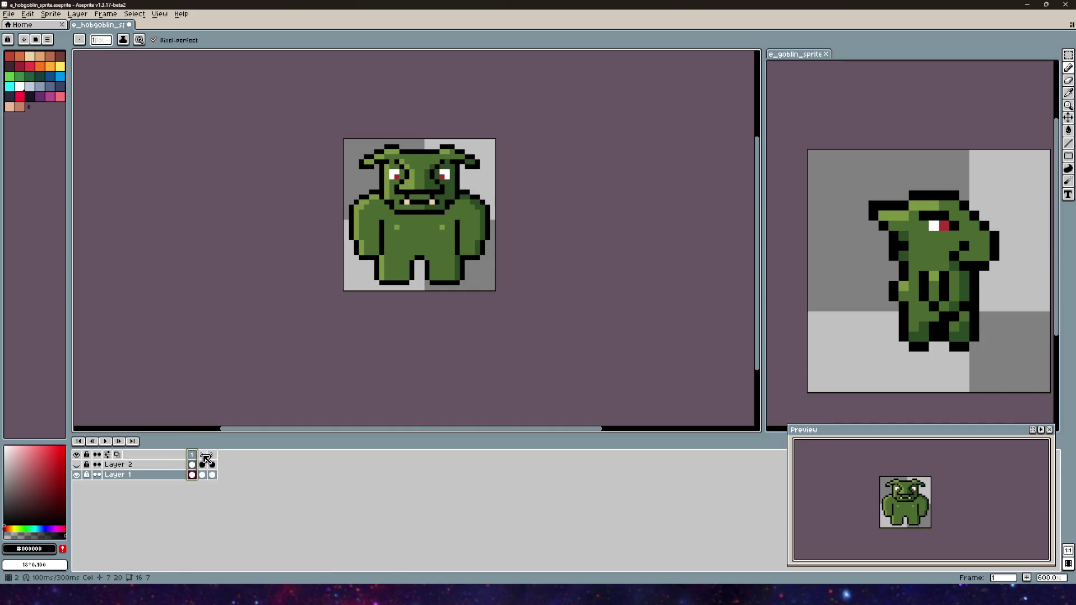
left_click(202, 454)
left_click(212, 455)
left_click(202, 454)
left_click(191, 454)
left_click(202, 454)
left_click(212, 455)
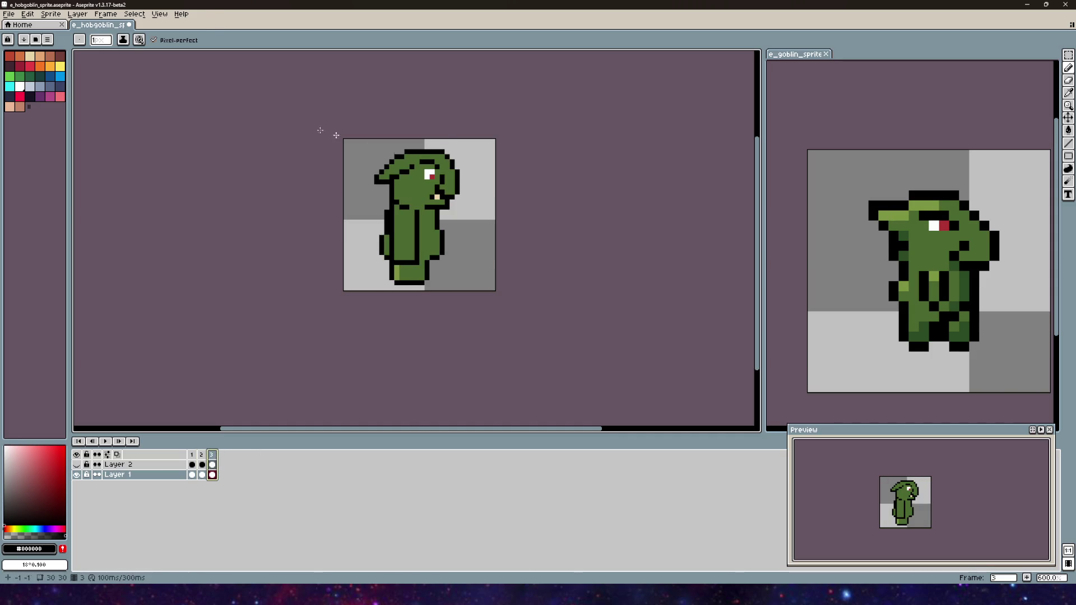
- Move e_goblin_sprite into the main editor and view its frames 1, 11, 3 and 12
left_click_drag(796, 53, 167, 24)
left_click(192, 454)
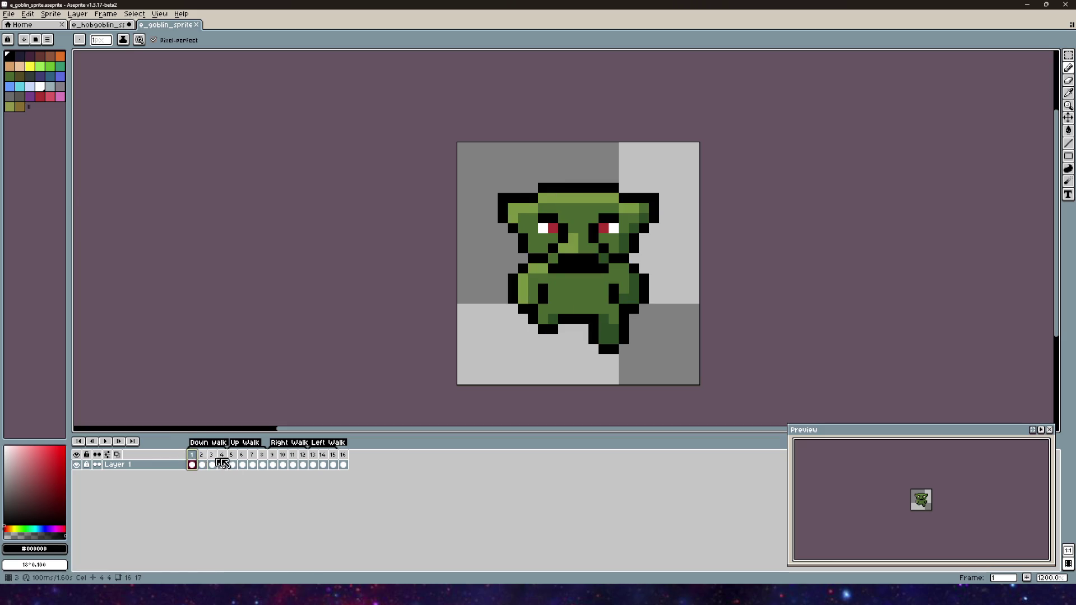
left_click(292, 455)
left_click(192, 455)
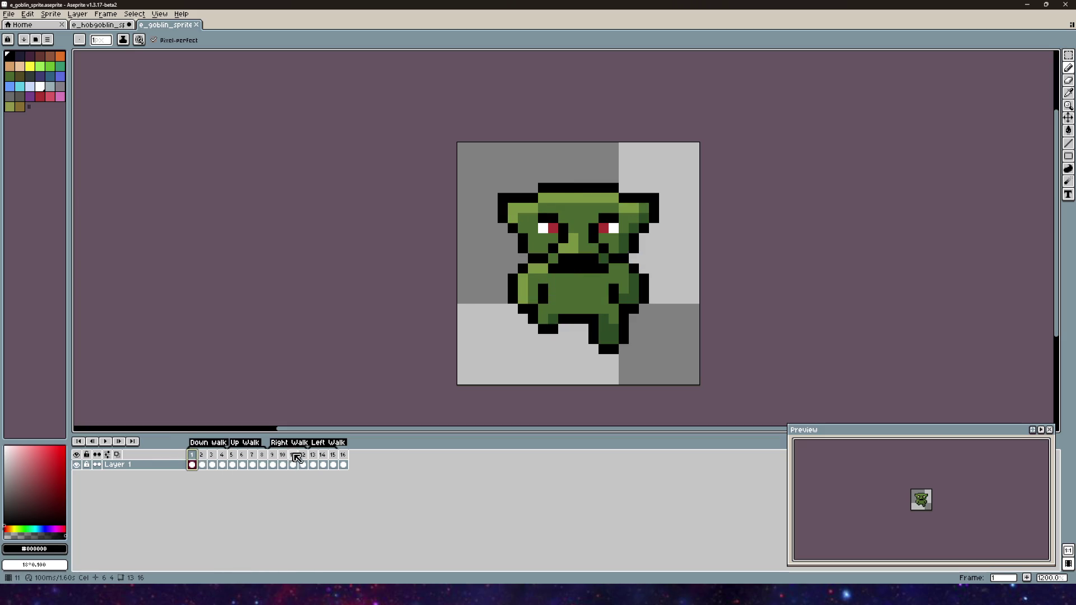
left_click(297, 455)
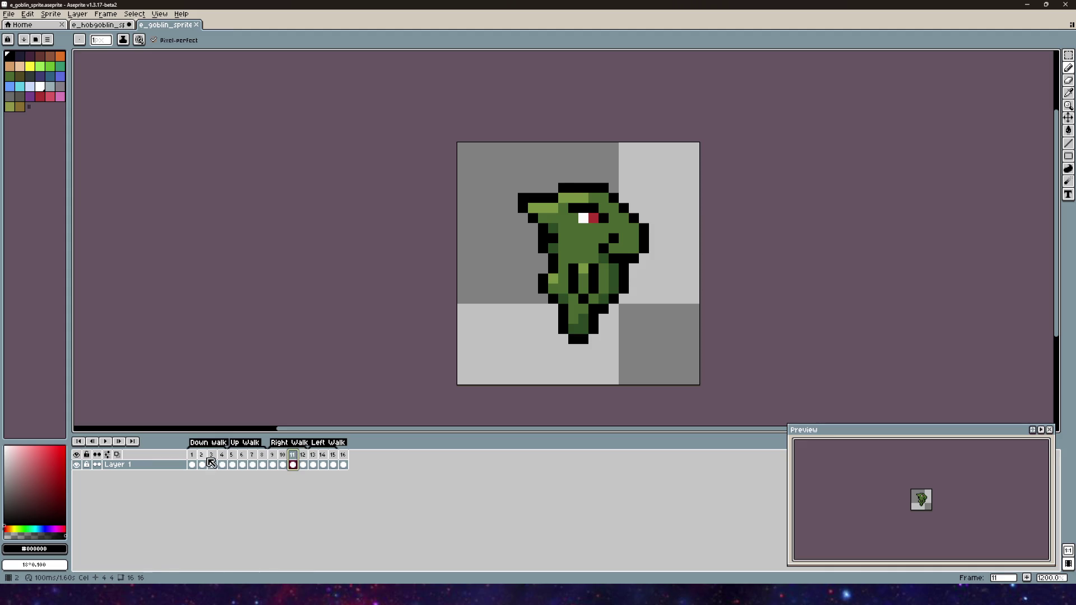
left_click(211, 464)
left_click(303, 465)
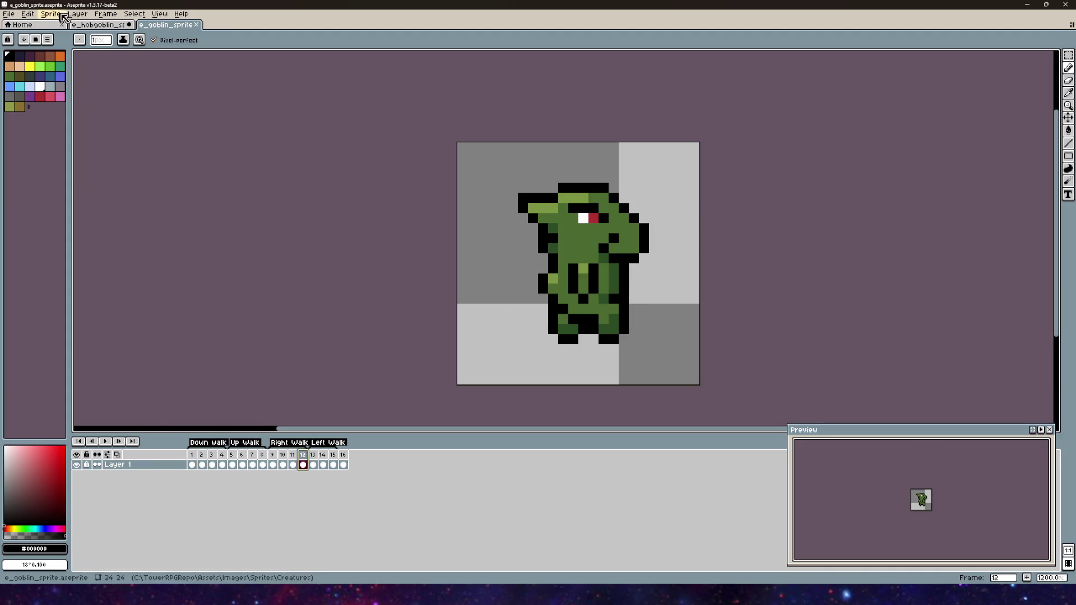
- Dock the goblin sprite as a split view beside the hobgoblin
left_click(98, 24)
left_click(166, 25)
left_click(98, 24)
mouse_move(166, 24)
left_mouse_down()
mouse_move(790, 210)
mouse_move(967, 225)
mouse_move(1037, 213)
left_mouse_up()
- Zoom and pan the hobgoblin view to frame its side-view body
scroll(416, 204, "up", 3)
scroll(416, 205, "up", 1)
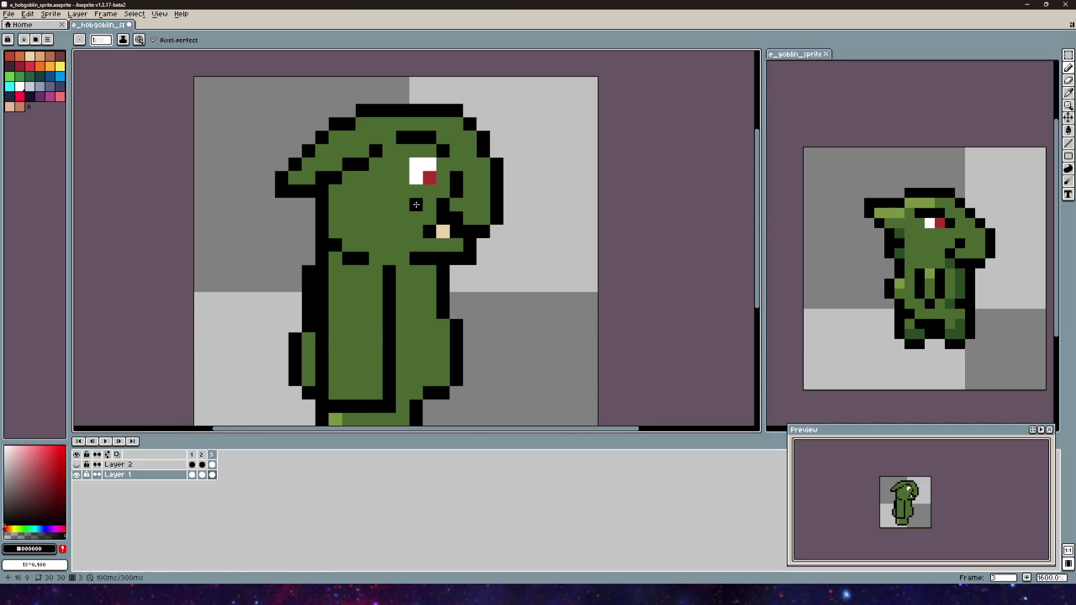
scroll(426, 180, "down", 3)
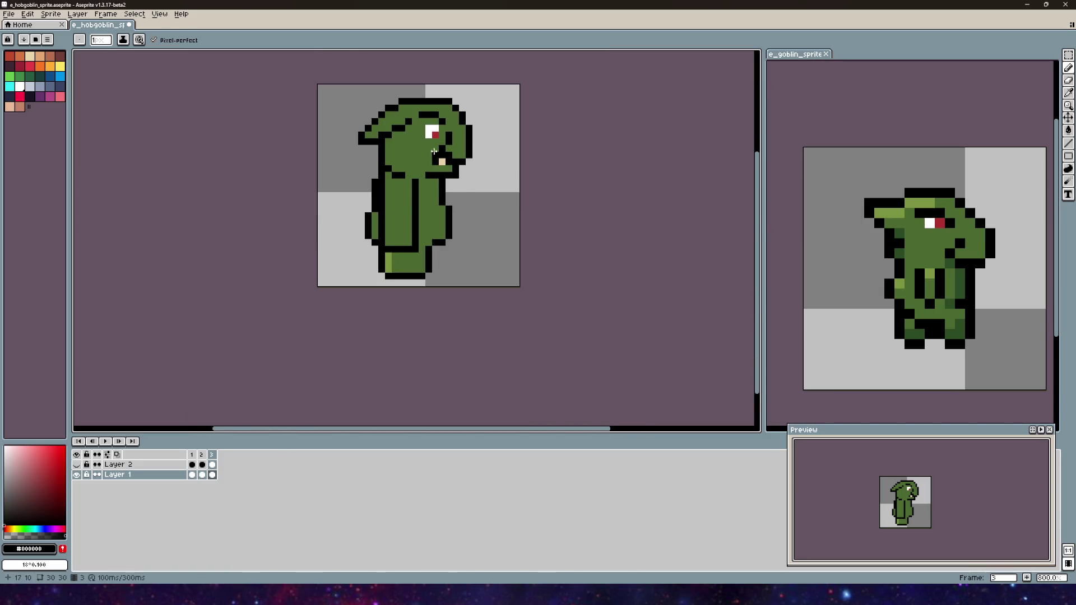
left_click_drag(449, 179, 441, 162)
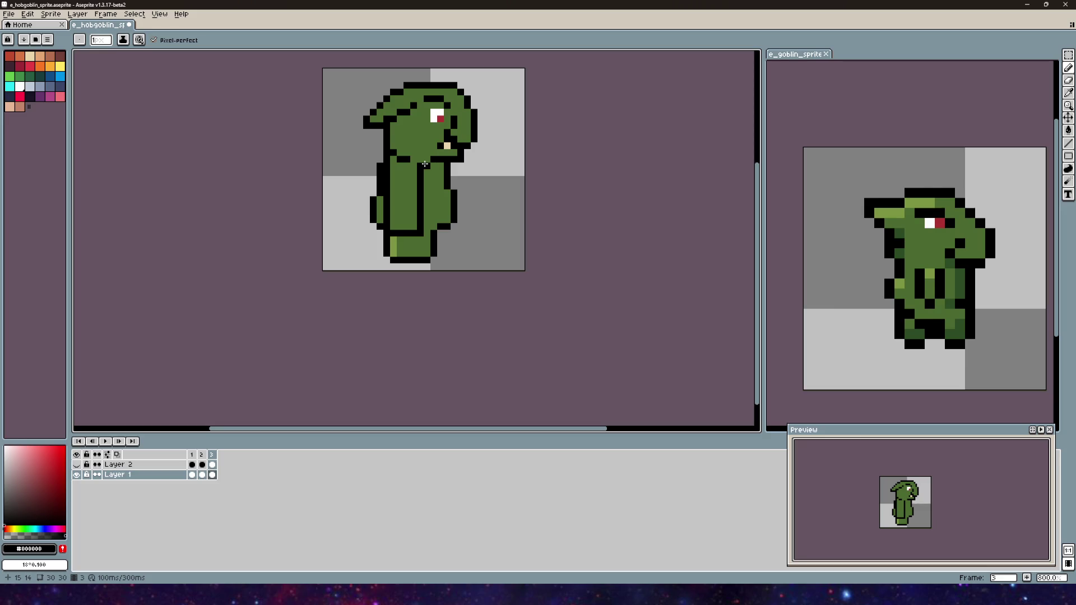
mouse_move(535, 192)
left_mouse_down()
mouse_move(526, 215)
mouse_move(536, 225)
left_mouse_up()
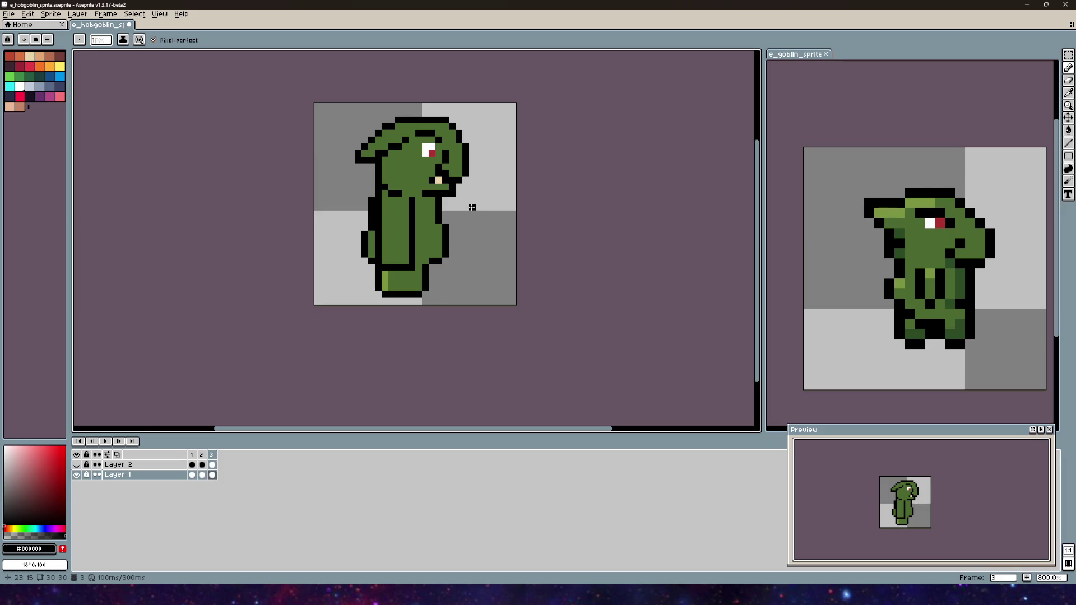
scroll(472, 207, "down", 4)
scroll(449, 220, "up", 3)
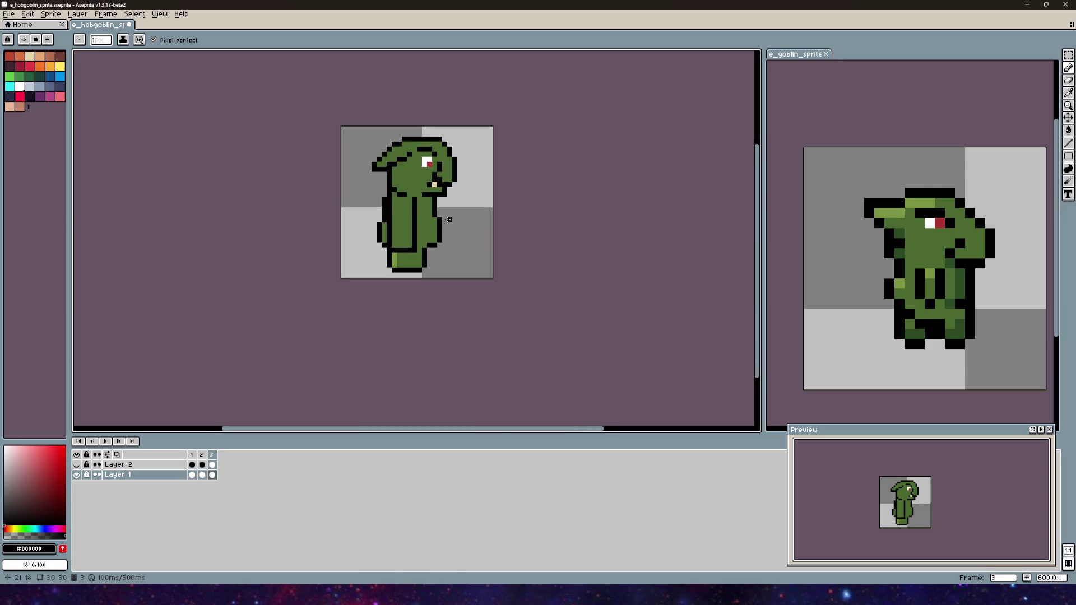
scroll(491, 200, "up", 1)
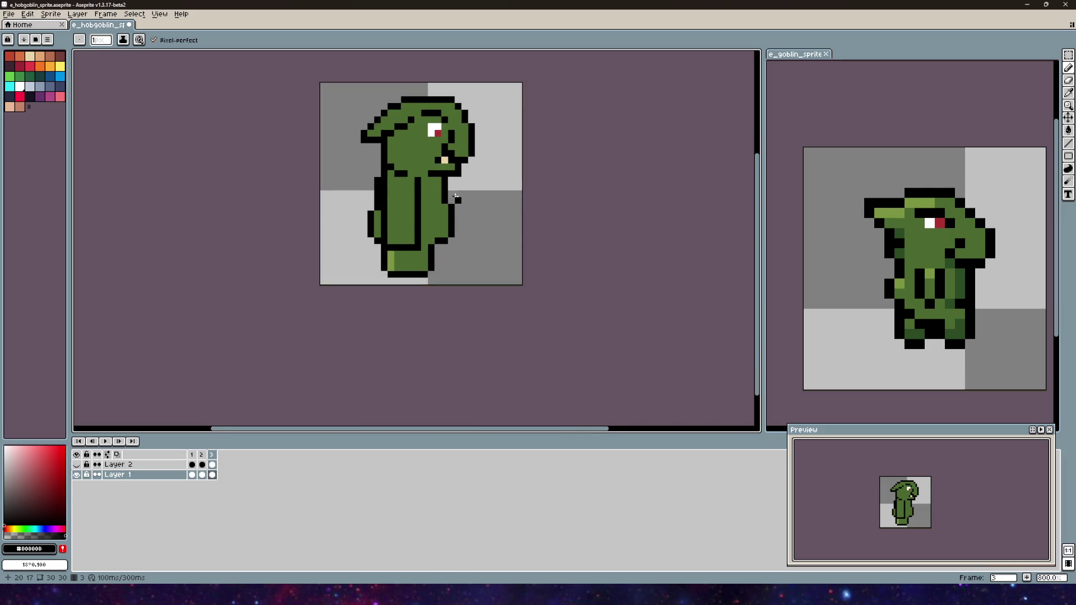
- Paint light-green highlights down the hobgoblin's arm and along the top of its head
key("ctrl+Tab")
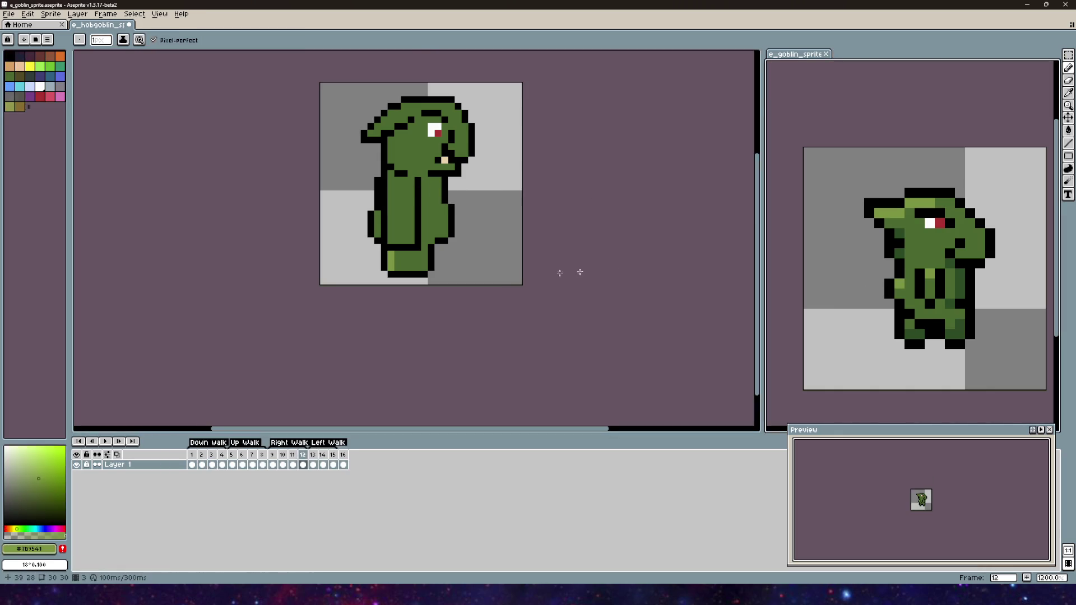
scroll(352, 246, "up", 3)
left_click_drag(395, 194, 395, 222)
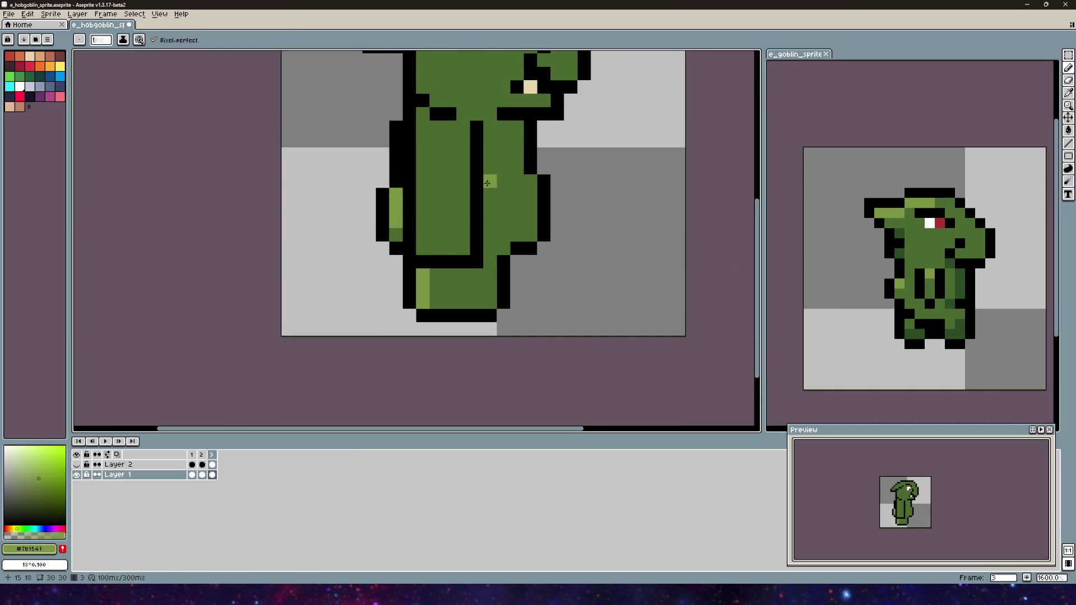
scroll(484, 185, "down", 1)
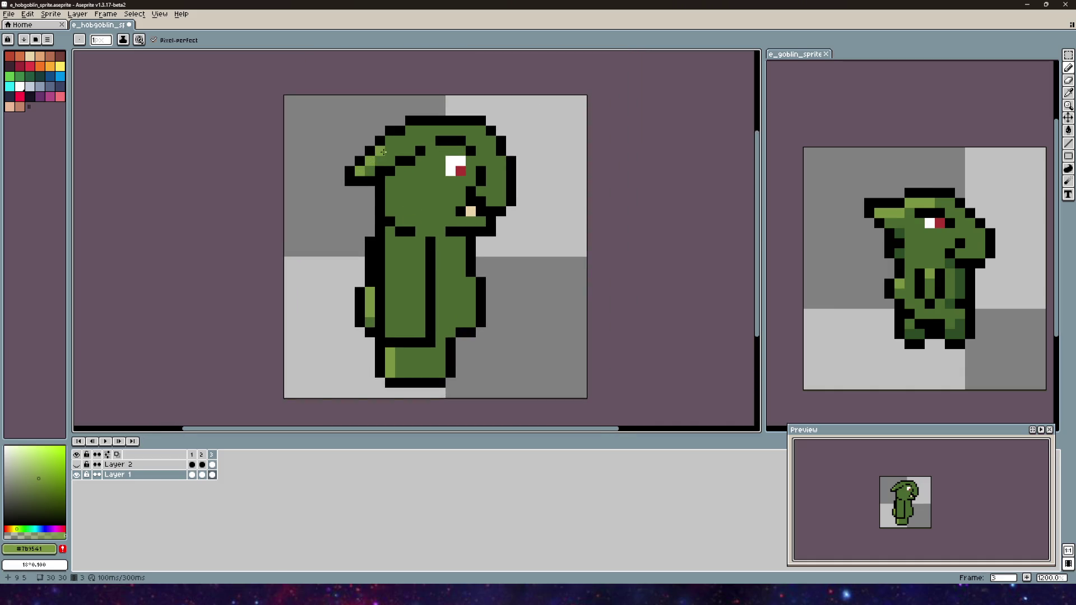
left_click_drag(390, 141, 460, 135)
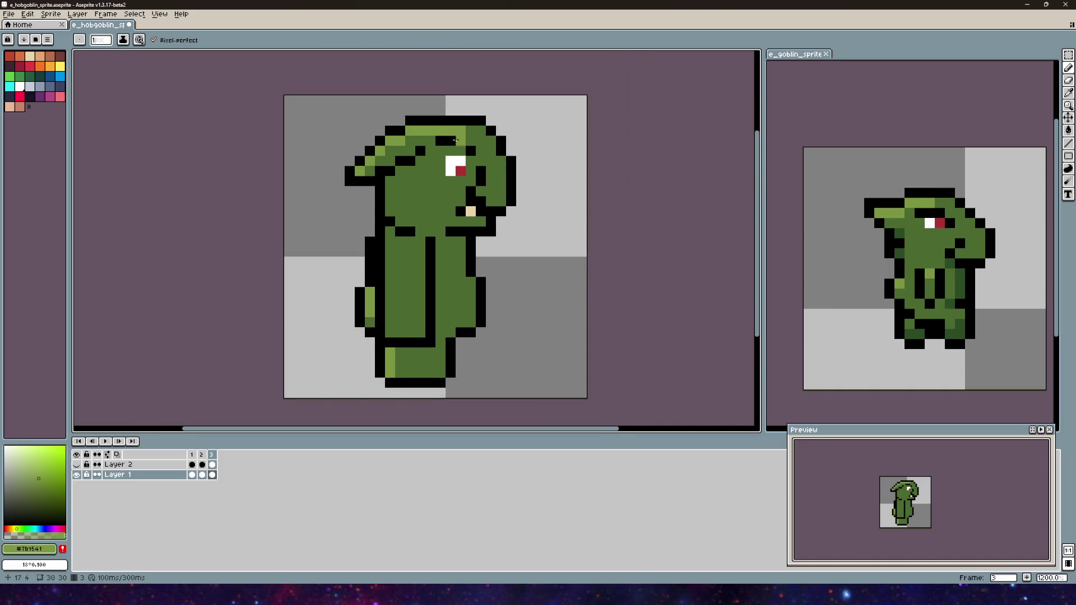
- Extend the head-top highlight and shade the body's right edge in dark green #2c4c24
left_click(477, 129)
left_click(901, 251, "alt")
scroll(454, 256, "down", 2)
left_click(454, 256)
mouse_move(447, 314)
left_mouse_down()
mouse_move(447, 281)
mouse_move(477, 257)
mouse_move(467, 199)
mouse_move(467, 215)
left_mouse_up()
scroll(511, 228, "down", 1)
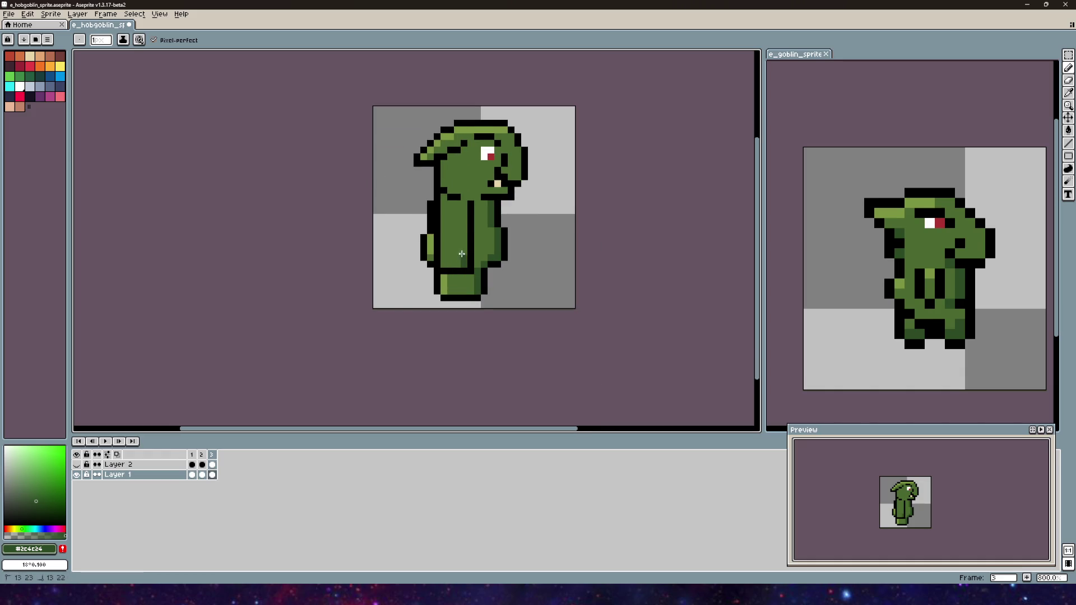
left_click_drag(466, 208, 457, 260)
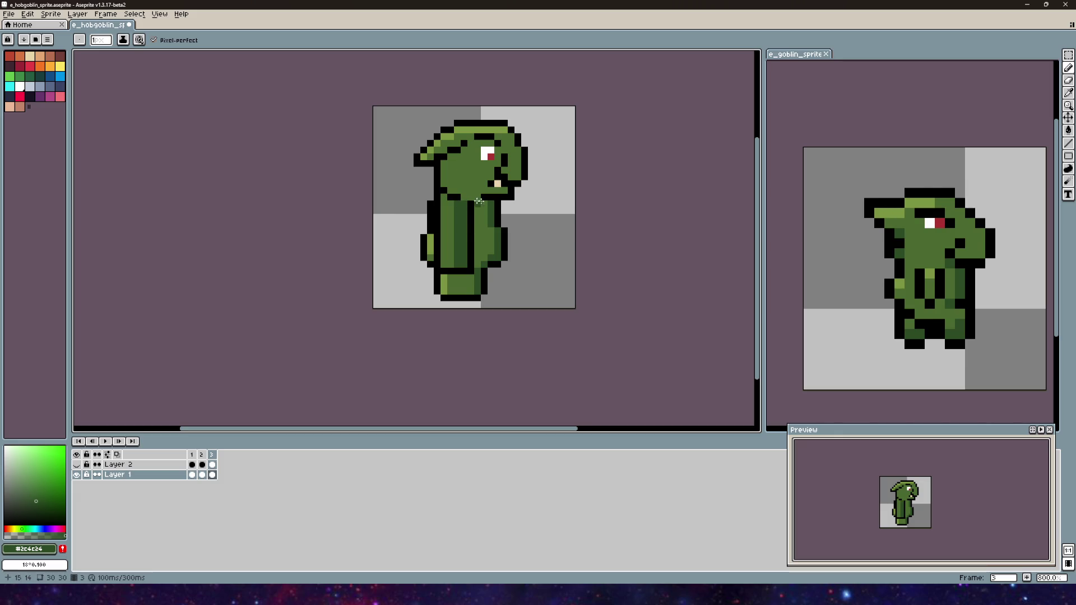
key("v")
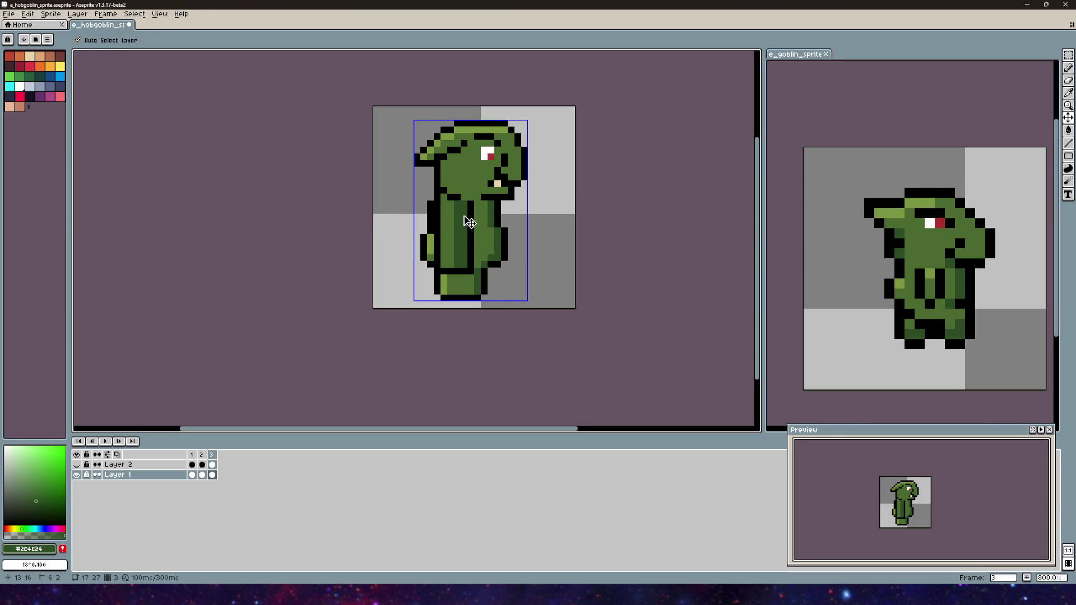
key("b")
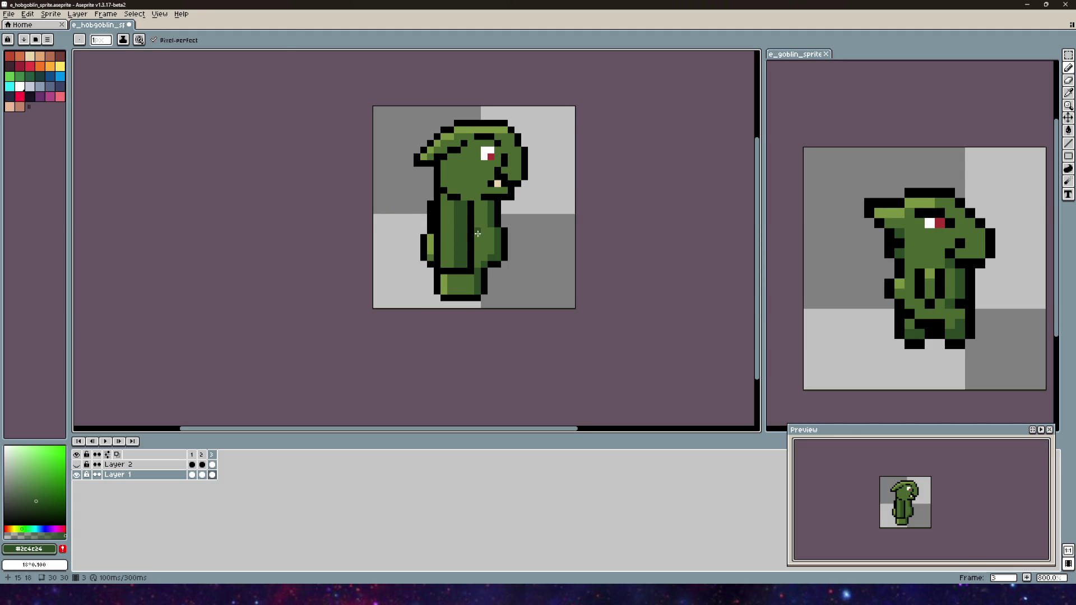
left_click_drag(483, 217, 486, 257)
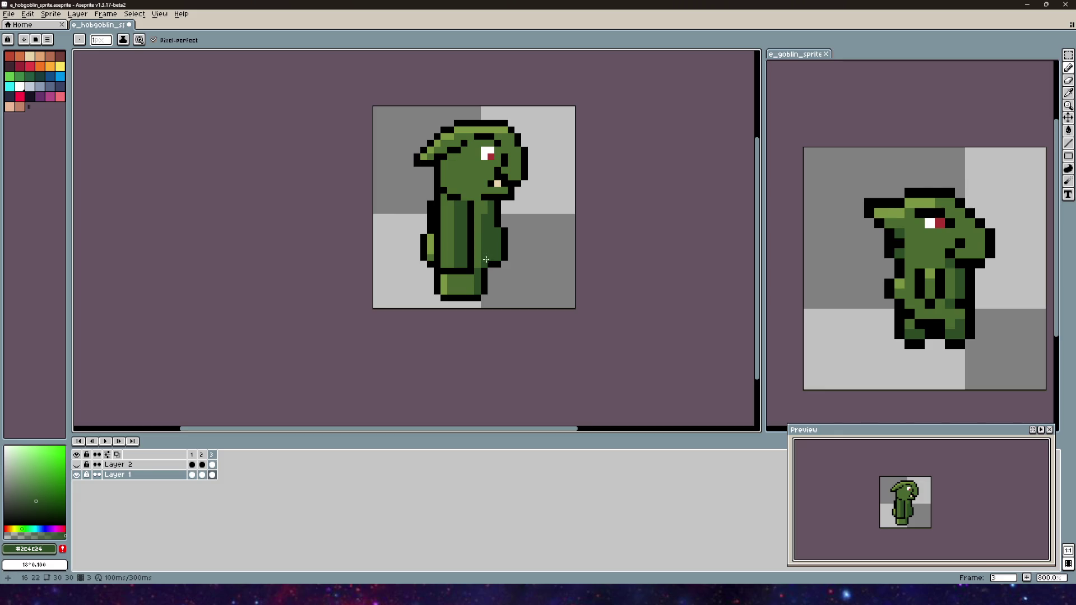
- Add more #2c4c24 dark shading along the body's right stripe
key("alt")
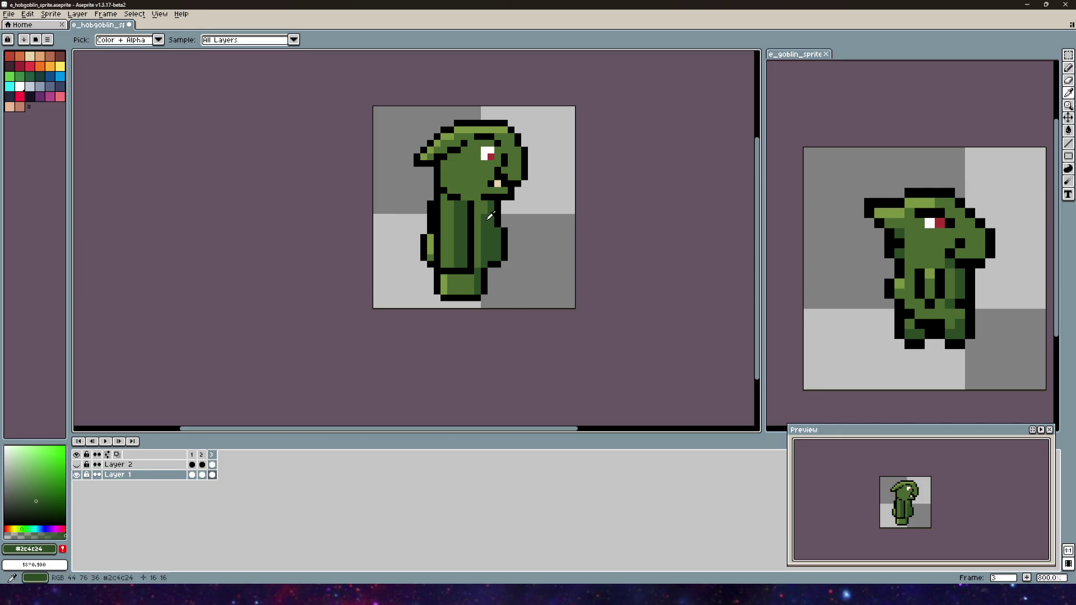
left_click(480, 232, "alt")
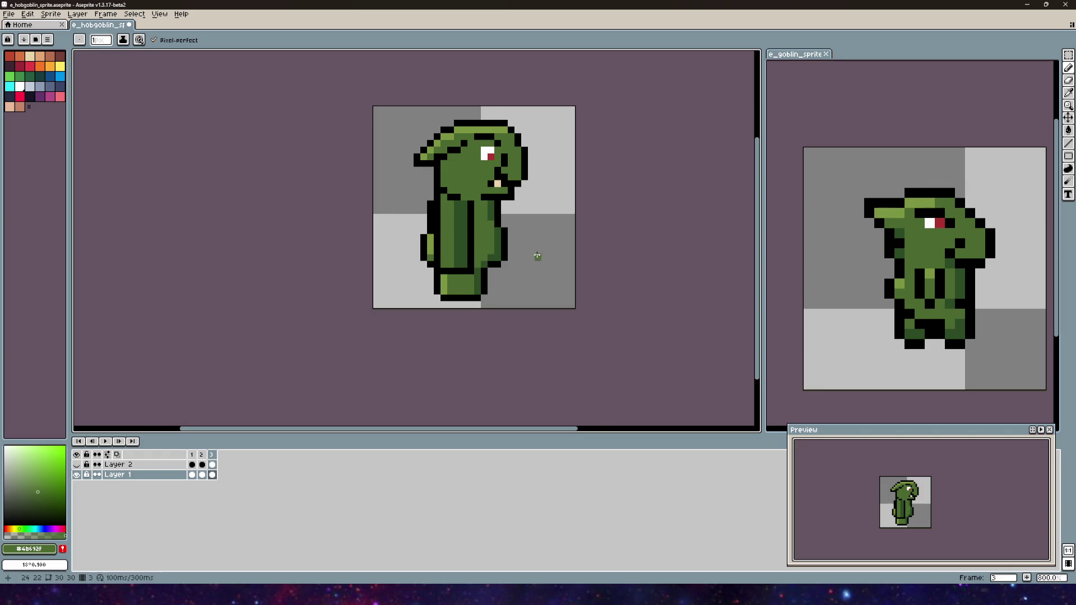
scroll(498, 241, "up", 2)
left_click(486, 208, "alt")
left_click_drag(486, 215, 487, 242)
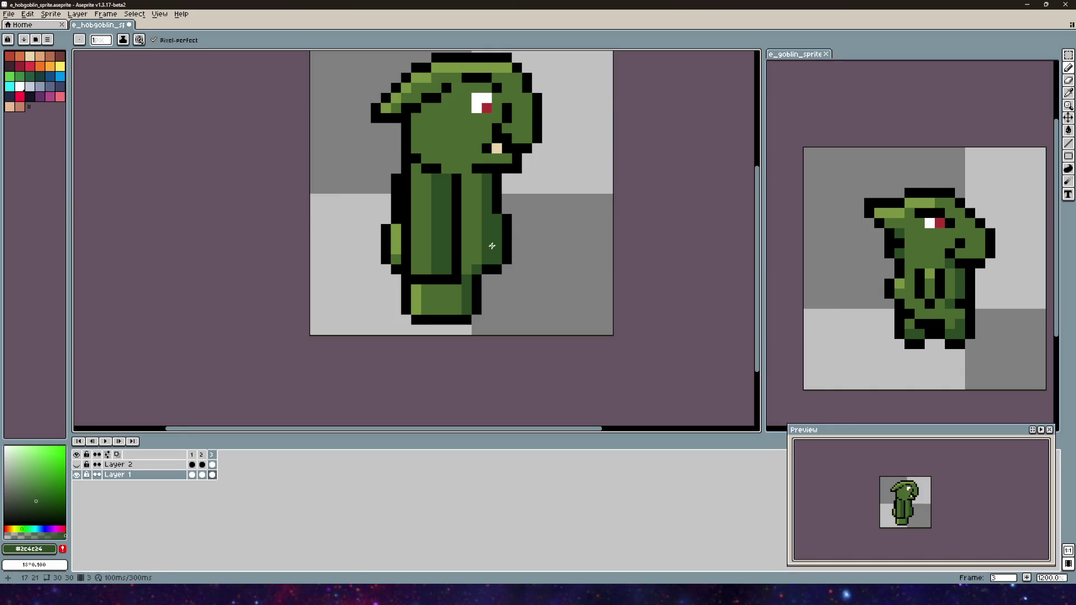
scroll(511, 267, "down", 2)
left_click(497, 257, "alt")
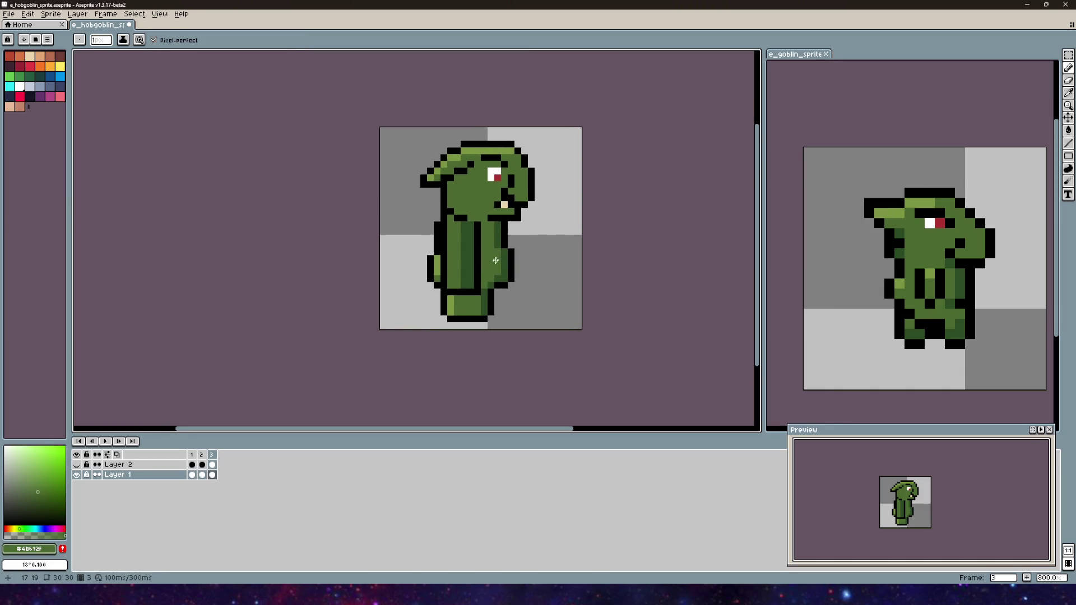
left_click(506, 257, "alt")
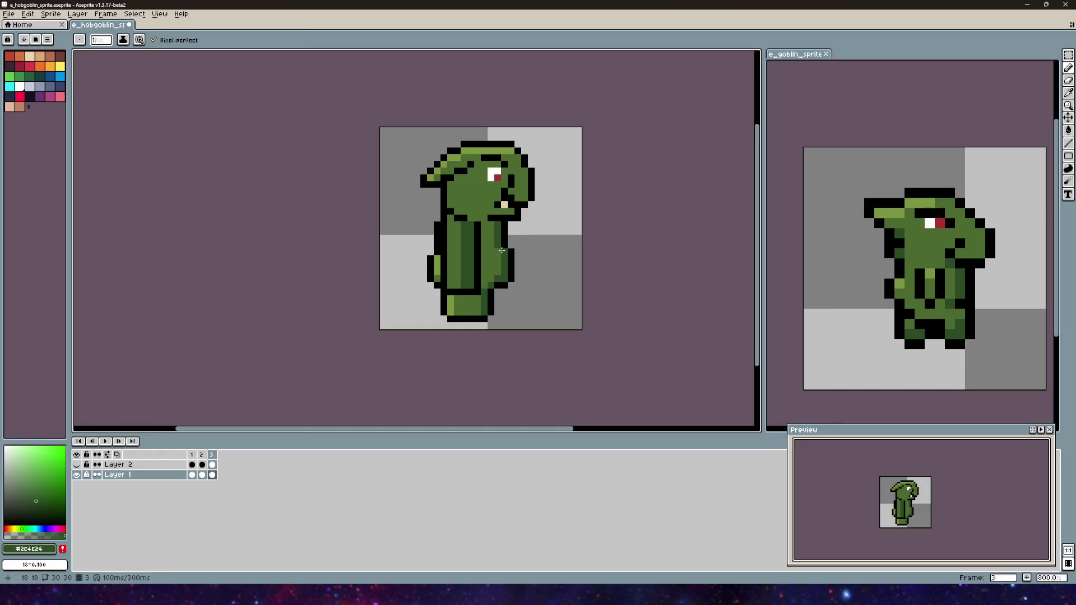
scroll(486, 252, "up", 3)
mouse_move(467, 275)
left_mouse_down()
mouse_move(466, 152)
mouse_move(492, 238)
left_mouse_up()
scroll(492, 239, "down", 3)
- Paint medium-green #4b692f pixels down the arm
left_click(481, 204, "alt")
left_click_drag(490, 240, 490, 255)
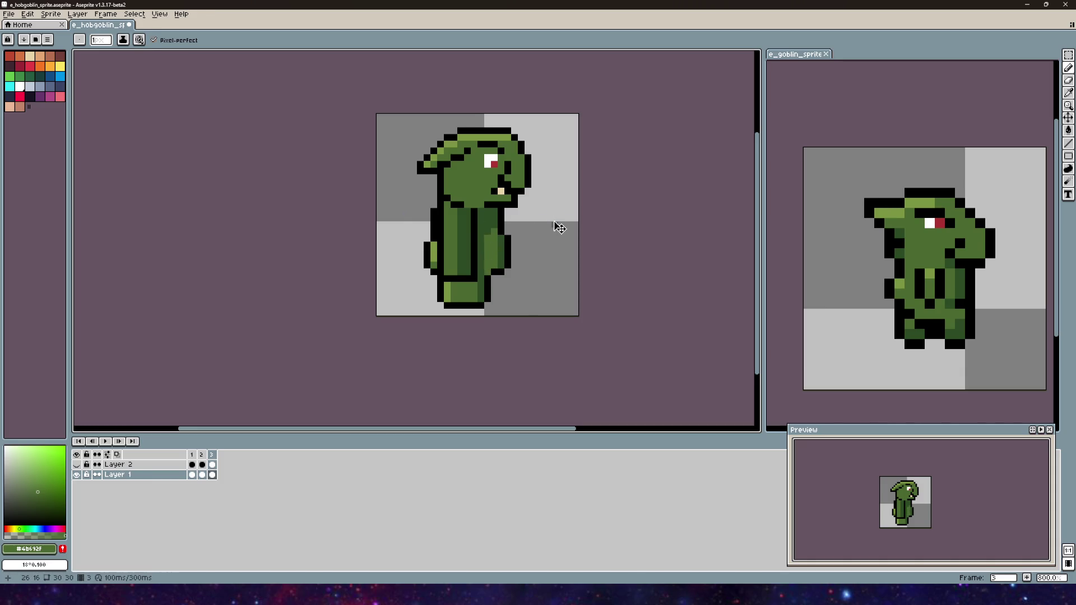
key("ctrl+z")
key("ctrl+z")
key("ctrl+y")
scroll(486, 241, "down", 1)
scroll(496, 193, "up", 3)
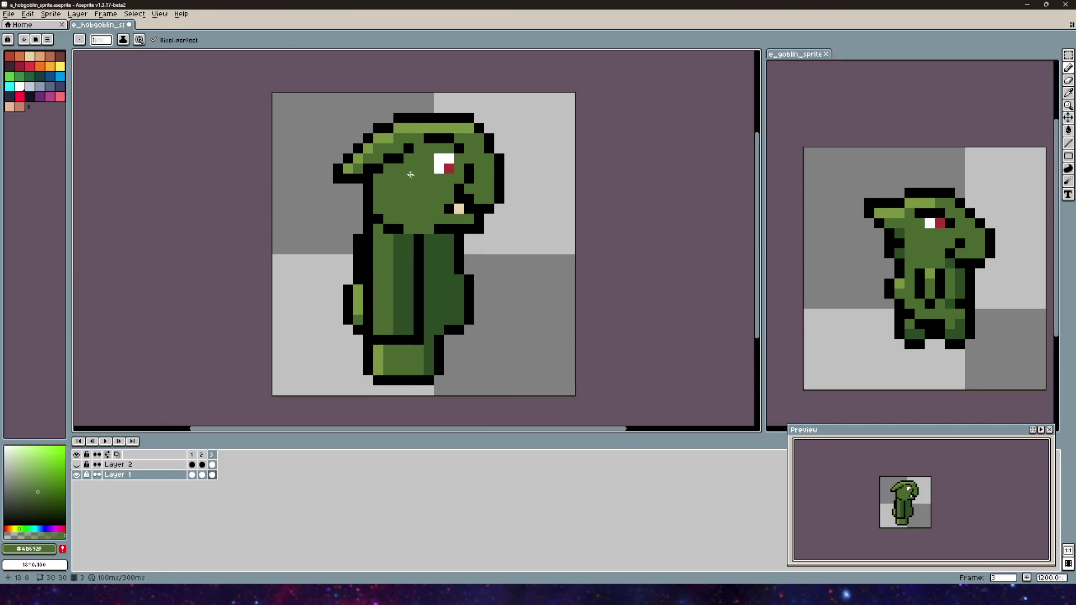
scroll(481, 225, "up", 1)
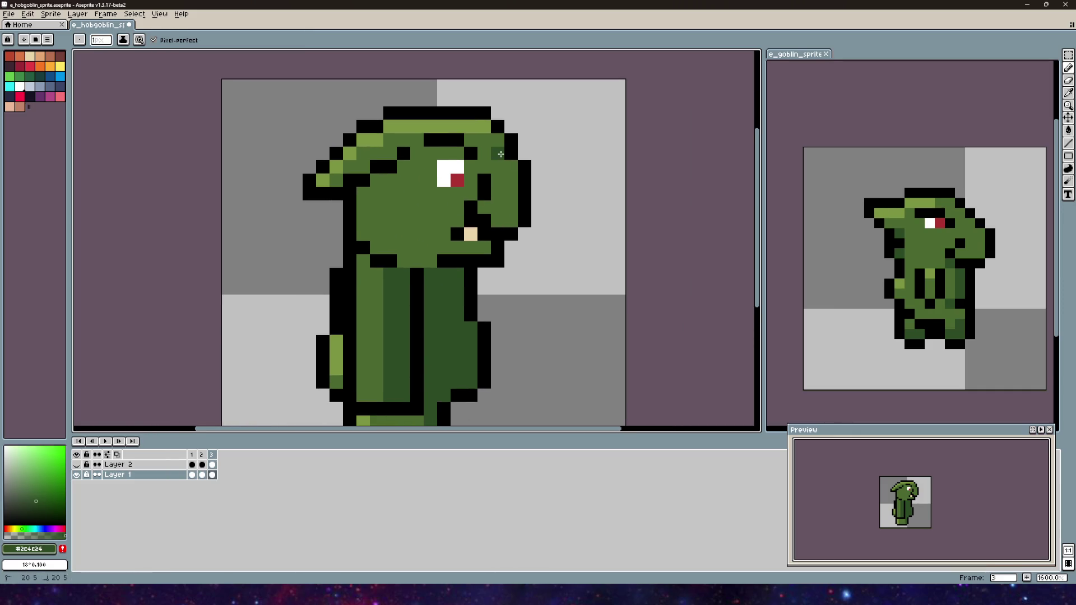
- Shade the head's right edge with dark green #2c4c24
left_click(511, 194)
left_click(511, 220)
left_click_drag(498, 220, 511, 167)
scroll(540, 234, "down", 2)
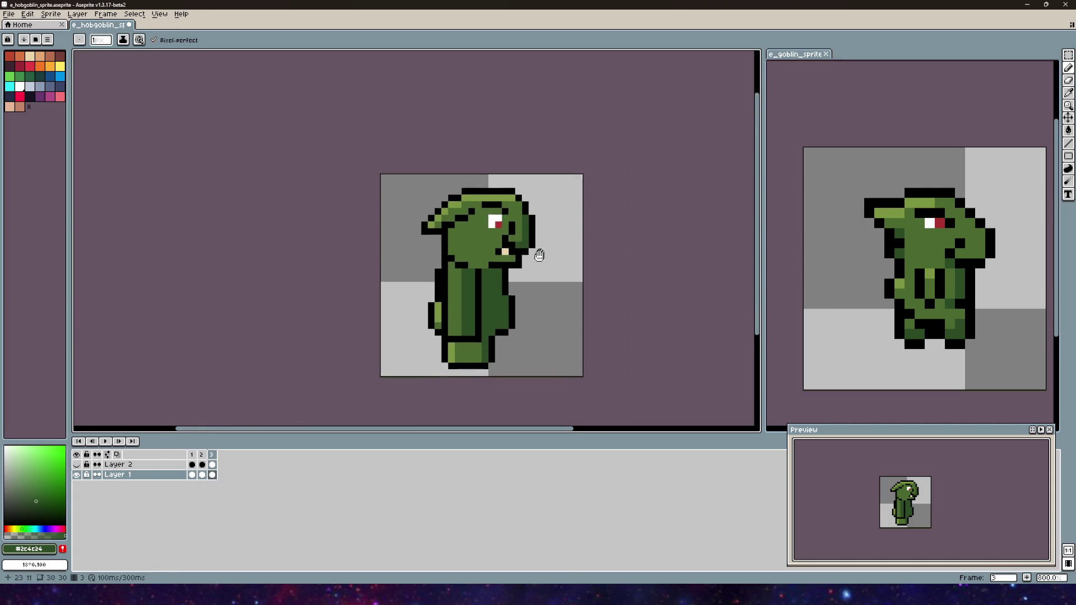
scroll(521, 264, "up", 1)
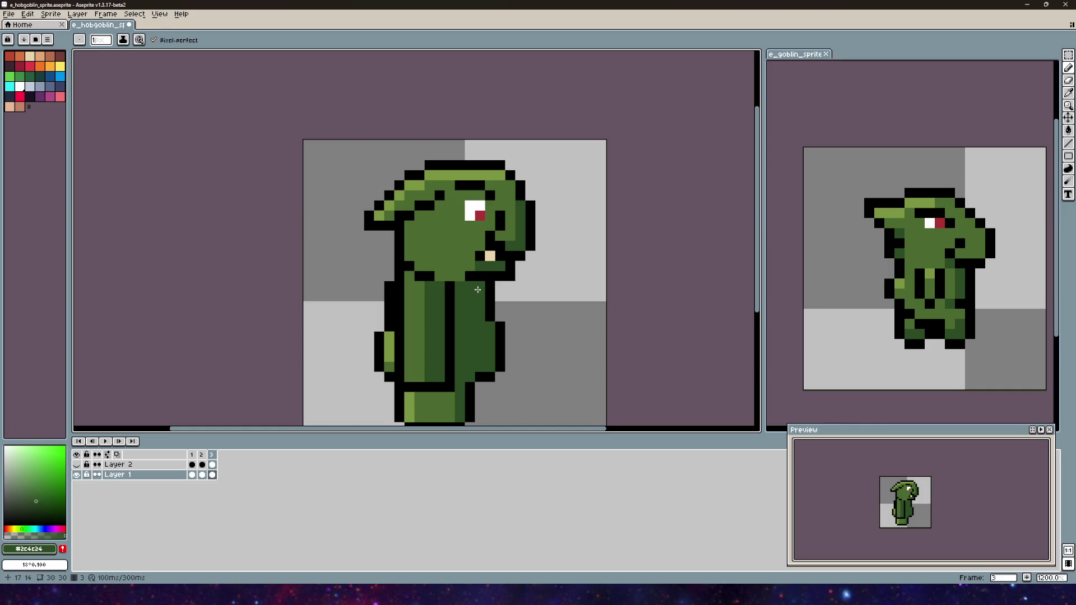
scroll(482, 283, "down", 1)
scroll(513, 242, "up", 1)
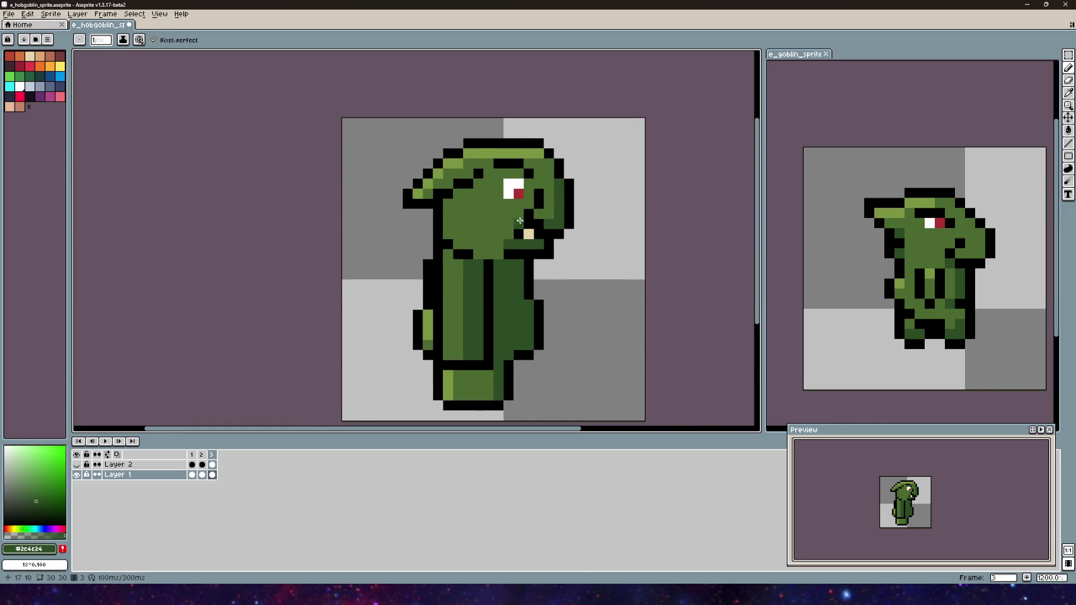
- Paint a light-green #7b9541 stripe down the neck and left side of the body
left_click(443, 191, "alt")
mouse_move(446, 227)
left_mouse_down()
mouse_move(445, 202)
mouse_move(452, 241)
left_mouse_up()
key("ctrl+z")
left_click(427, 184, "alt")
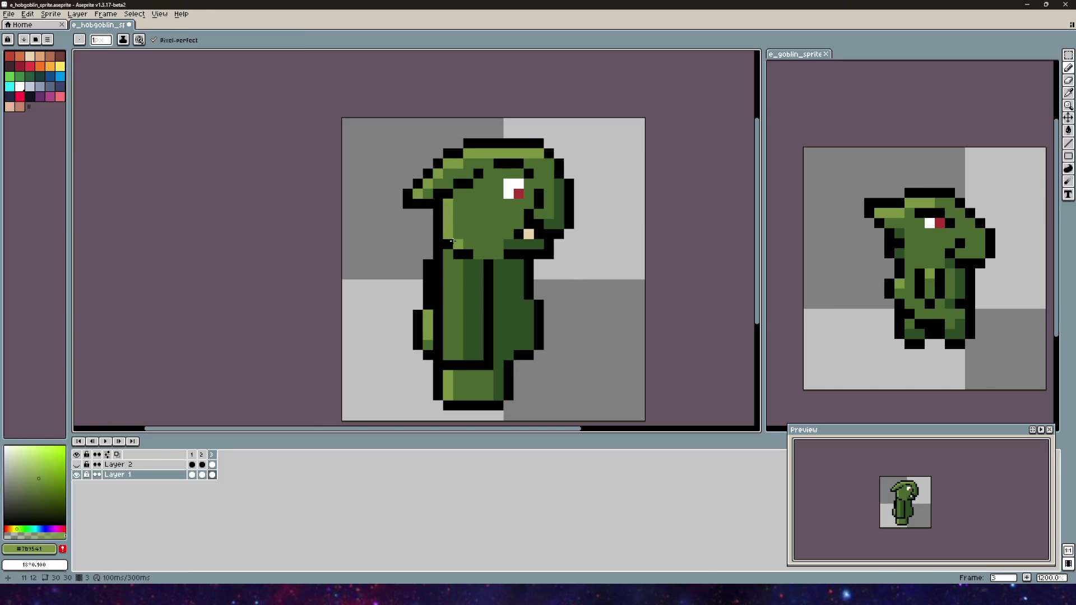
scroll(453, 241, "down", 4)
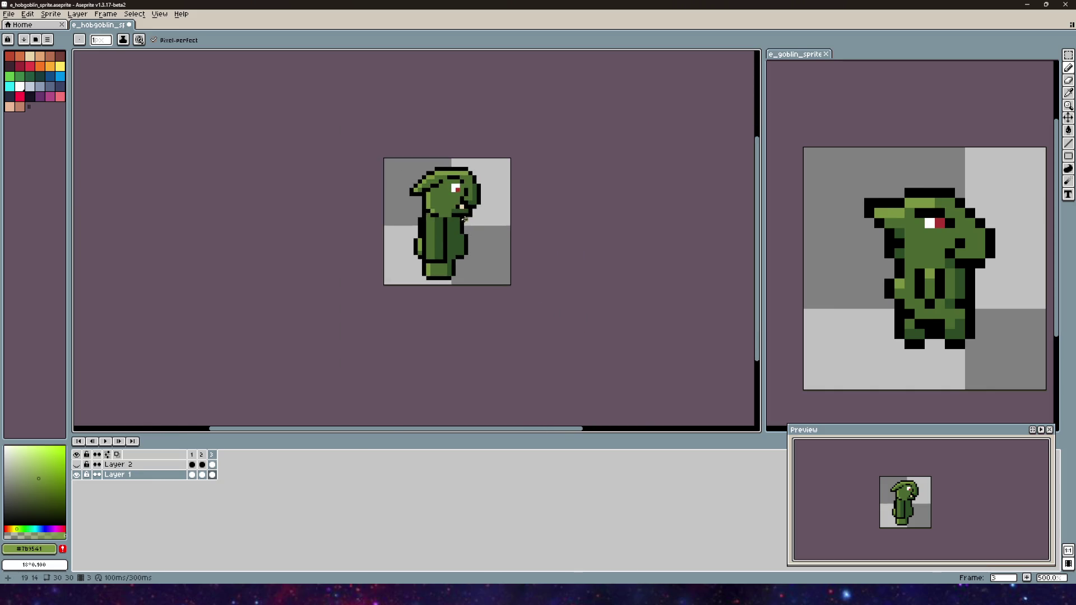
left_click_drag(427, 216, 427, 251)
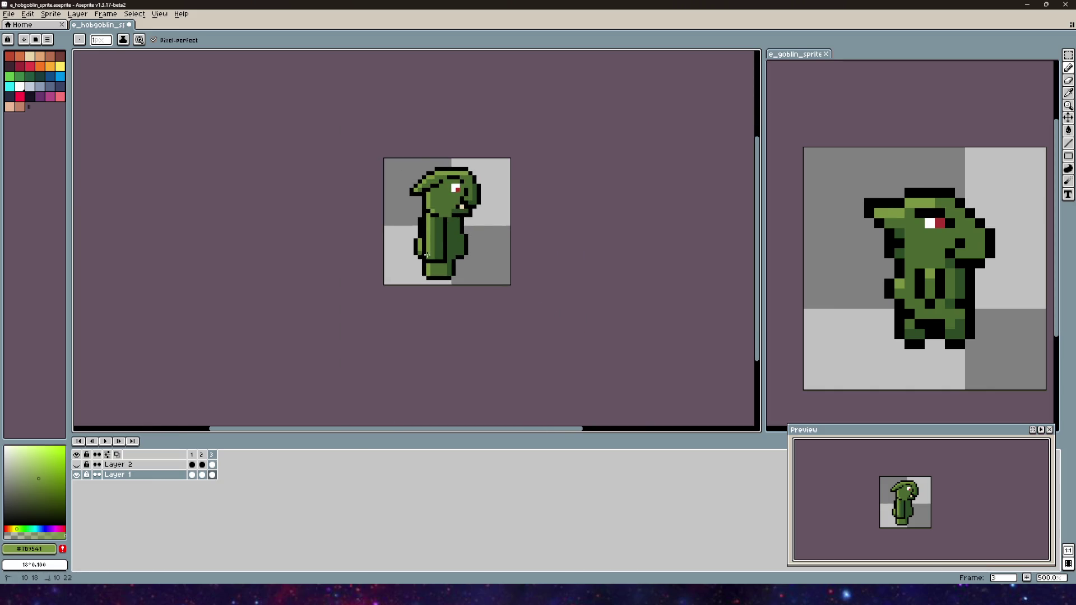
scroll(504, 252, "down", 4)
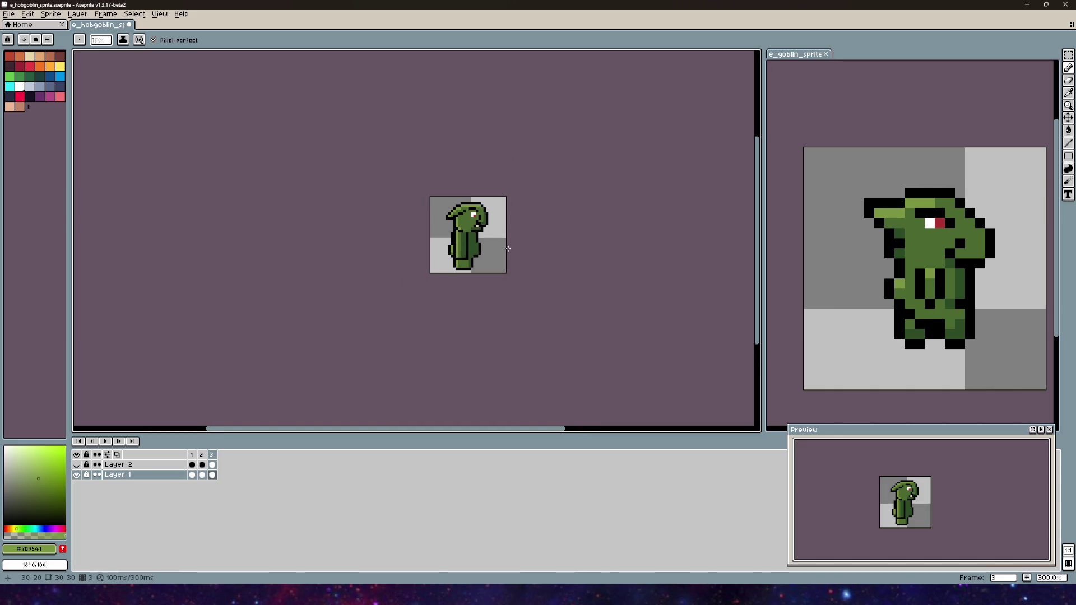
scroll(496, 246, "up", 1)
scroll(473, 231, "up", 4)
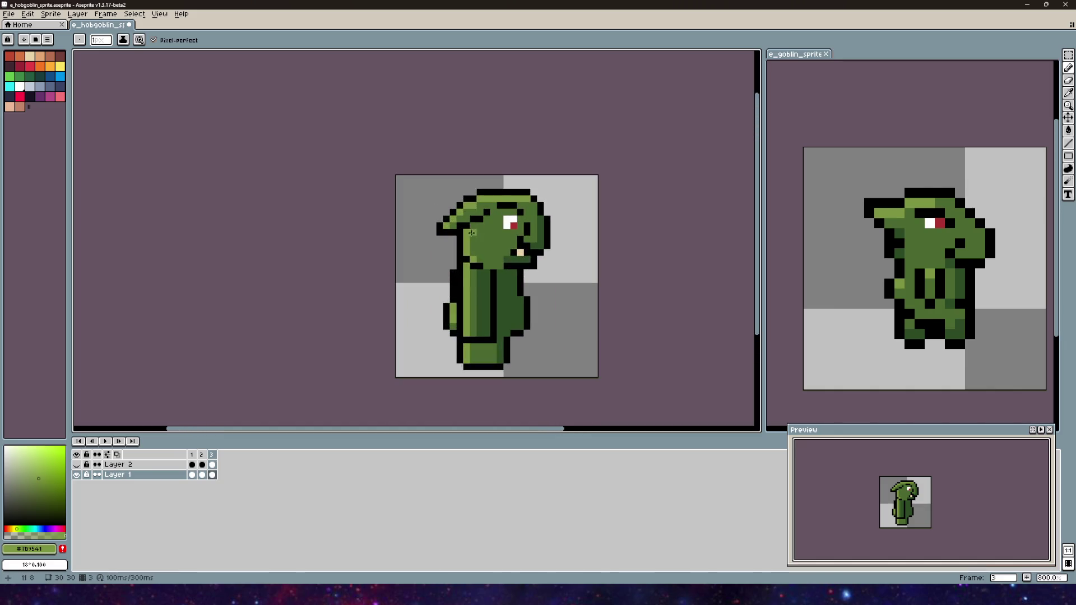
scroll(481, 238, "up", 5)
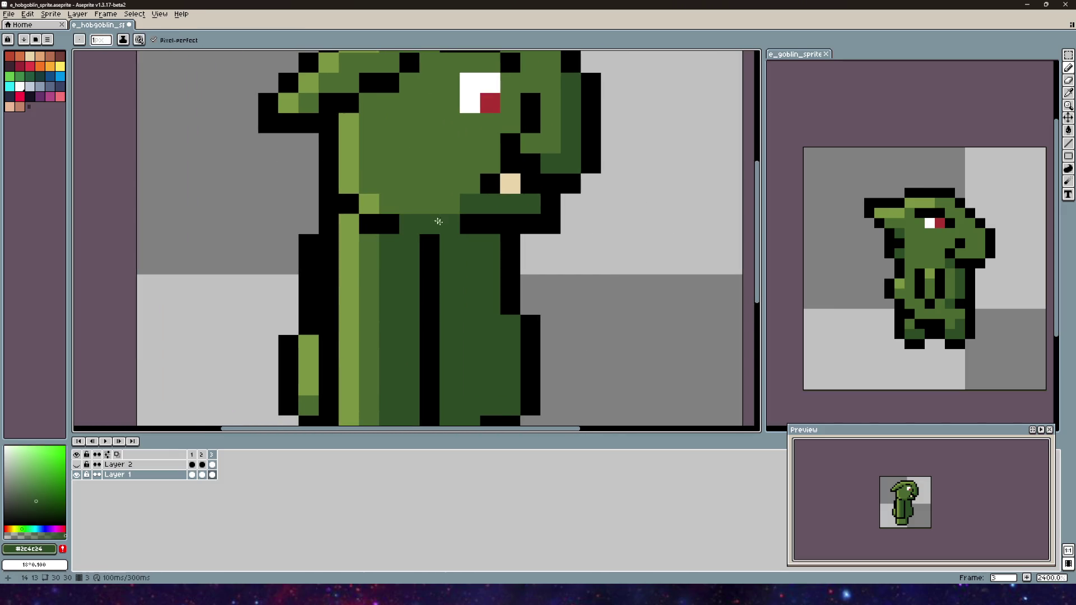
scroll(480, 269, "down", 6)
scroll(470, 268, "up", 1)
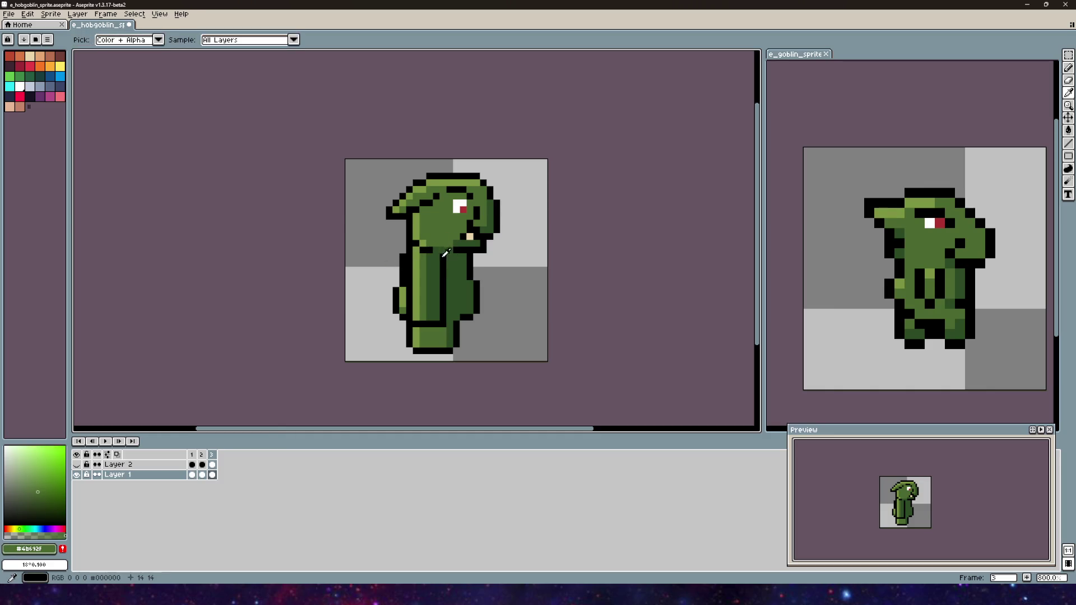
- Draw a black line across the neck under the goblin's head
left_click(443, 257, "alt")
scroll(538, 314, "up", 1)
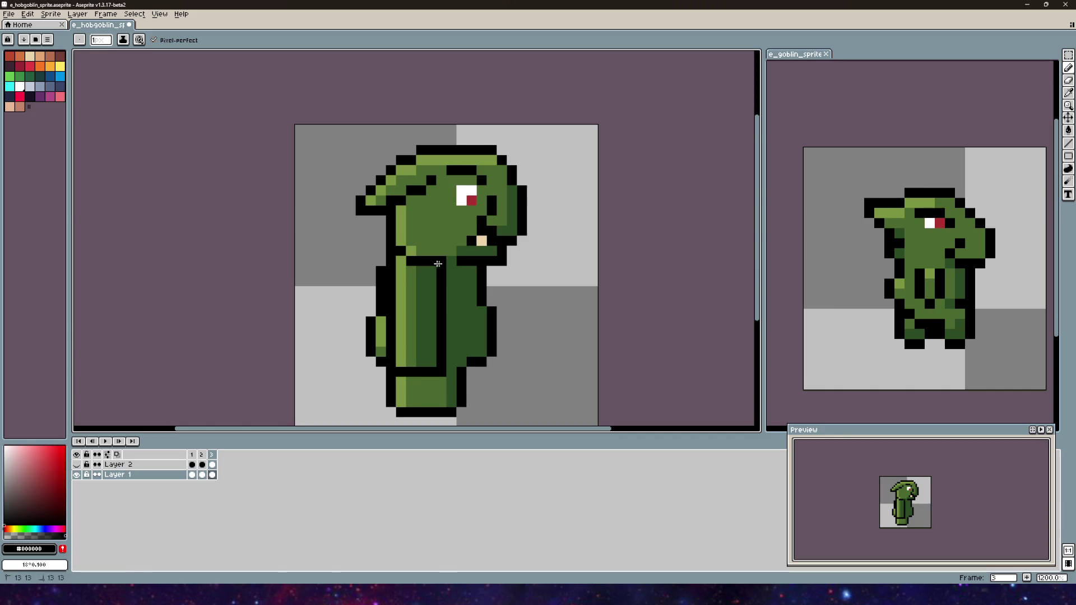
scroll(508, 392, "down", 1)
left_click_drag(515, 284, 537, 240)
scroll(592, 241, "down", 3)
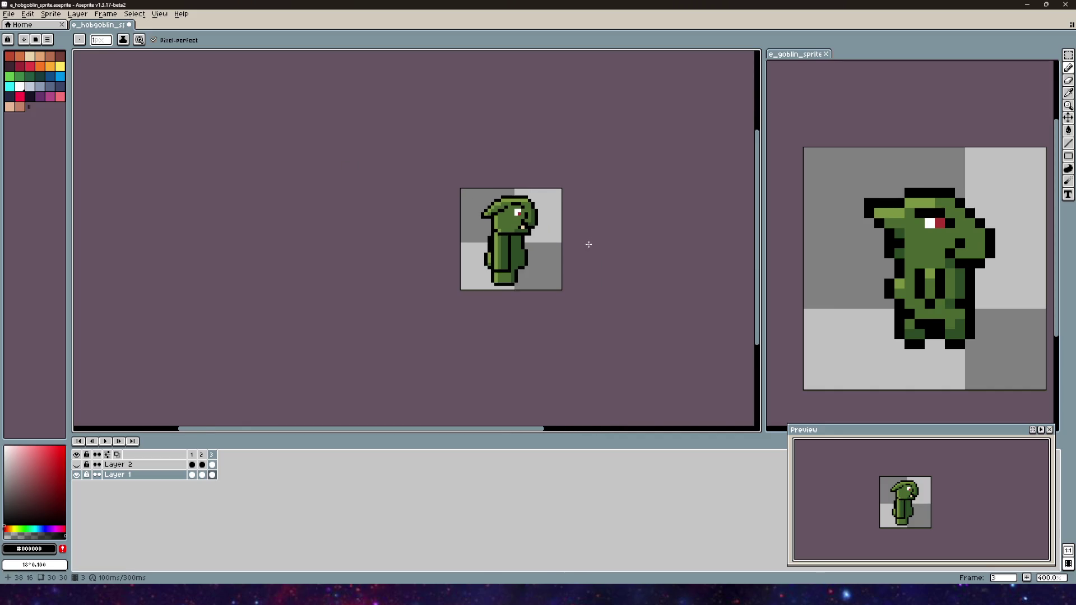
scroll(572, 261, "up", 5)
- Toggle between Eraser and Pencil and zoom in and out to check the neck line
key("e")
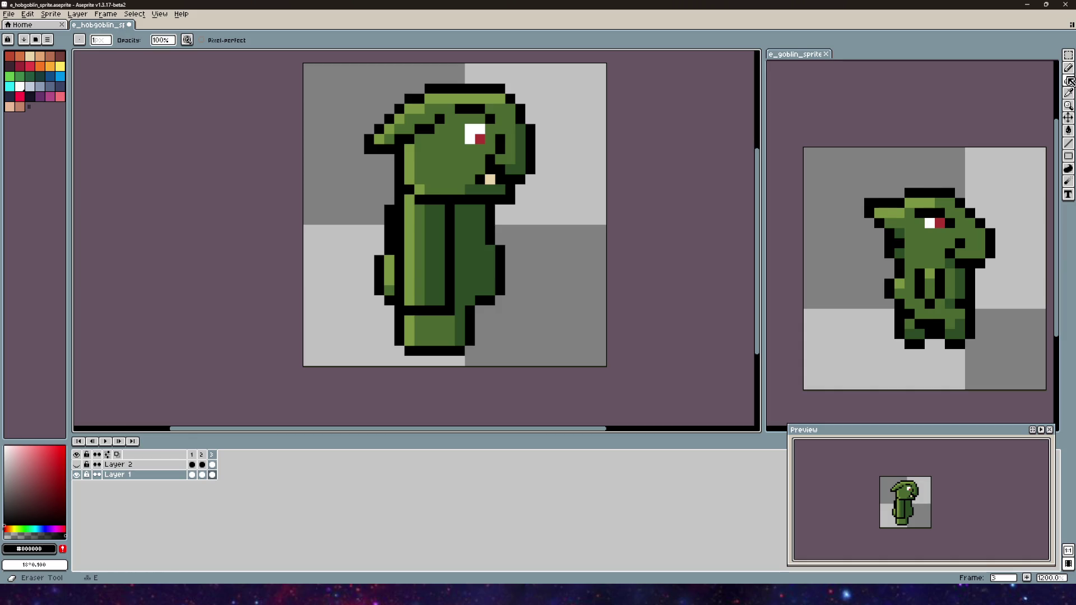
scroll(509, 200, "down", 5)
left_click_drag(574, 256, 537, 276)
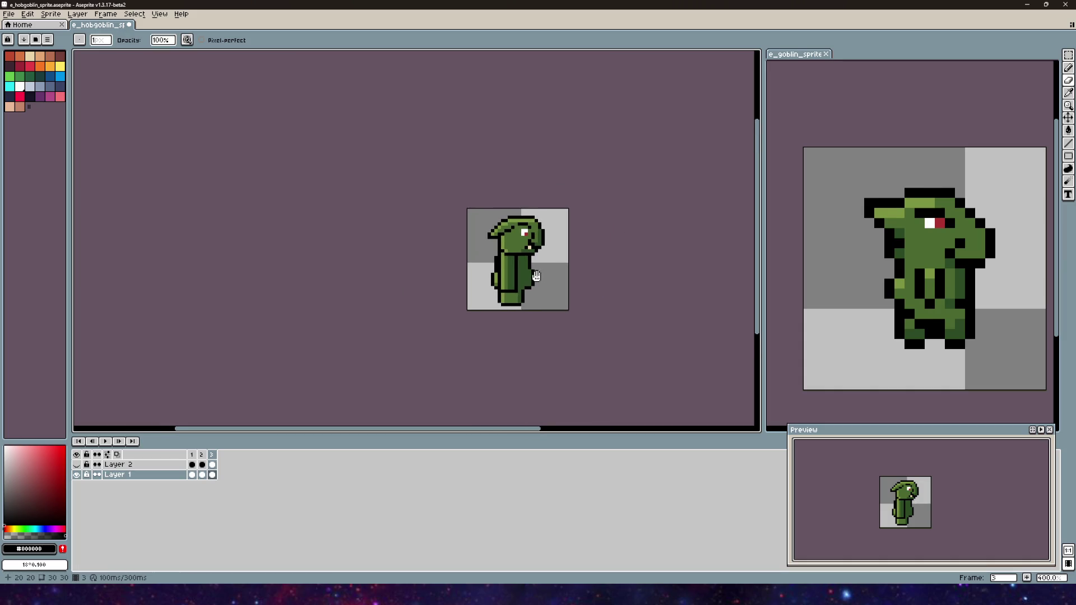
key("b")
scroll(515, 285, "up", 8)
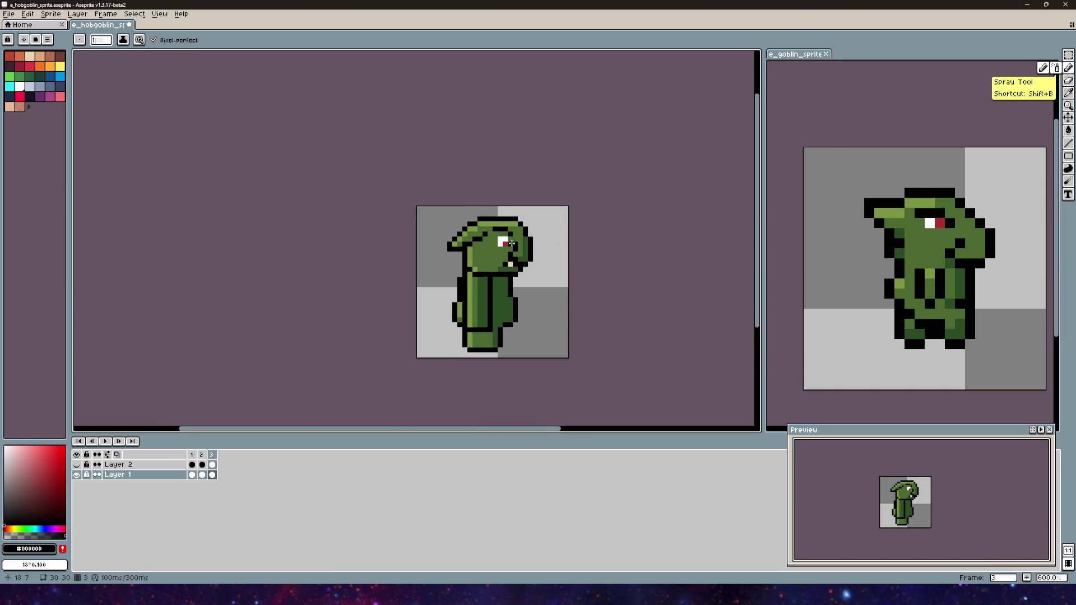
scroll(560, 180, "down", 5)
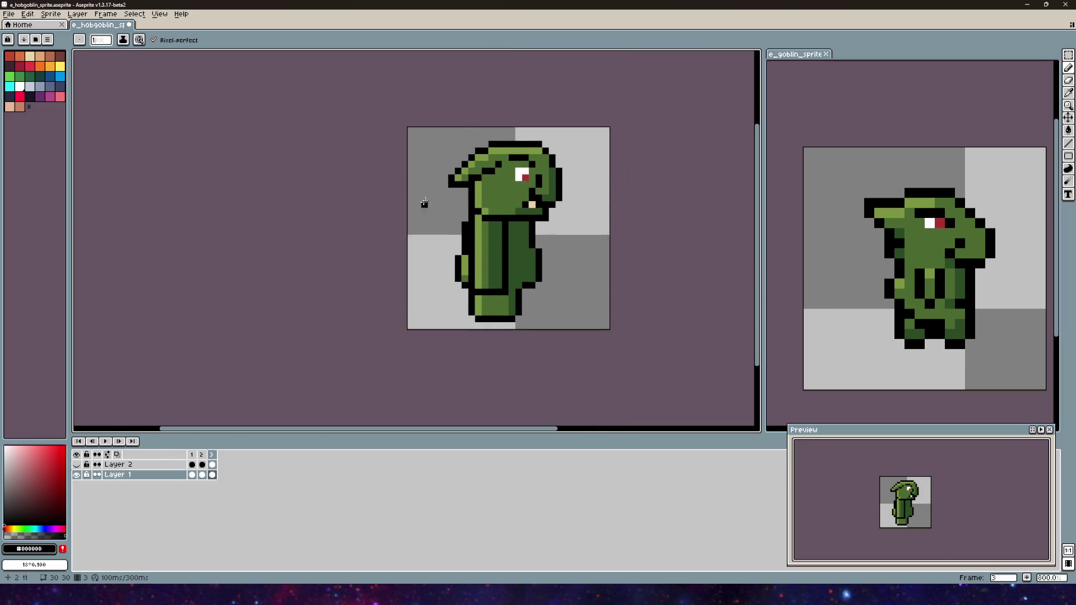
scroll(501, 224, "up", 3)
key("e")
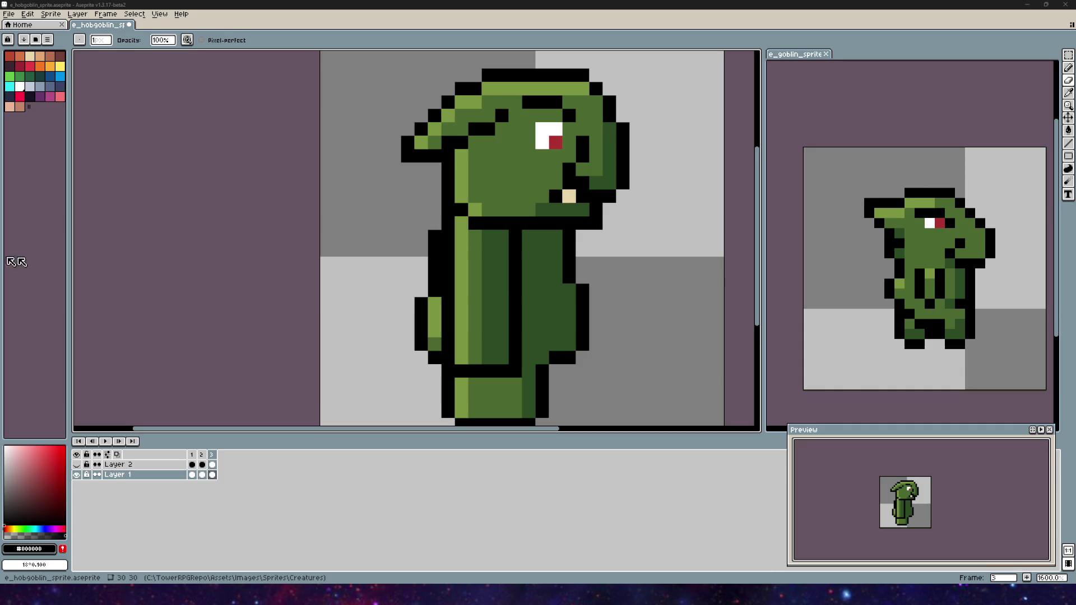
scroll(396, 190, "down", 2)
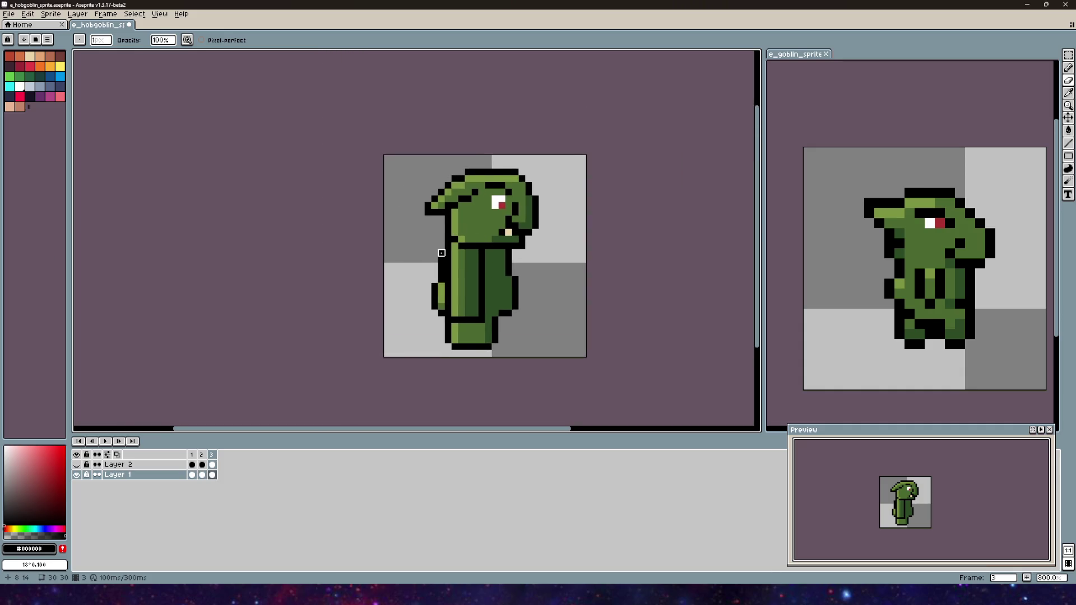
scroll(540, 287, "down", 3)
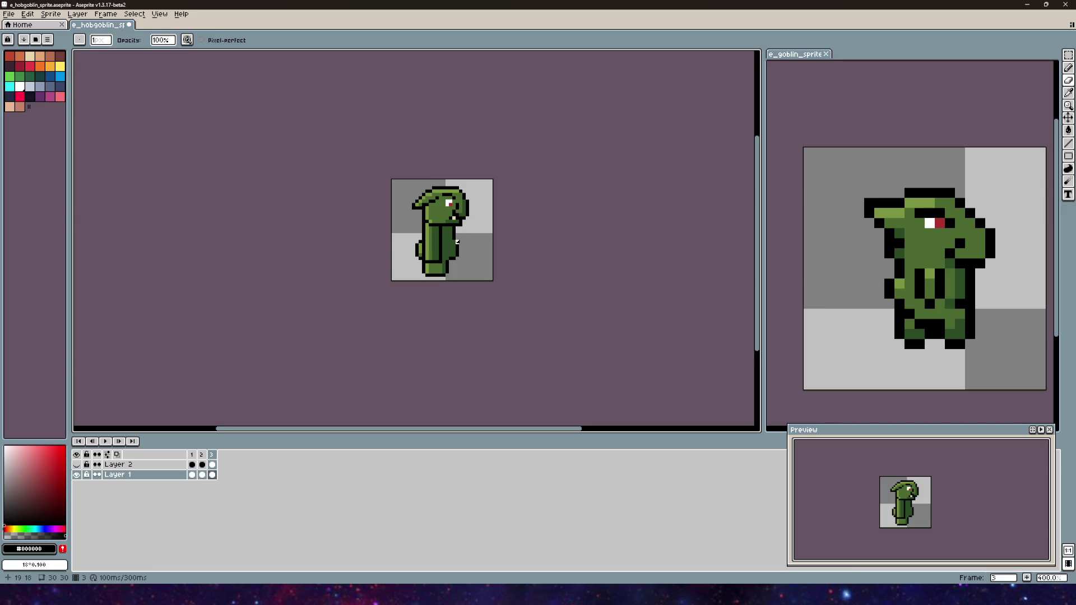
scroll(437, 235, "up", 3)
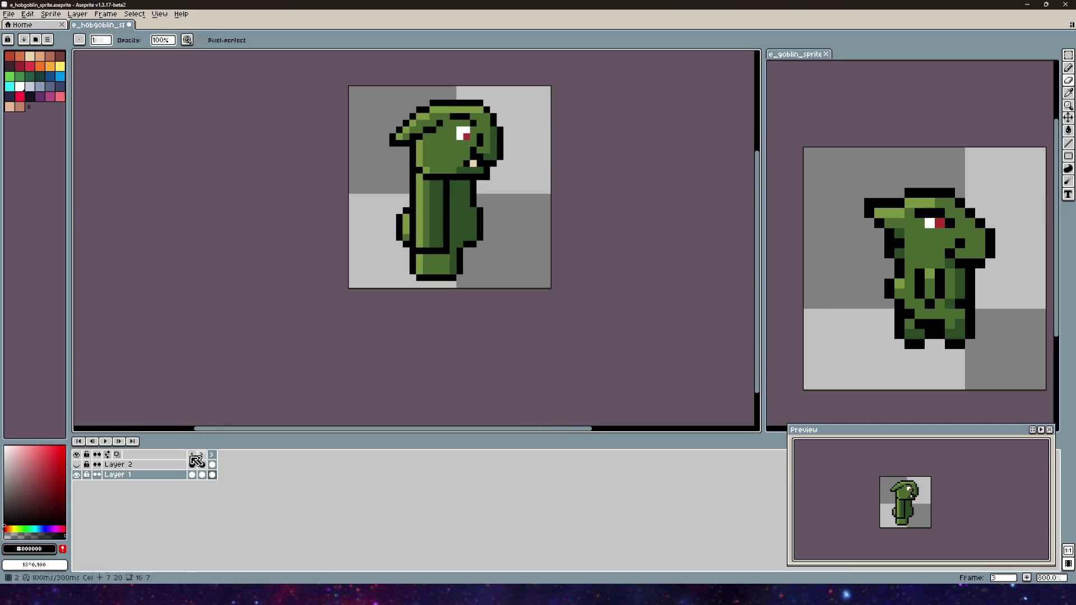
- On Layer 2, erase the pants' top and right edge and part of the black belt row
left_click(76, 465)
scroll(426, 254, "up", 3)
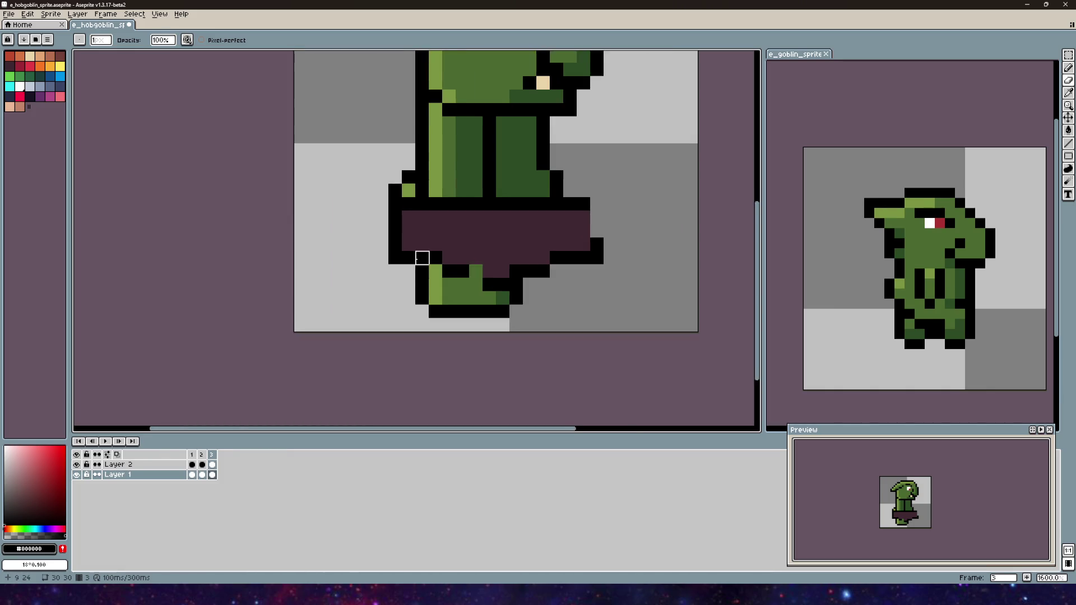
left_click_drag(422, 258, 323, 328)
left_click(129, 464)
mouse_move(284, 274)
left_mouse_down()
mouse_move(401, 290)
mouse_move(444, 328)
mouse_move(367, 306)
mouse_move(305, 308)
mouse_move(445, 342)
left_mouse_up()
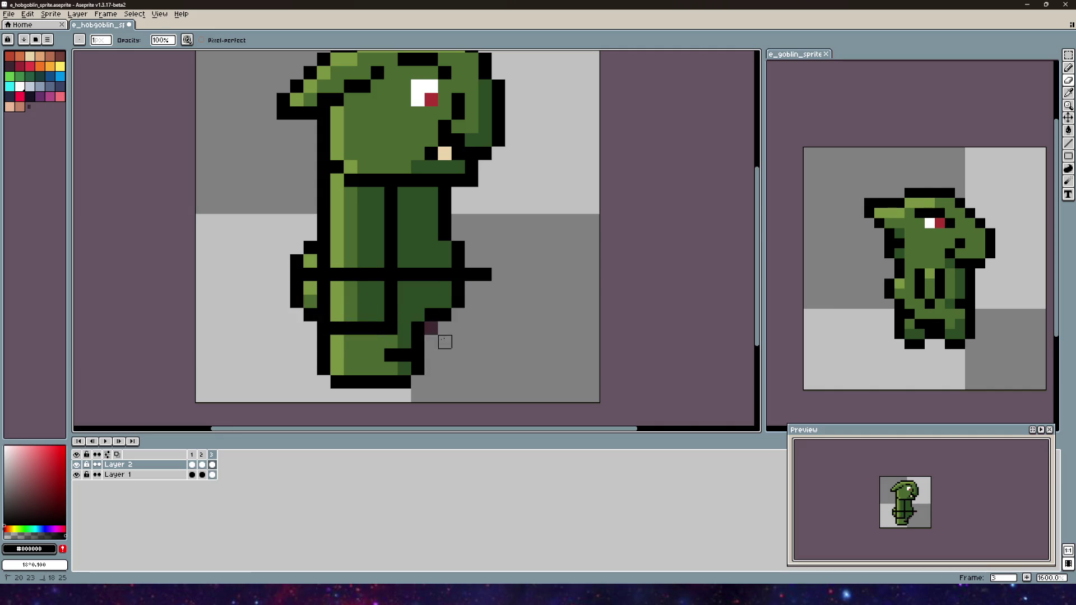
left_click_drag(310, 274, 377, 274)
key("ctrl+z")
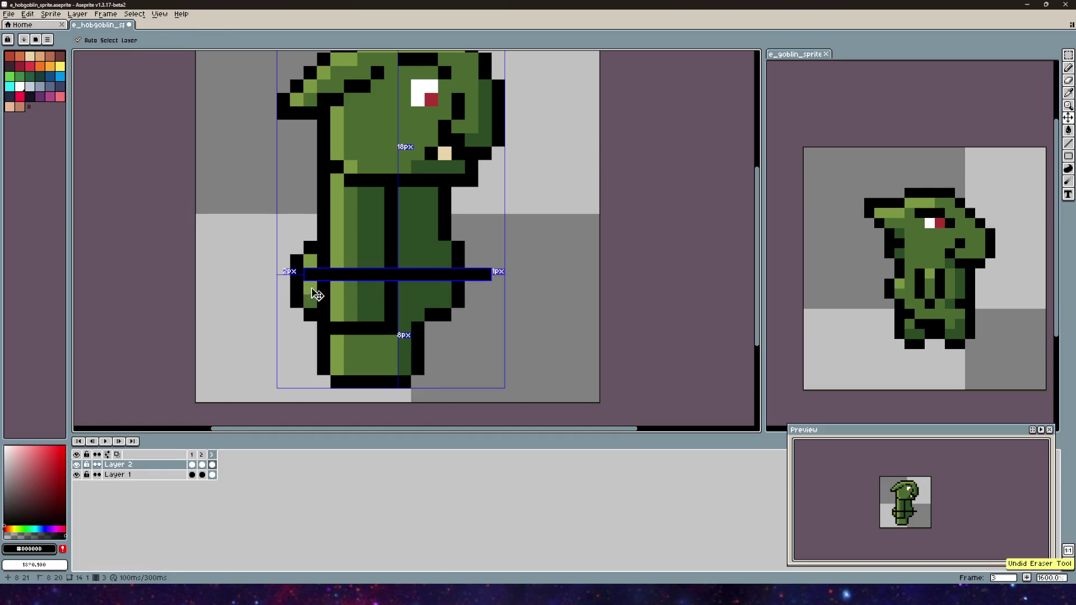
left_click_drag(337, 275, 364, 288)
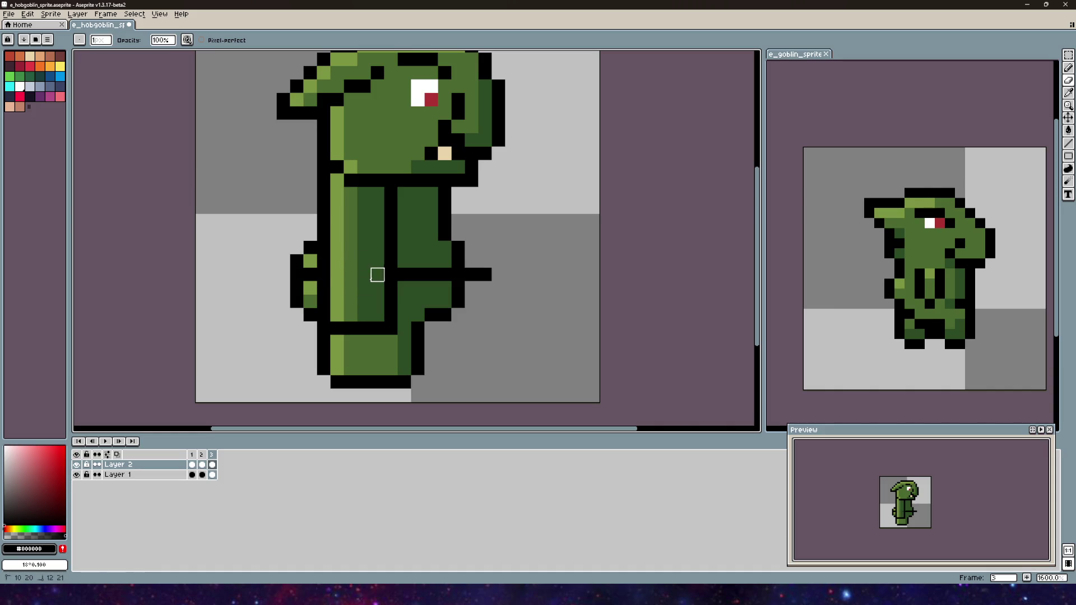
left_click_drag(472, 261, 485, 288)
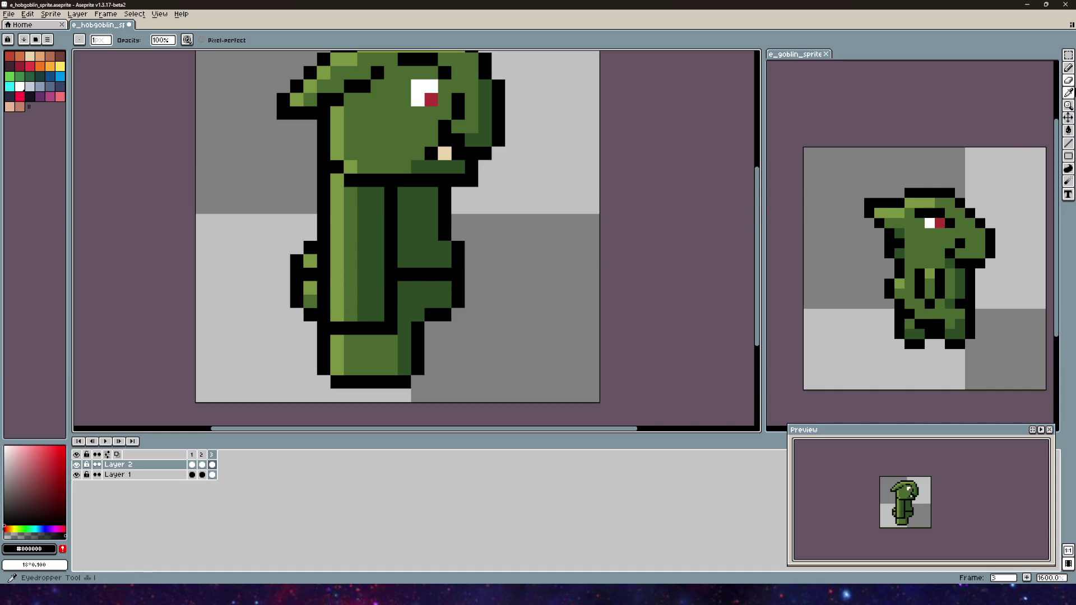
- Back on side-view frame 3 with the Pencil, draw a black outline line below the leg
left_click(1068, 68)
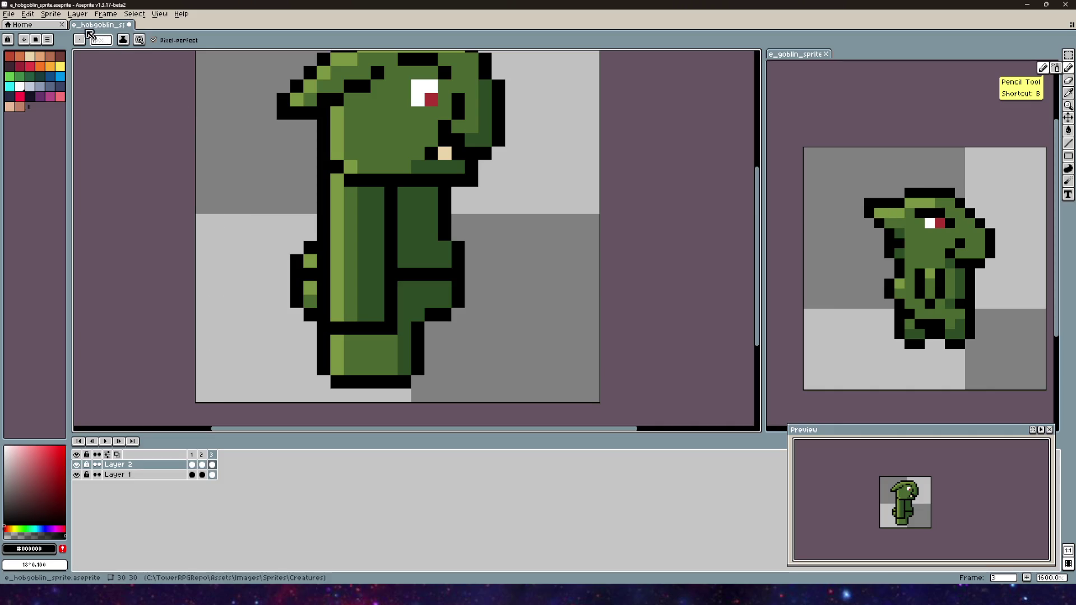
key("Left")
key("i")
key("b")
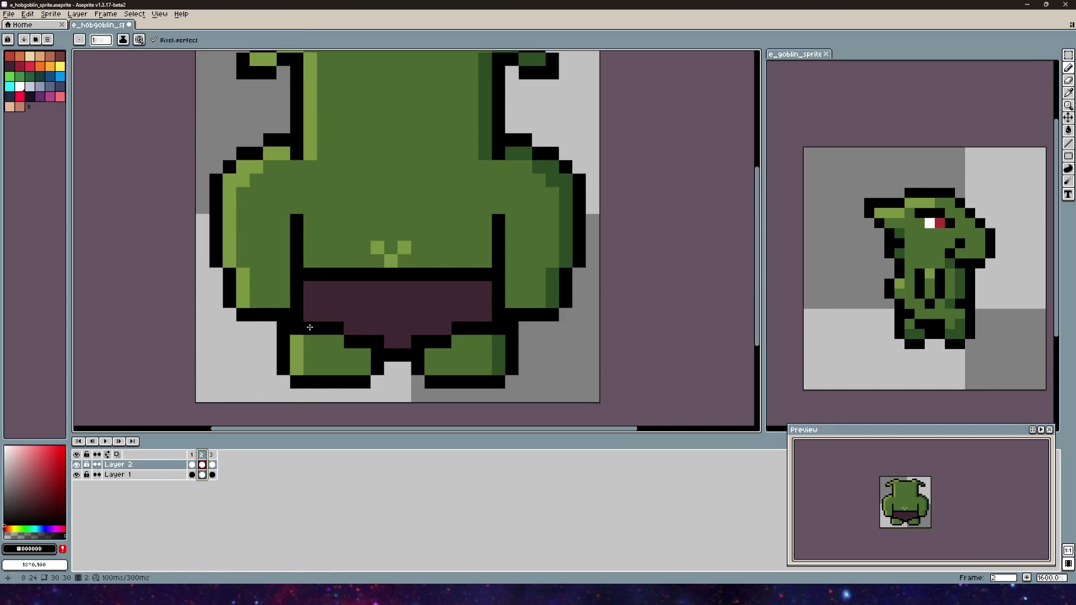
left_click(211, 454)
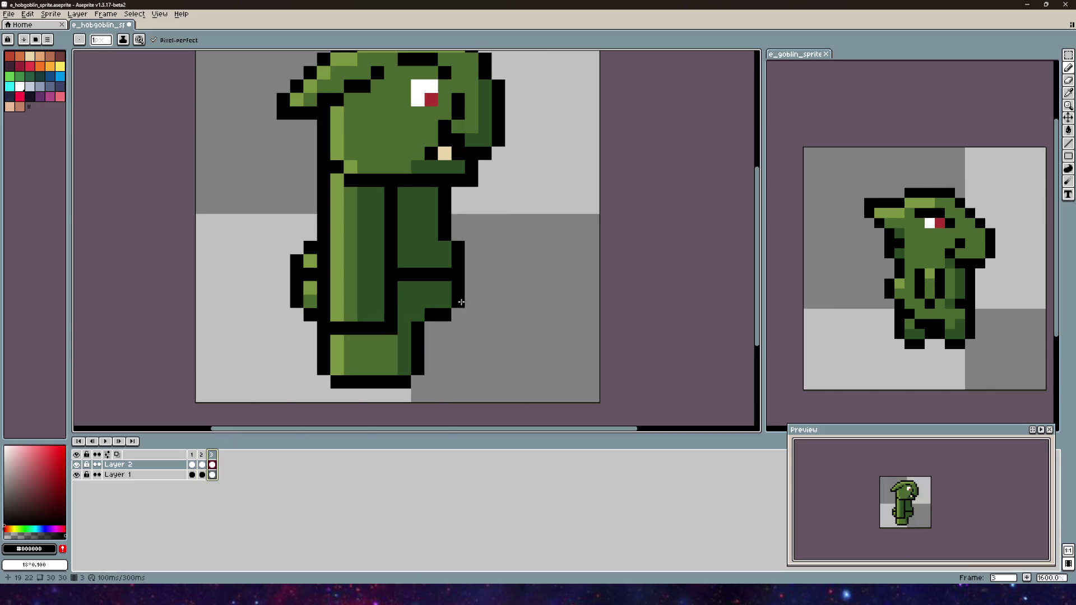
left_click(458, 345, "shift")
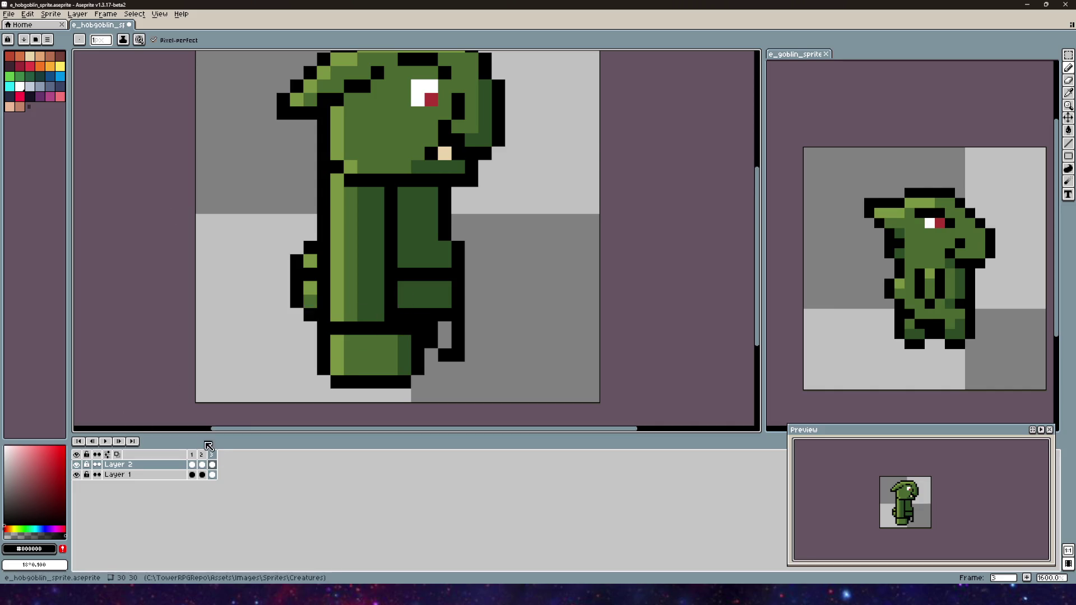
- Pick dark purple #3F2832 and paint it over the left leg and between the legs
left_click(337, 307, "alt")
left_click(212, 465)
left_click(311, 288)
left_click(311, 300)
left_click(391, 287)
key("ctrl")
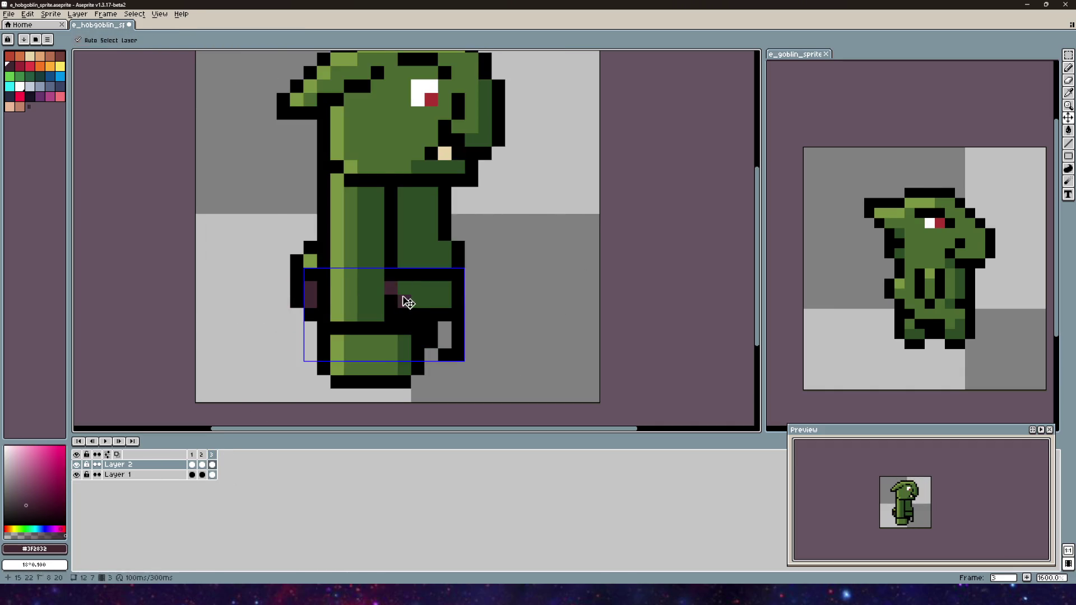
left_click(404, 315)
left_click(418, 301)
- Fill the right leg's top with dark purple, covering the leftover green and black pixels
left_click(417, 315)
left_click(417, 287)
left_click(440, 289)
left_click(431, 301)
left_click(431, 314)
left_click(430, 287)
left_click(444, 301)
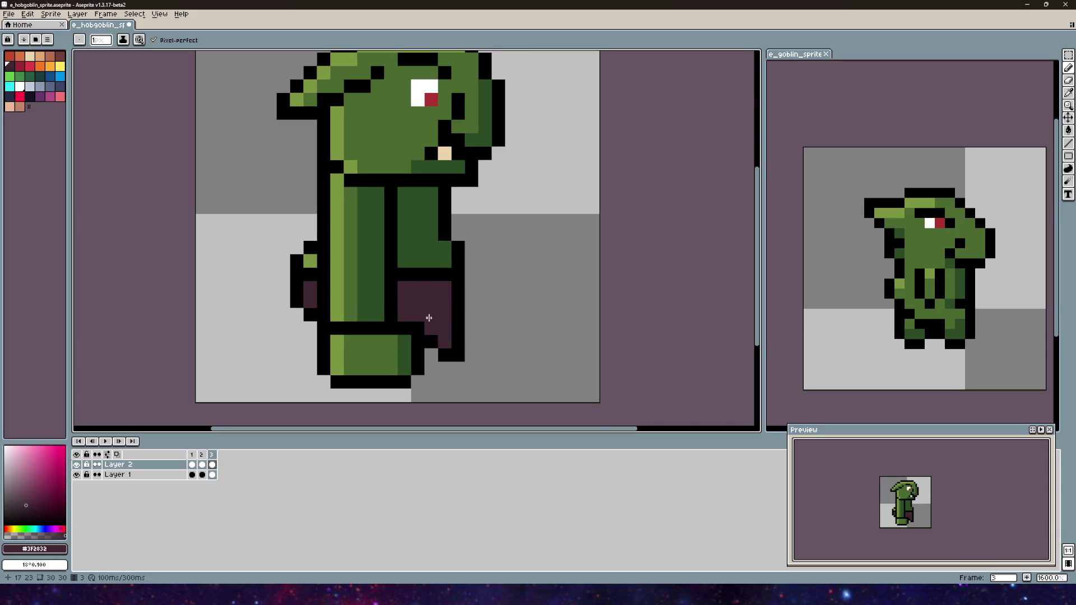
scroll(440, 338, "down", 3)
mouse_move(481, 325)
left_mouse_down()
mouse_move(464, 343)
mouse_move(481, 280)
mouse_move(455, 301)
left_mouse_up()
scroll(480, 280, "down", 2)
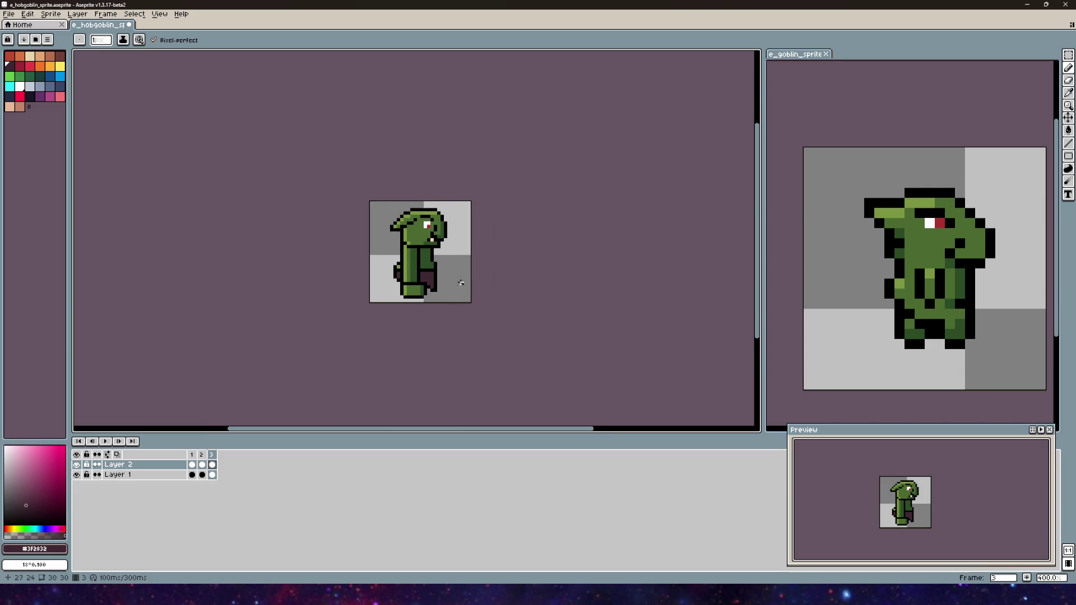
scroll(462, 283, "up", 2)
mouse_move(462, 283)
left_mouse_down()
mouse_move(462, 256)
mouse_move(463, 271)
left_mouse_up()
scroll(442, 261, "up", 1)
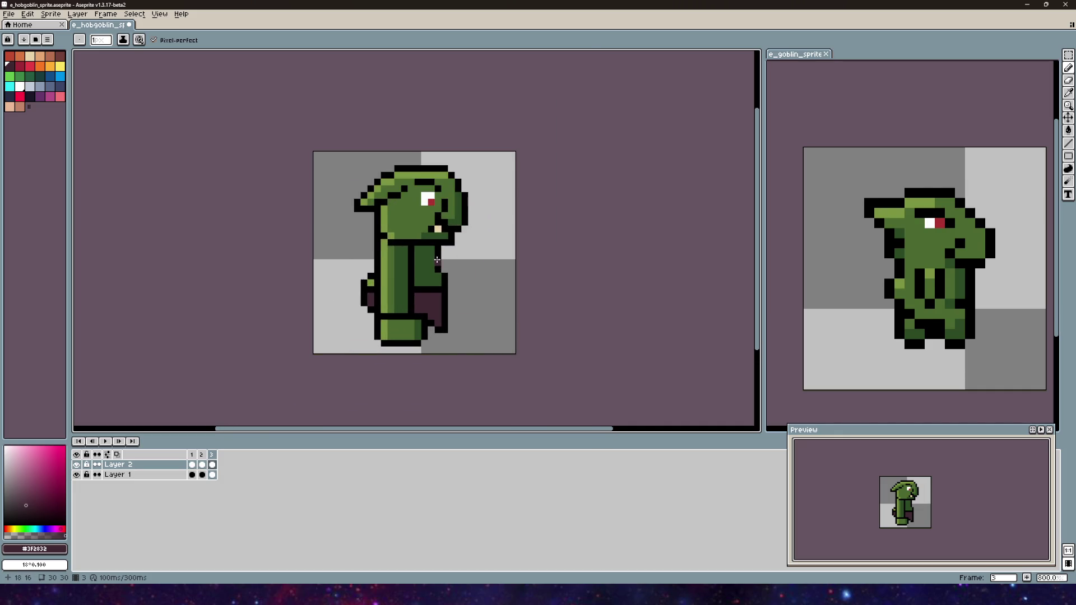
scroll(437, 259, "up", 5)
left_click(1069, 82)
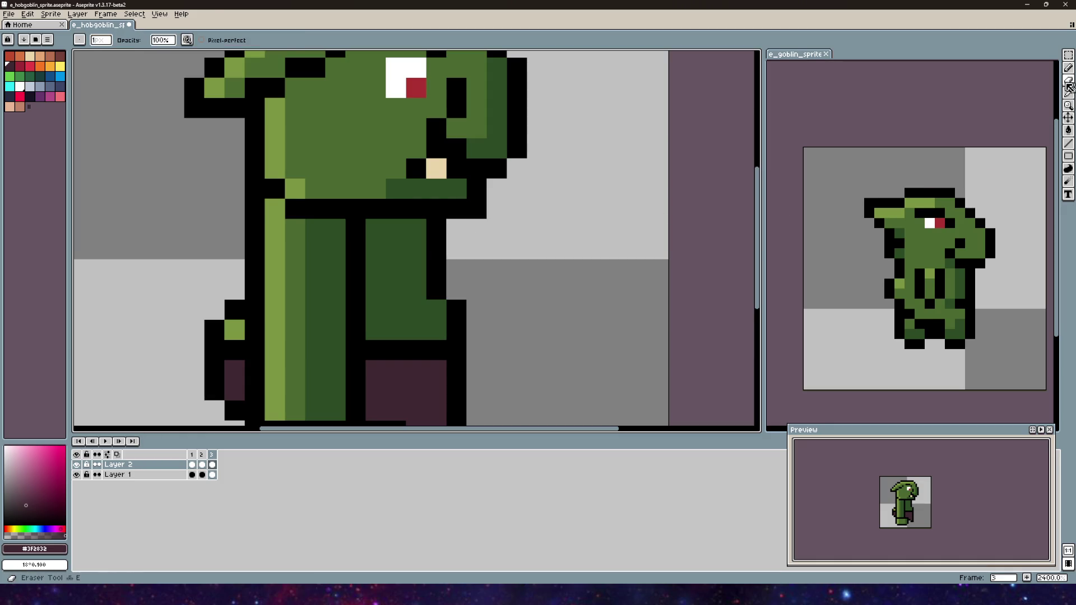
key("i")
left_click(384, 258)
key("b")
left_click_drag(355, 227, 356, 269)
scroll(355, 263, "down", 5)
key("ctrl+z")
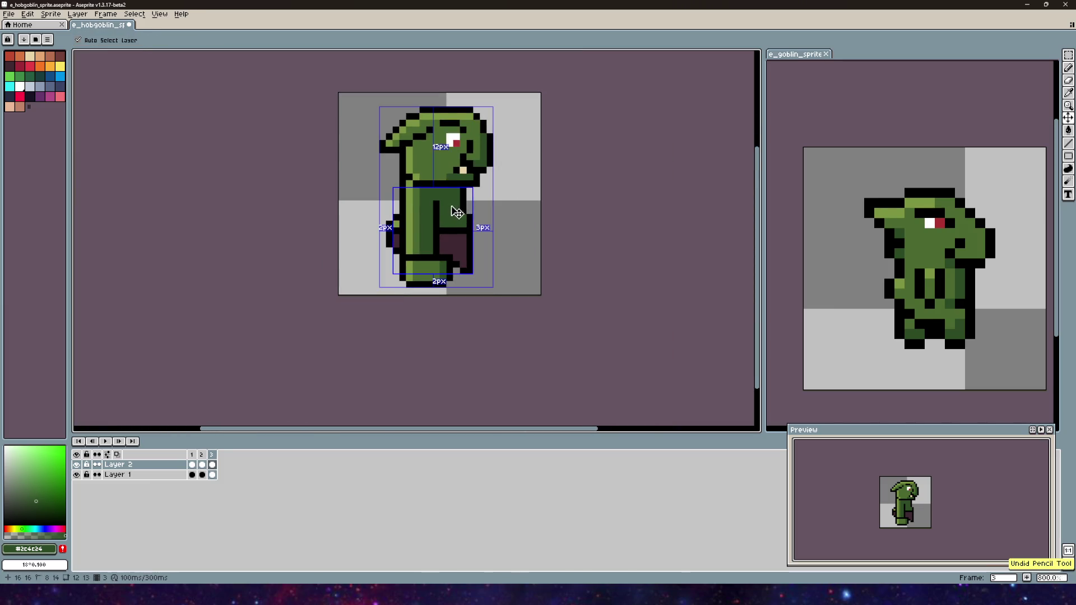
scroll(567, 224, "down", 1)
left_click_drag(567, 224, 457, 234)
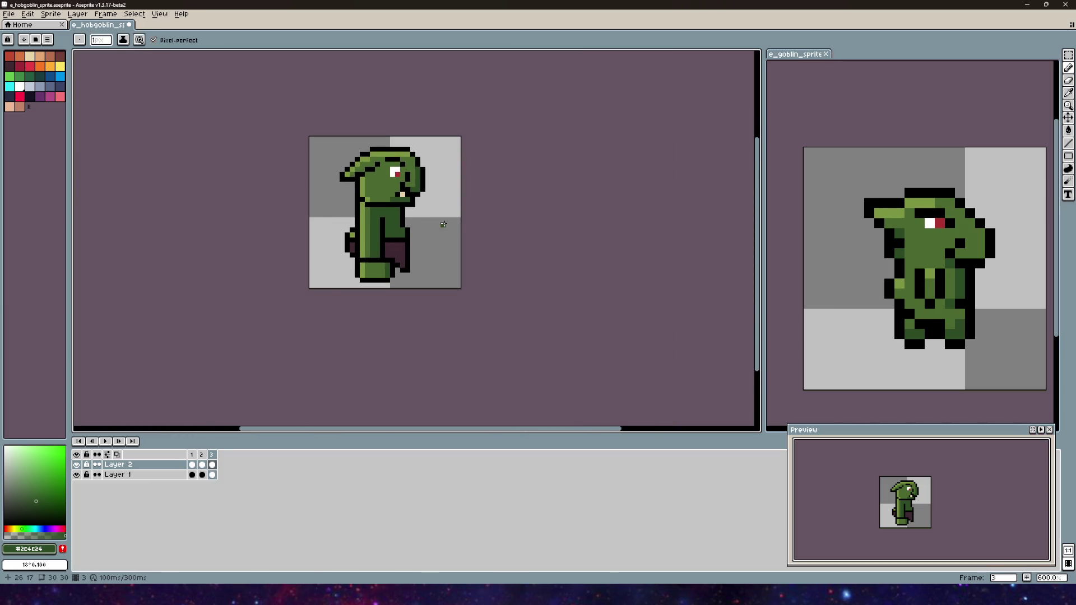
scroll(443, 224, "down", 3)
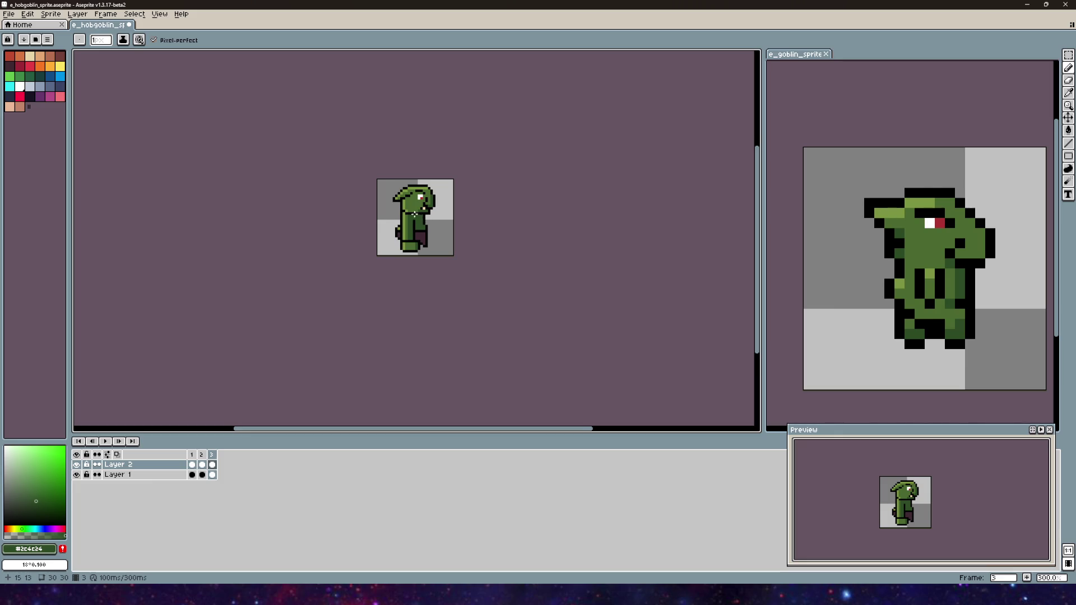
scroll(400, 216, "up", 3)
scroll(386, 217, "up", 3)
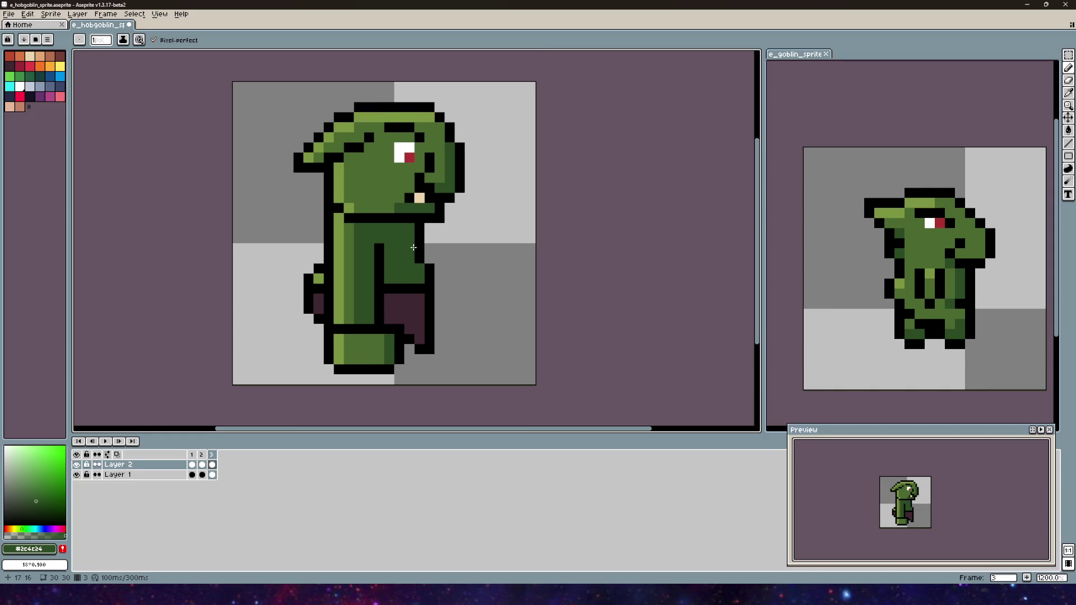
scroll(411, 247, "down", 3)
left_click(202, 455)
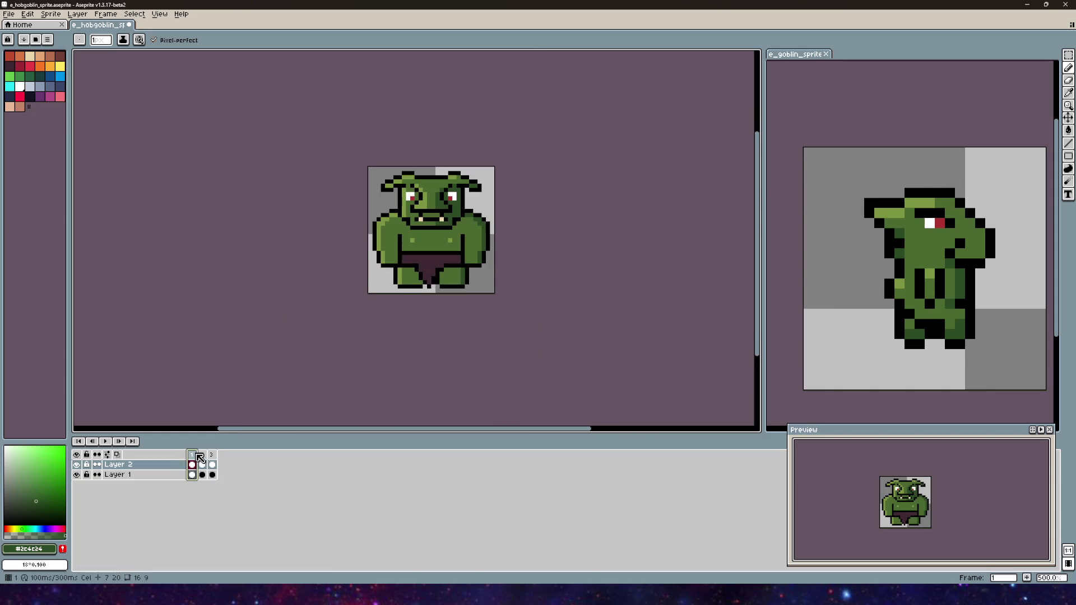
left_click(213, 459)
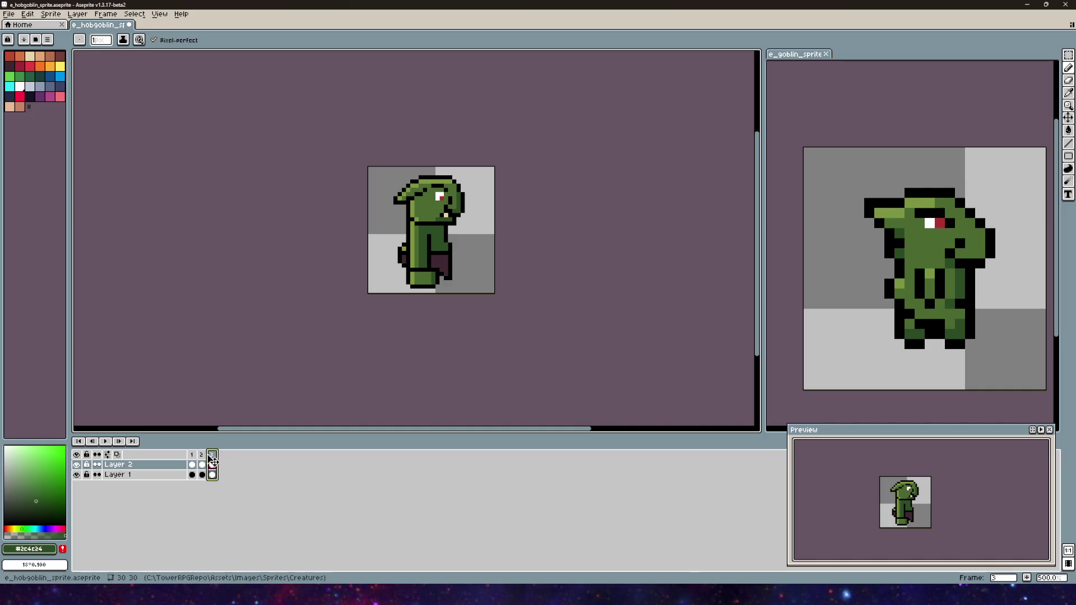
- Flip between the front, back and side-view frames to compare the goblin's poses
left_click(202, 460)
left_click(194, 460)
left_click(203, 461)
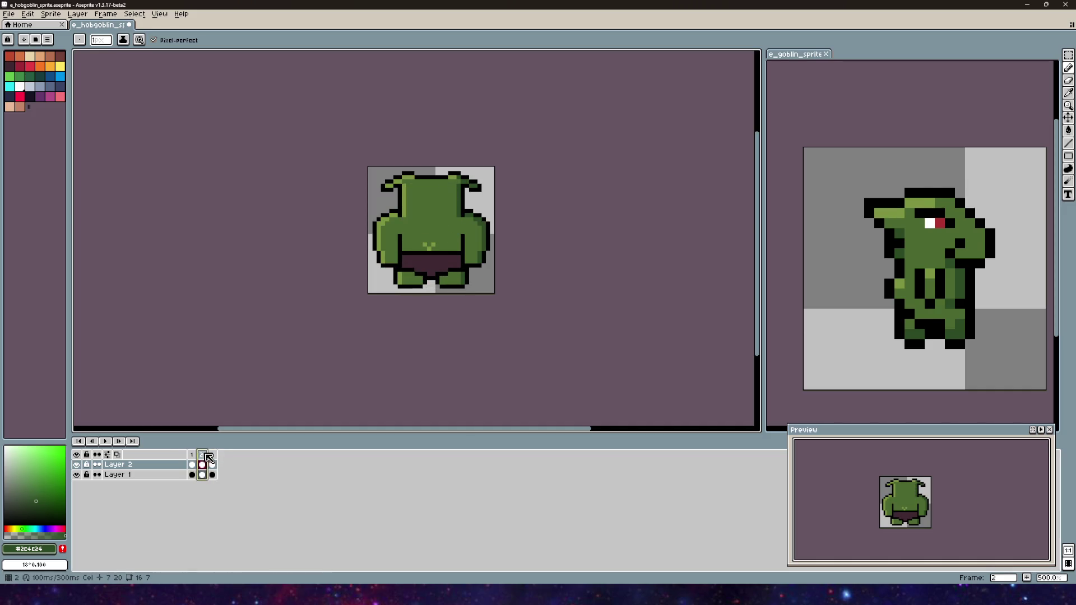
left_click(193, 460)
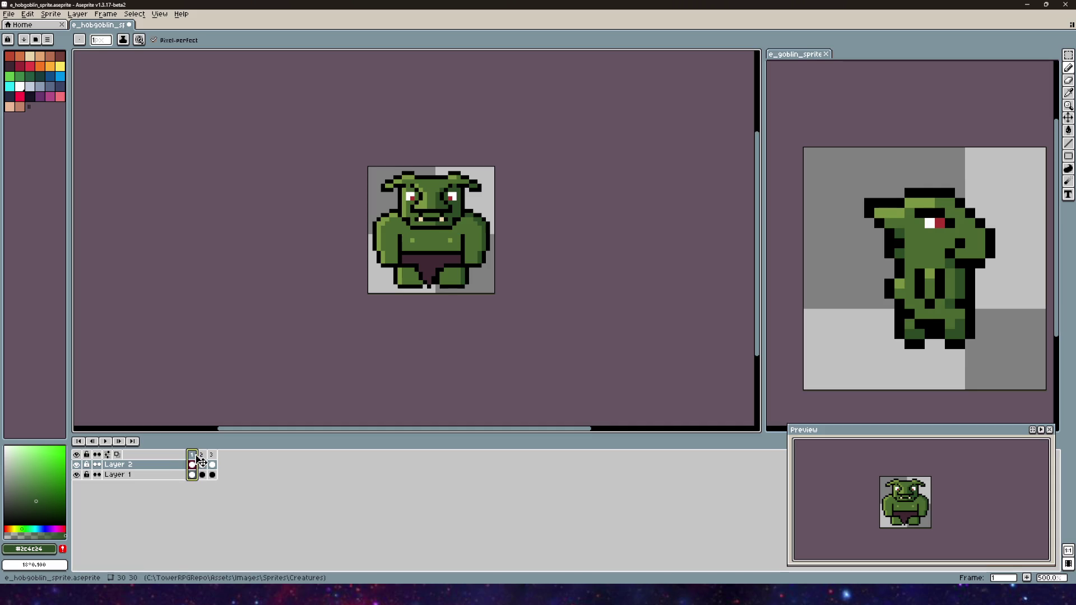
left_click(203, 459)
left_click(193, 461)
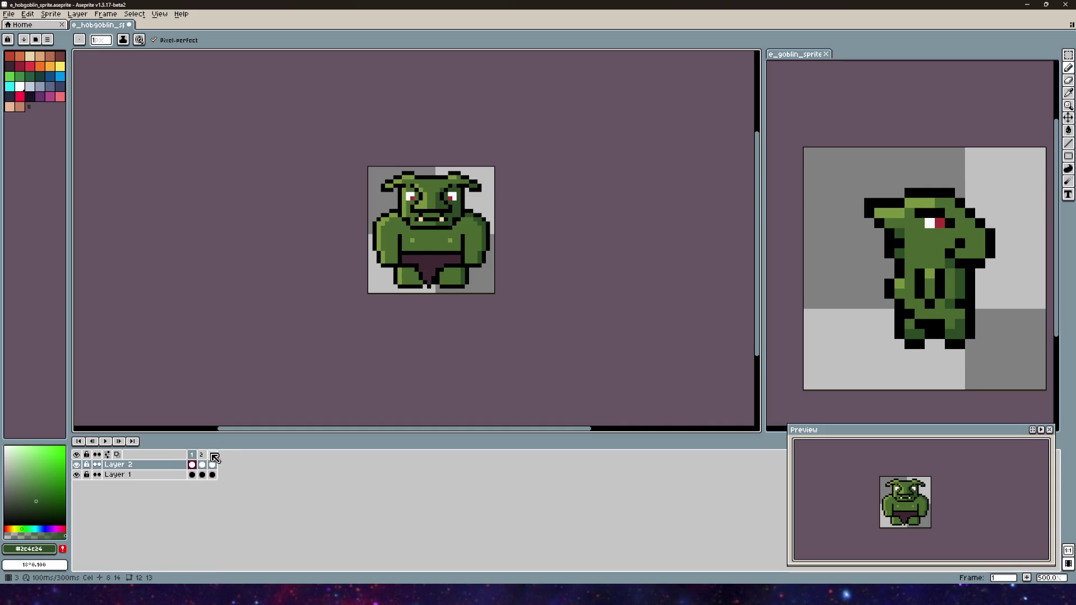
left_click(217, 458)
left_click(203, 461)
left_click(212, 460)
left_click(199, 462)
left_click(193, 460)
left_click(202, 460)
left_click(212, 461)
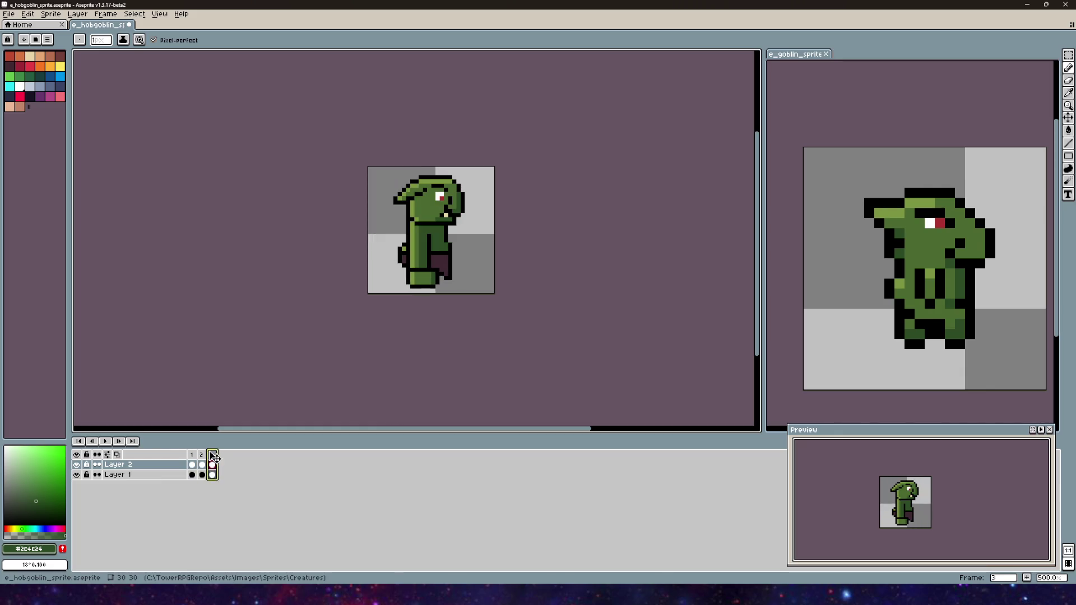
- On the front-view frame 1, hide Layer 2's loincloth and pick the Rectangular Marquee tool
scroll(458, 286, "up", 1)
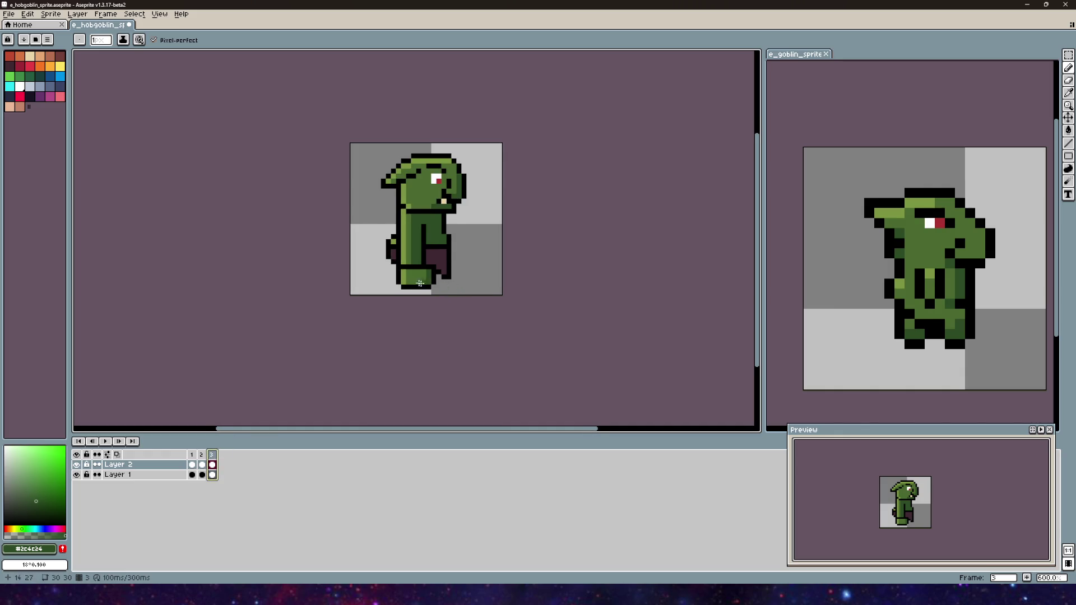
scroll(416, 253, "up", 3)
mouse_move(405, 252)
left_mouse_down()
mouse_move(343, 240)
mouse_move(299, 261)
left_mouse_up()
mouse_move(411, 181)
left_mouse_down()
mouse_move(454, 224)
mouse_move(375, 275)
mouse_move(348, 269)
mouse_move(409, 235)
mouse_move(383, 212)
left_mouse_up()
left_click(192, 455)
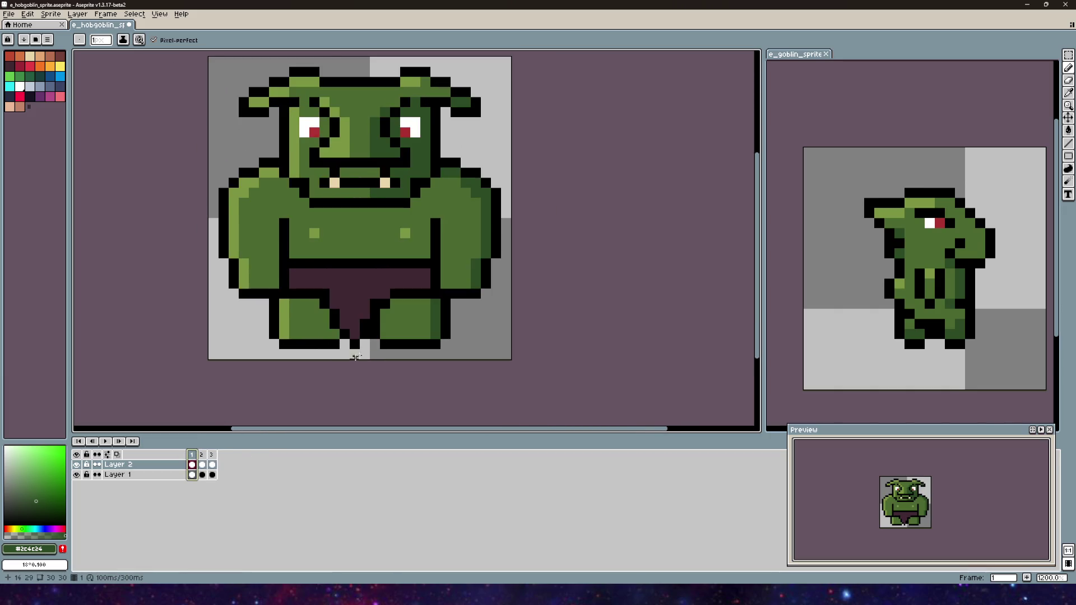
left_click(76, 464)
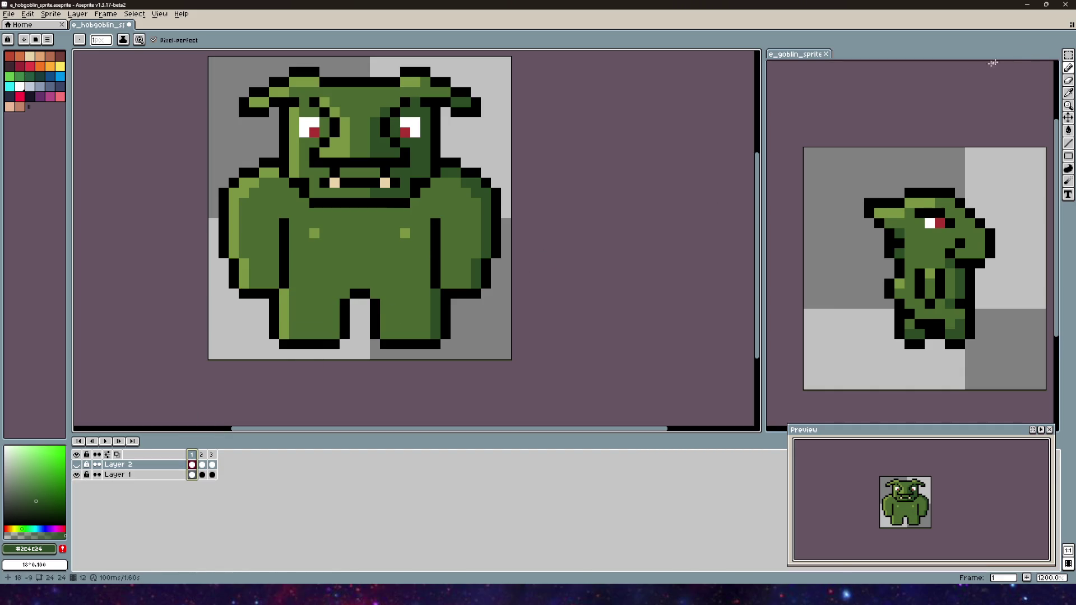
left_click(1069, 58)
scroll(498, 168, "down", 2)
scroll(379, 236, "up", 2)
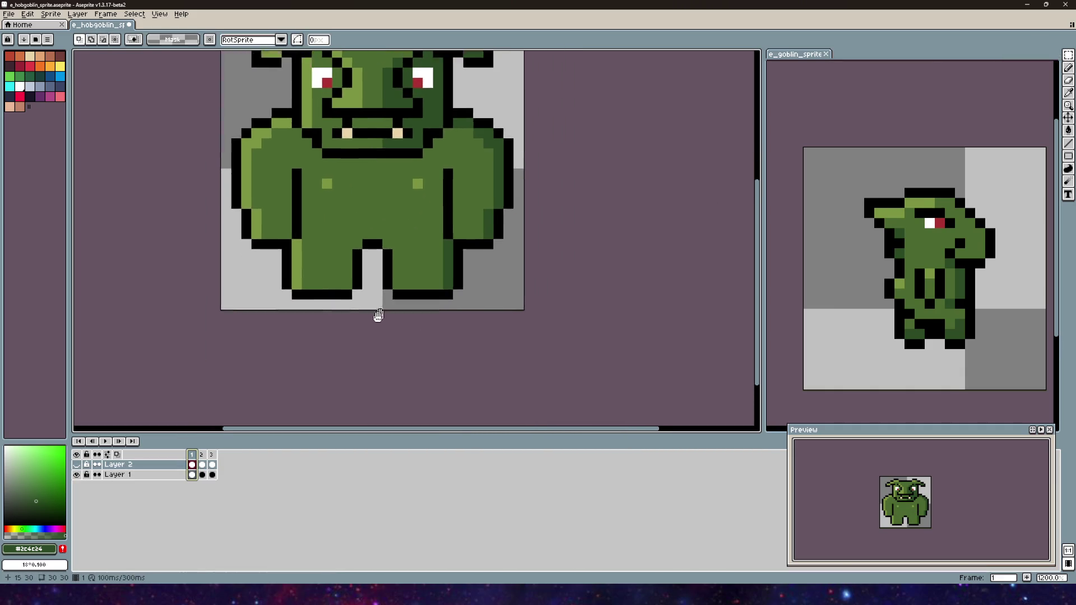
- Add a new copy of the front frame and make Layer 1 the working layer, loincloth hidden
right_click(191, 457)
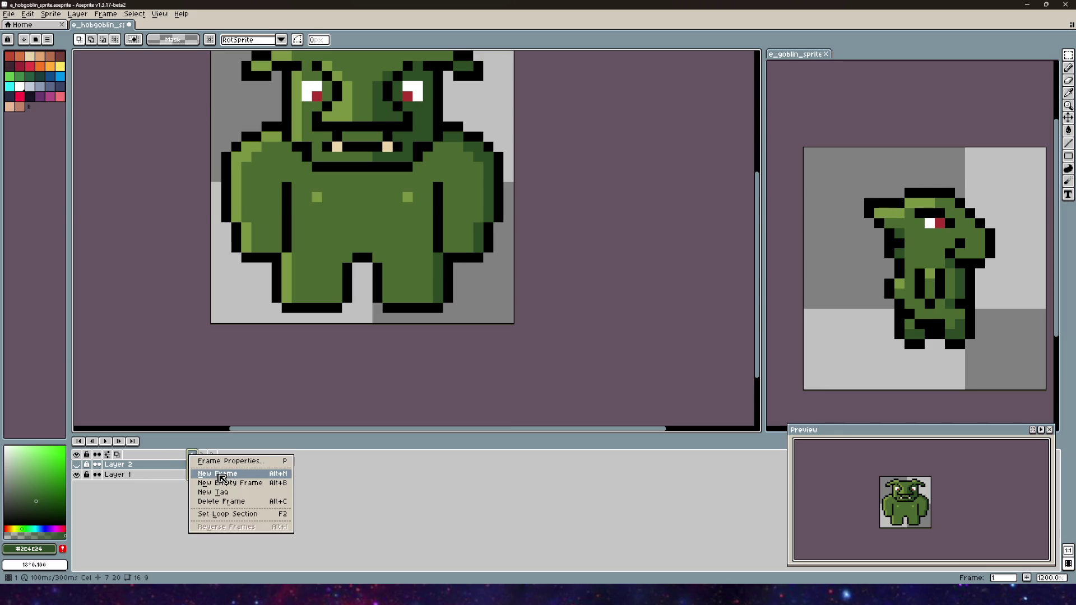
left_click(222, 476)
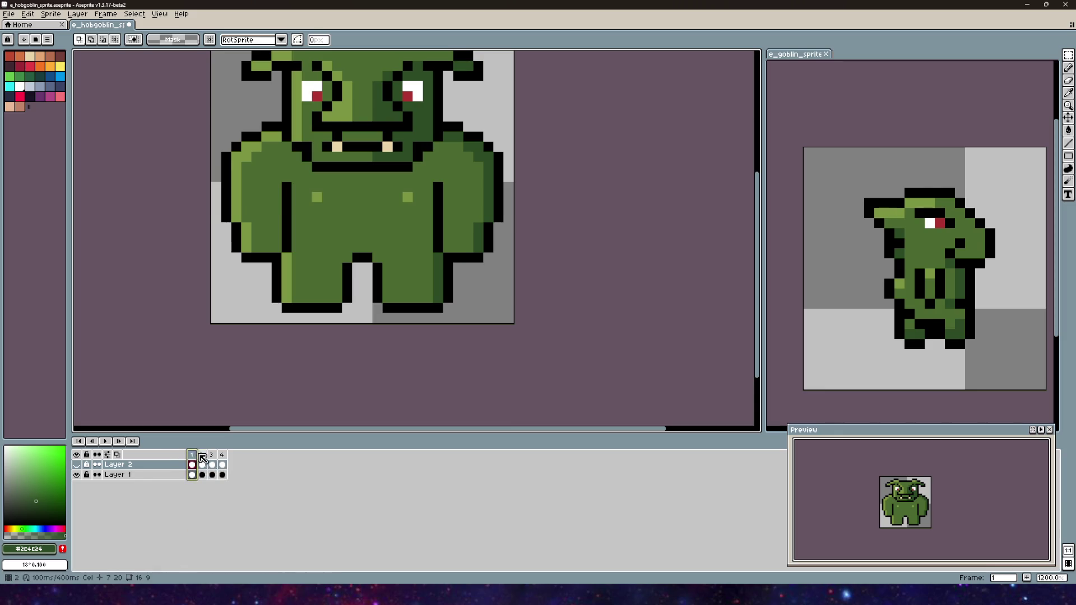
left_click_drag(342, 309, 367, 327)
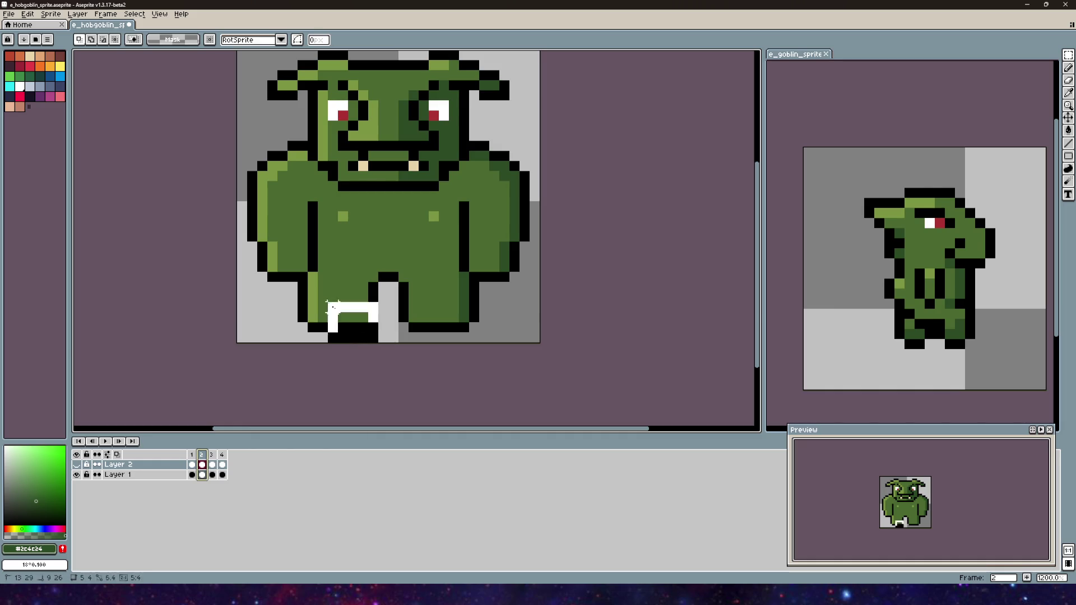
left_click_drag(297, 286, 380, 343)
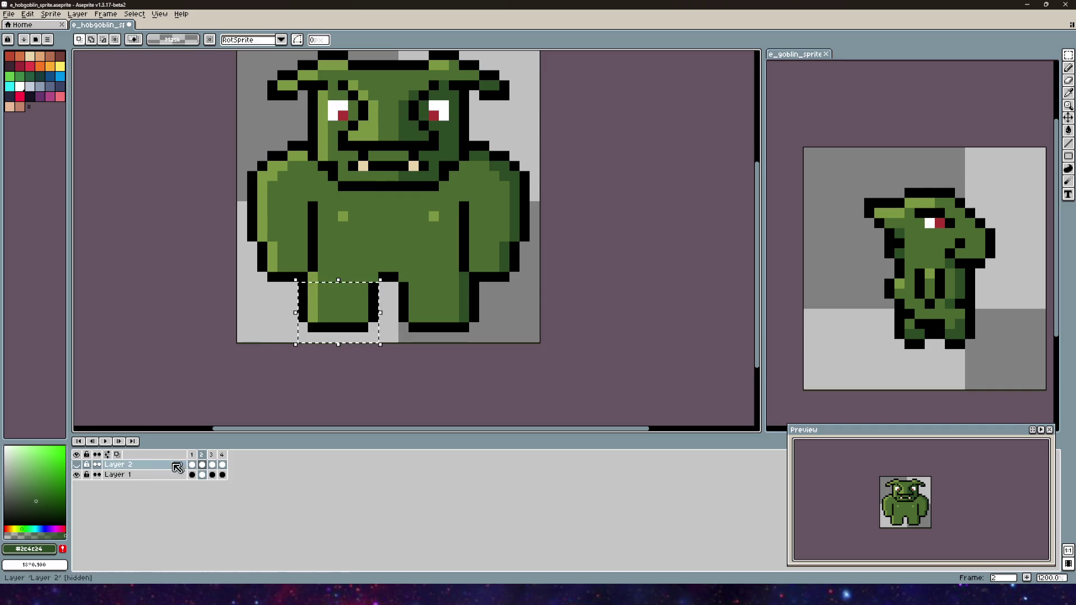
left_click(77, 465)
key("ctrl+d")
left_click(140, 474)
left_click(76, 464)
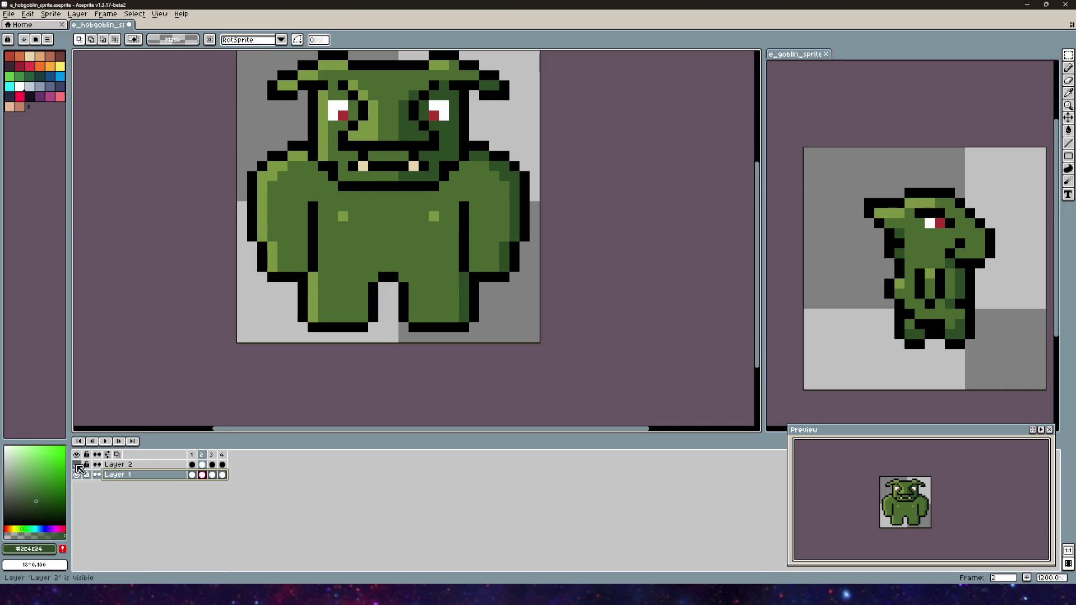
- Shift the selected legs downward and nudge the right leg up one pixel into a stride
left_click_drag(313, 338, 380, 279)
left_click_drag(339, 344, 345, 366)
key("Return")
mouse_move(398, 343)
left_mouse_down()
mouse_move(483, 307)
mouse_move(408, 336)
mouse_move(358, 339)
mouse_move(380, 345)
left_mouse_up()
key("Up")
key("Return")
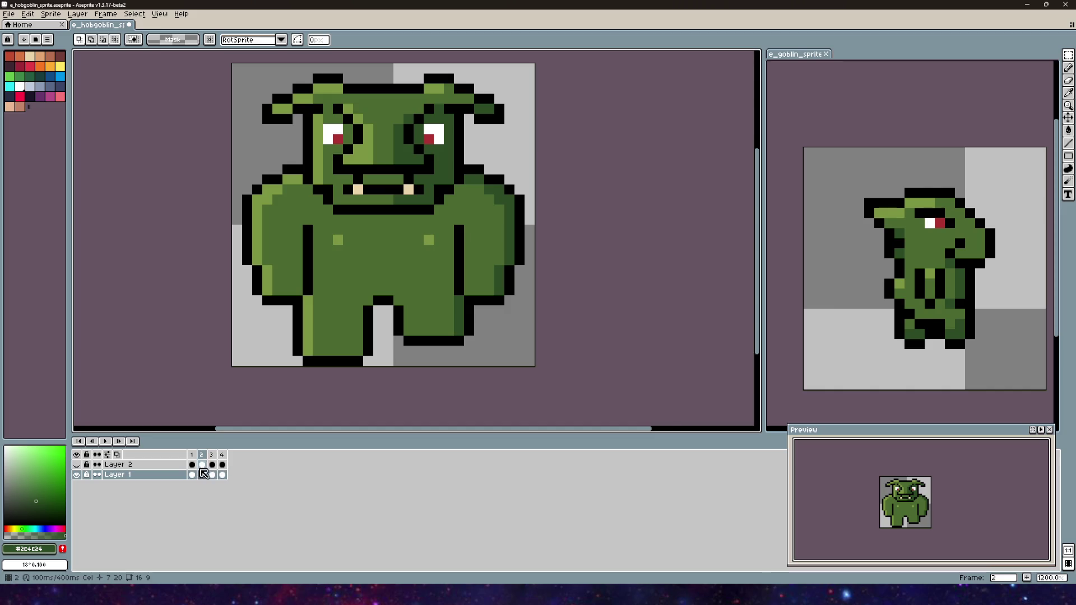
- Add another copy of frame 1, check the new last frame, and move frame 2 after frame 3
left_click(193, 455)
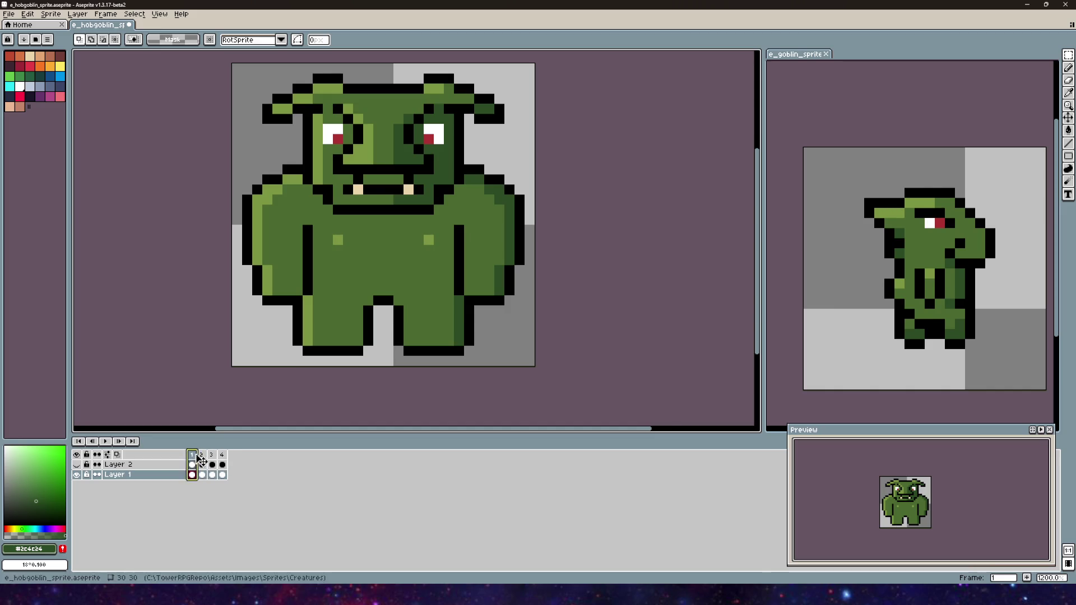
right_click(194, 456)
left_click(163, 526)
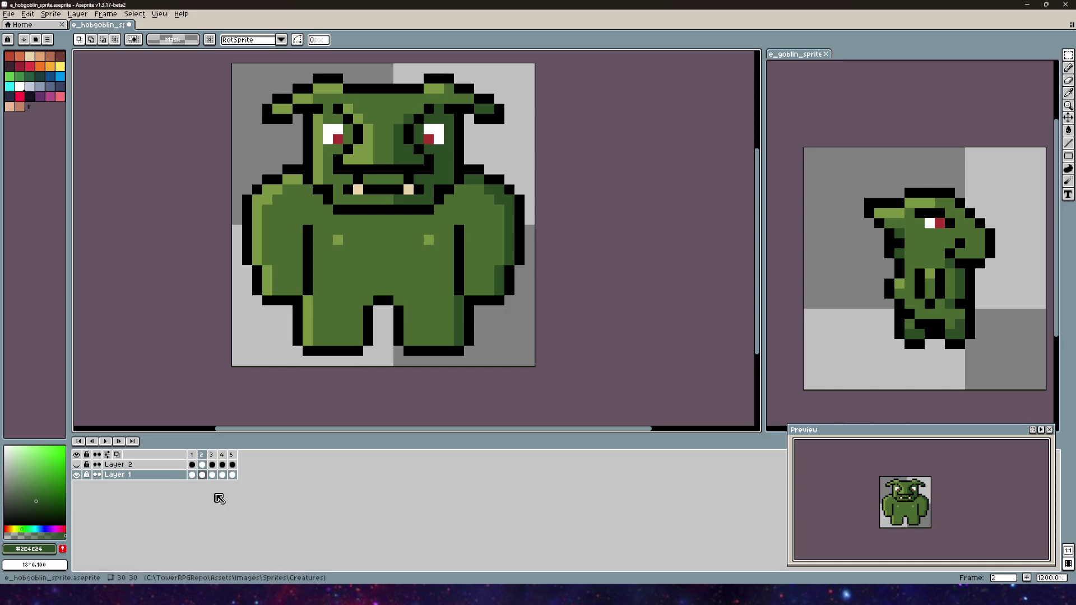
left_click(234, 458)
left_click(205, 457)
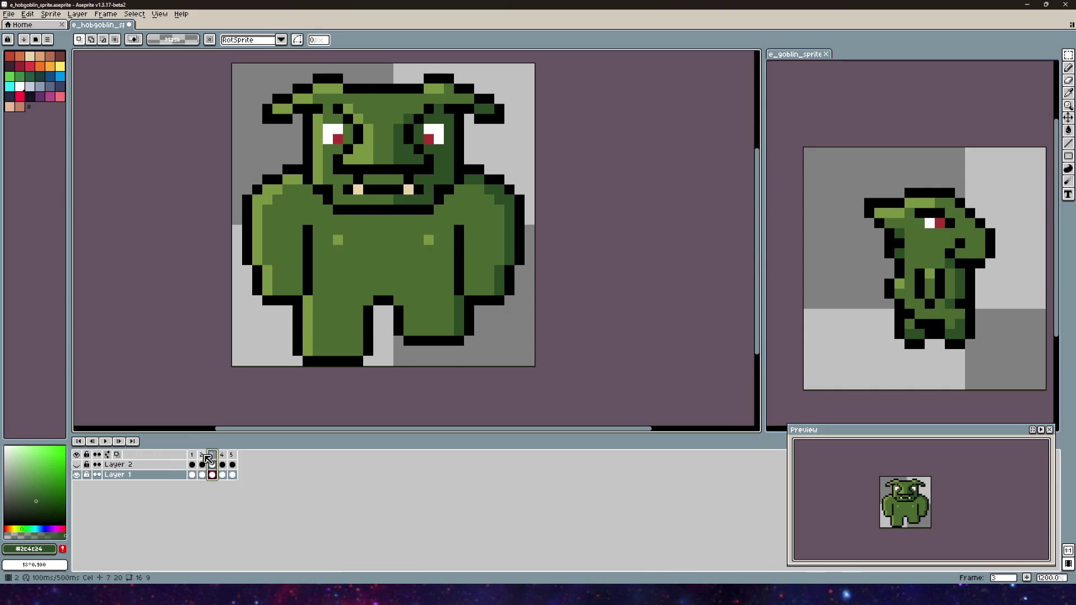
left_click_drag(218, 455, 206, 459)
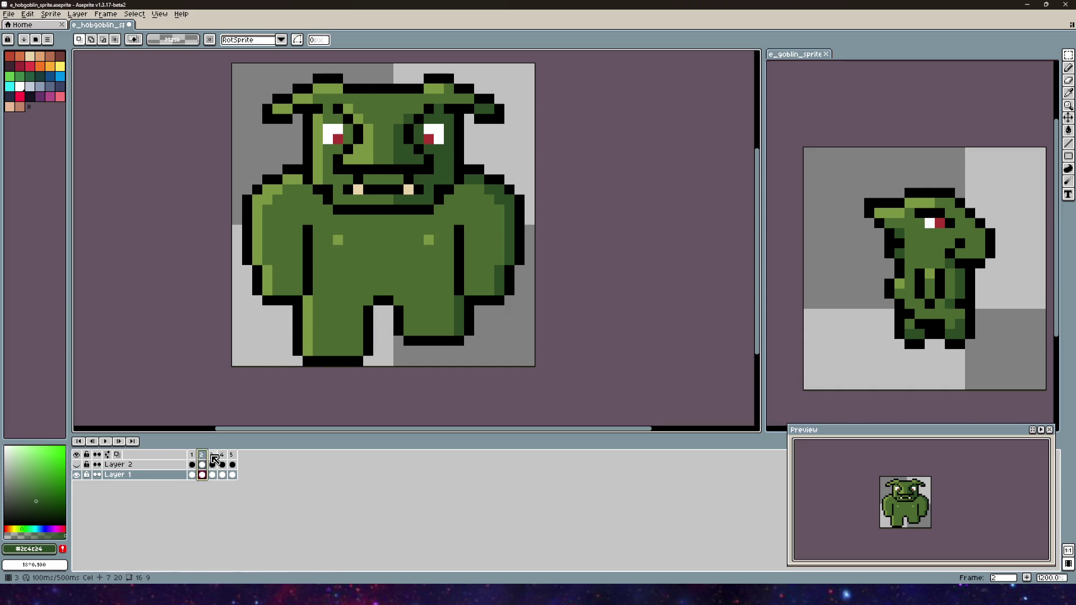
- On frame 3, stretch the right foot and leg strip downward to fill the gap, then show Layer 2
left_click(212, 456)
mouse_move(375, 368)
left_mouse_down()
mouse_move(291, 334)
mouse_move(334, 344)
left_mouse_up()
left_click_drag(398, 363, 475, 324)
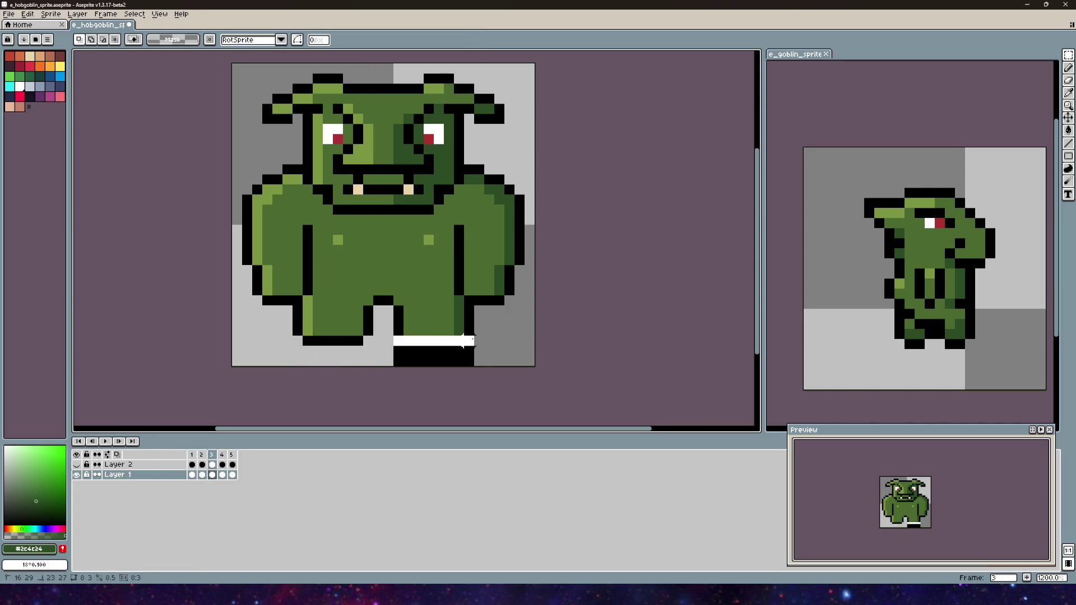
mouse_move(434, 358)
left_mouse_down()
mouse_move(441, 383)
mouse_move(429, 349)
left_mouse_up()
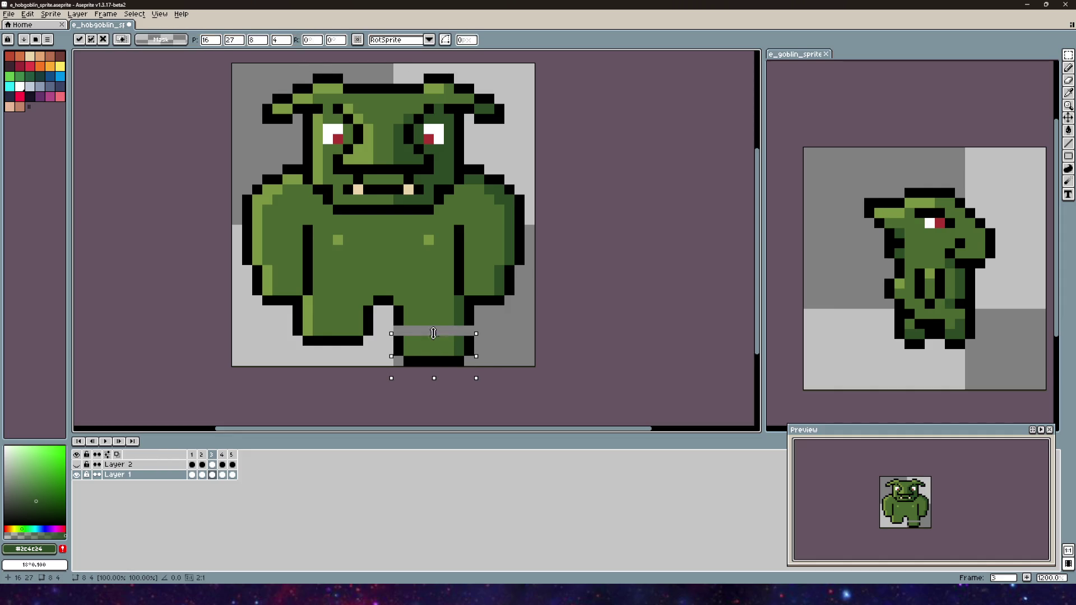
left_click_drag(485, 313, 391, 347)
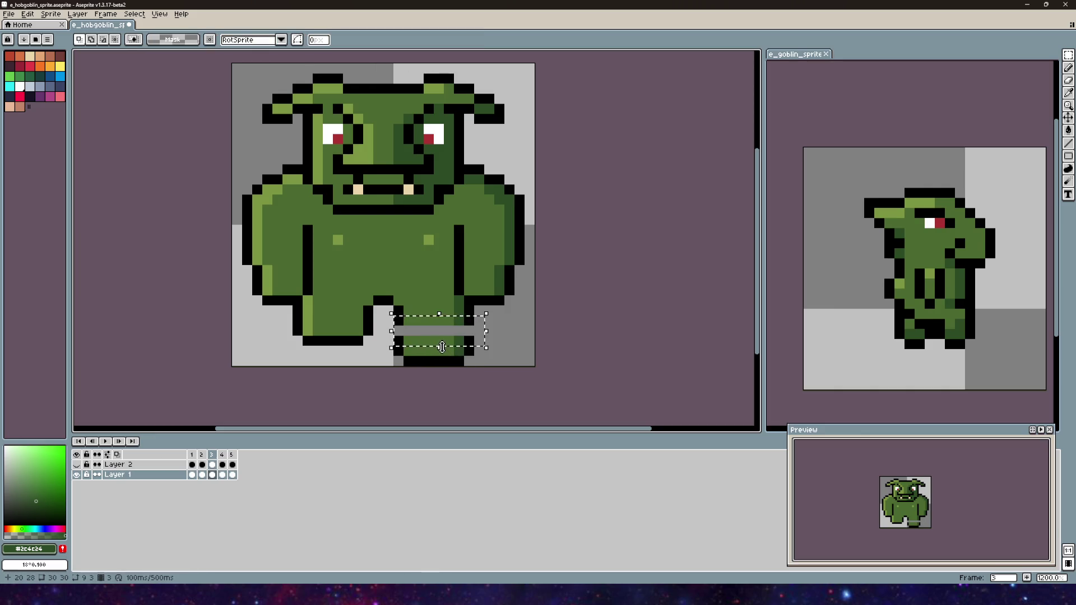
left_click_drag(477, 331, 391, 314)
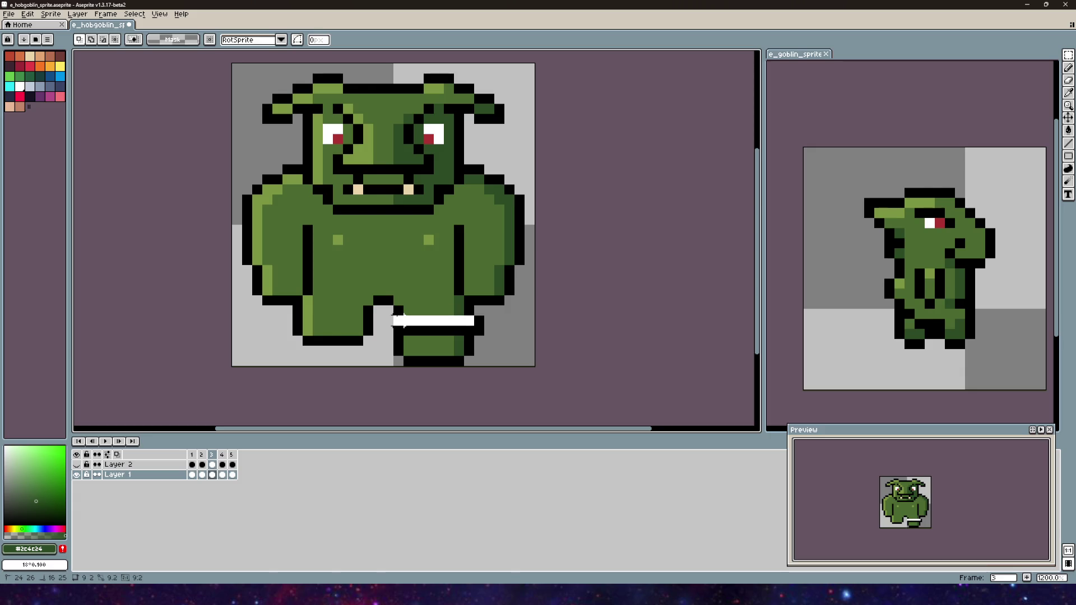
left_click(444, 346)
left_click_drag(444, 346, 443, 355)
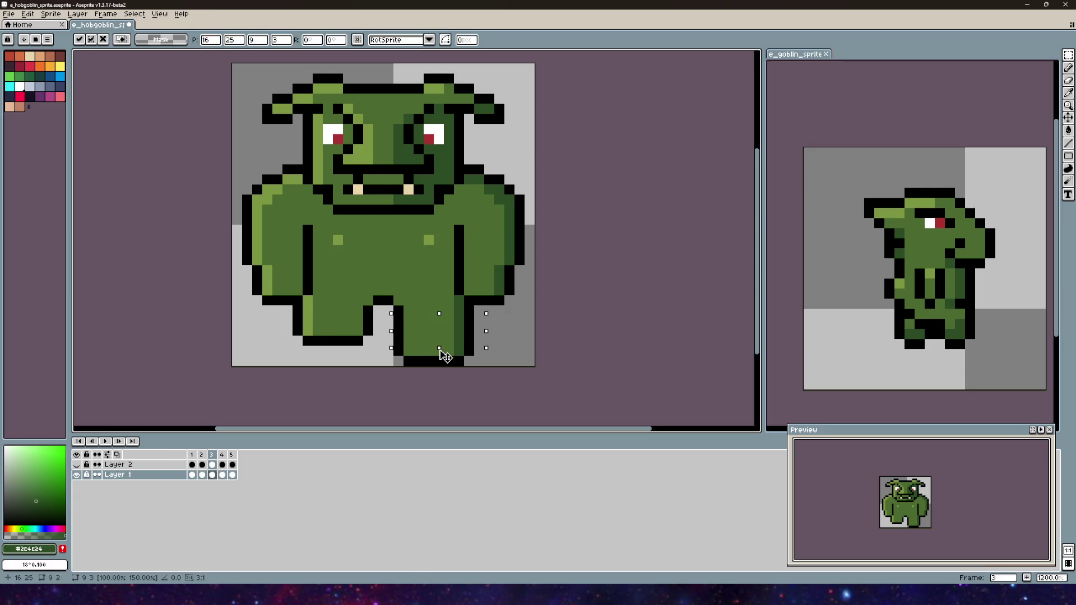
key("Return")
left_click(76, 464)
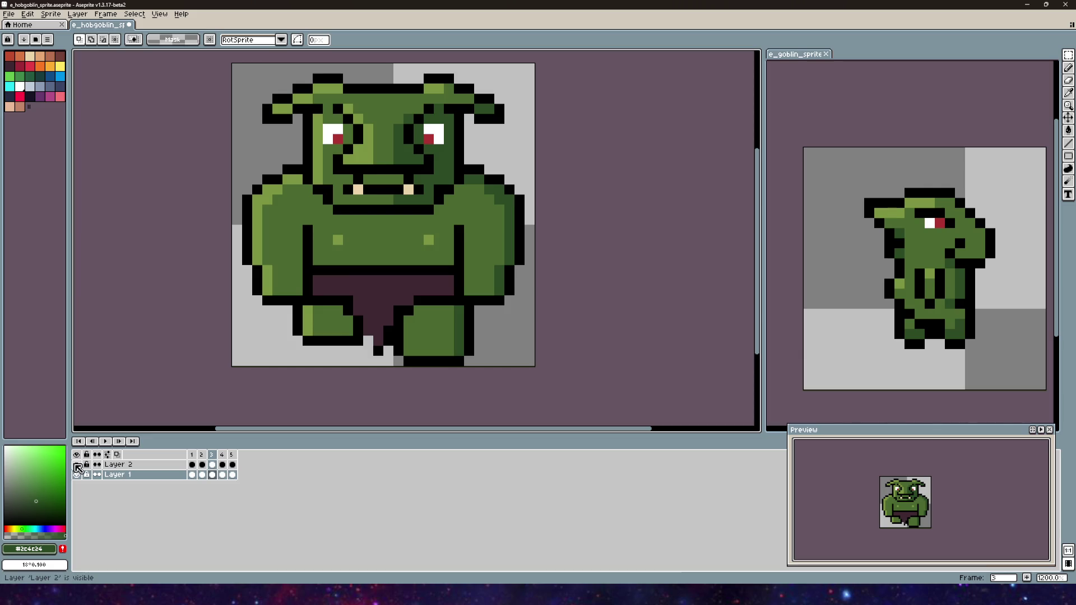
- Step through frames 1–4 twice to compare the alternating leg poses
left_click(203, 475)
left_click(215, 457)
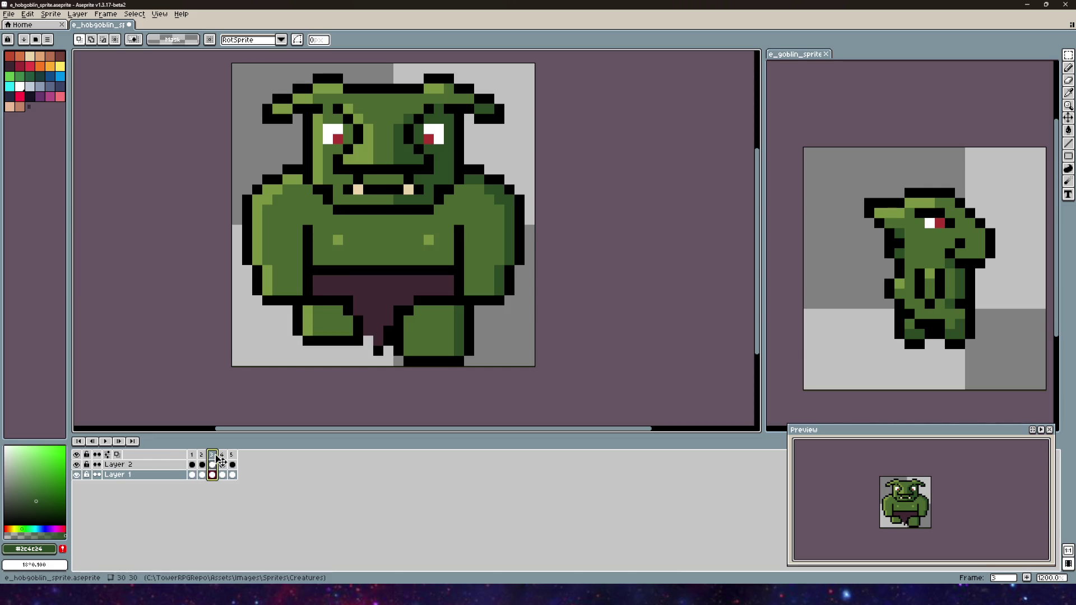
left_click(223, 457)
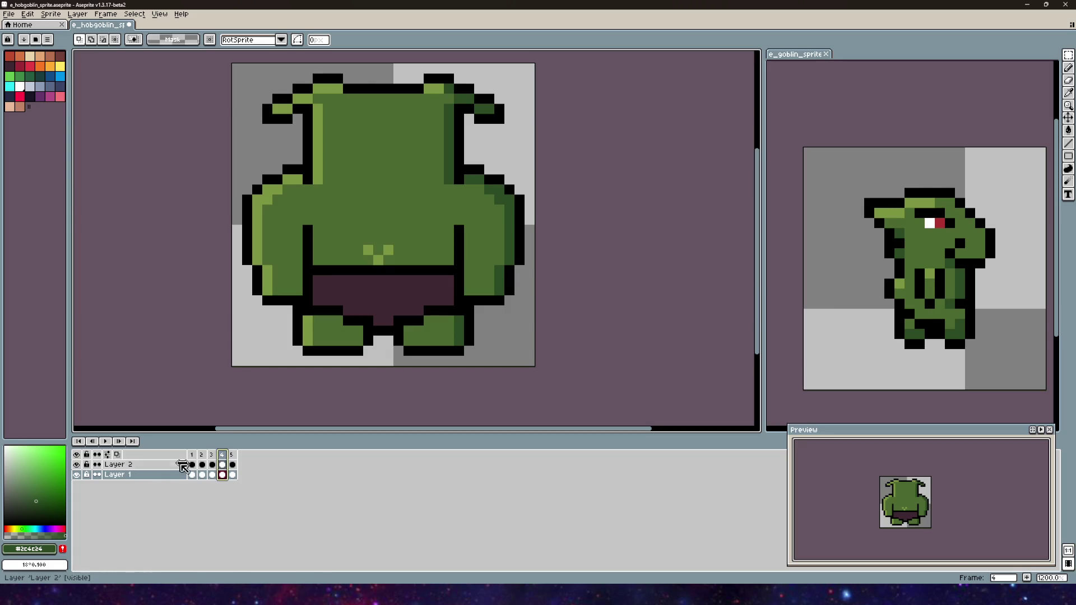
left_click(192, 455)
left_click(201, 455)
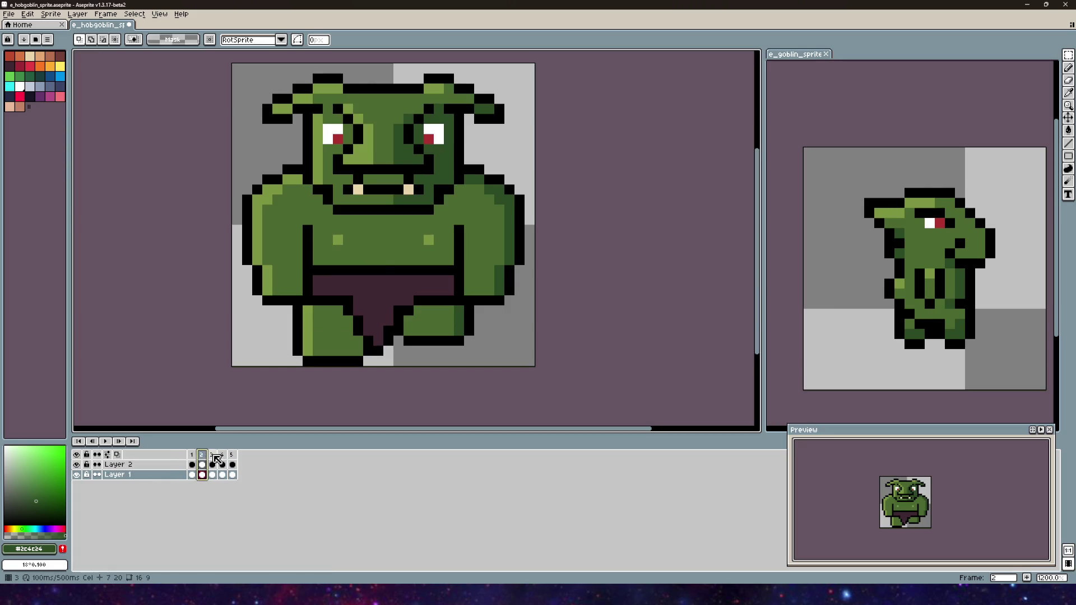
left_click(213, 455)
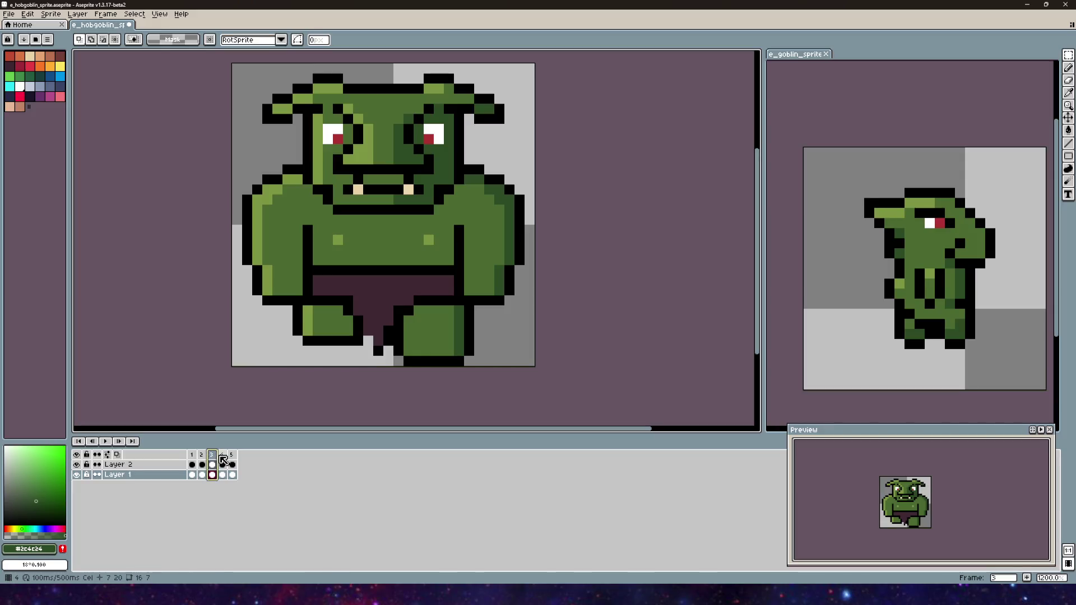
left_click(223, 456)
left_click(192, 456)
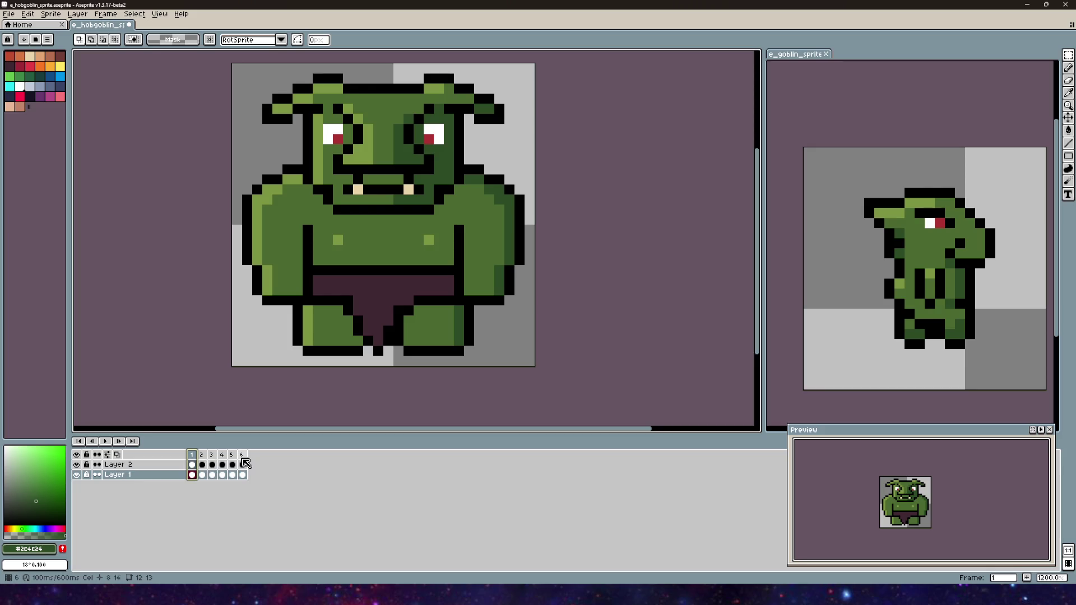
- Drag frame 2 later in the sequence, then select frames 1–4 for their frame options
left_click(205, 456)
left_click_drag(206, 455, 222, 455)
left_click(222, 455)
right_click(208, 455)
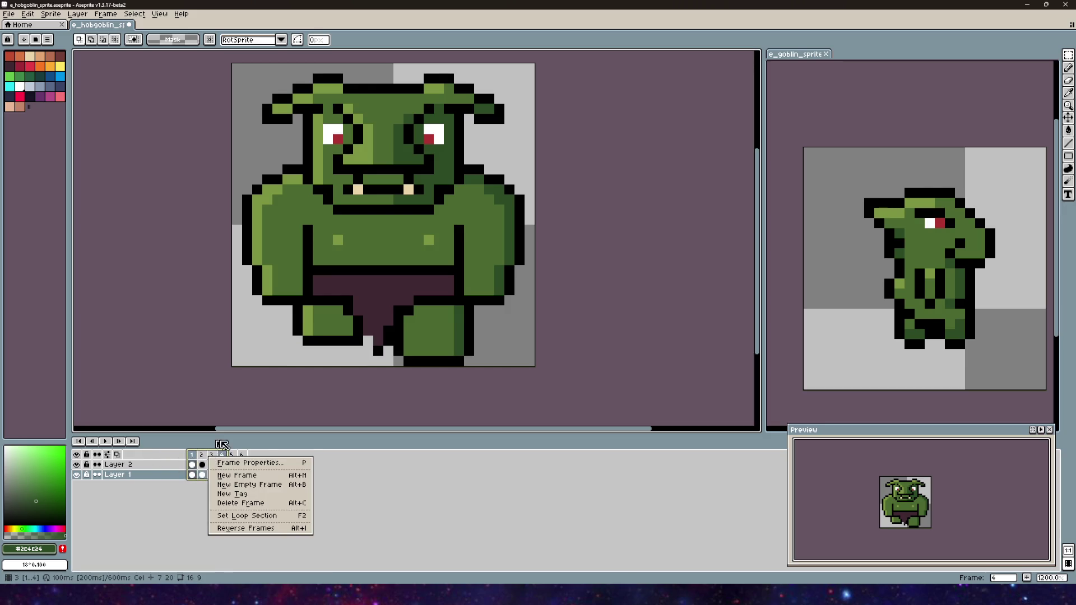
- Name the new tag 'Walk Front' and play the animation from the first frame
type("Walk Front")
key("Return")
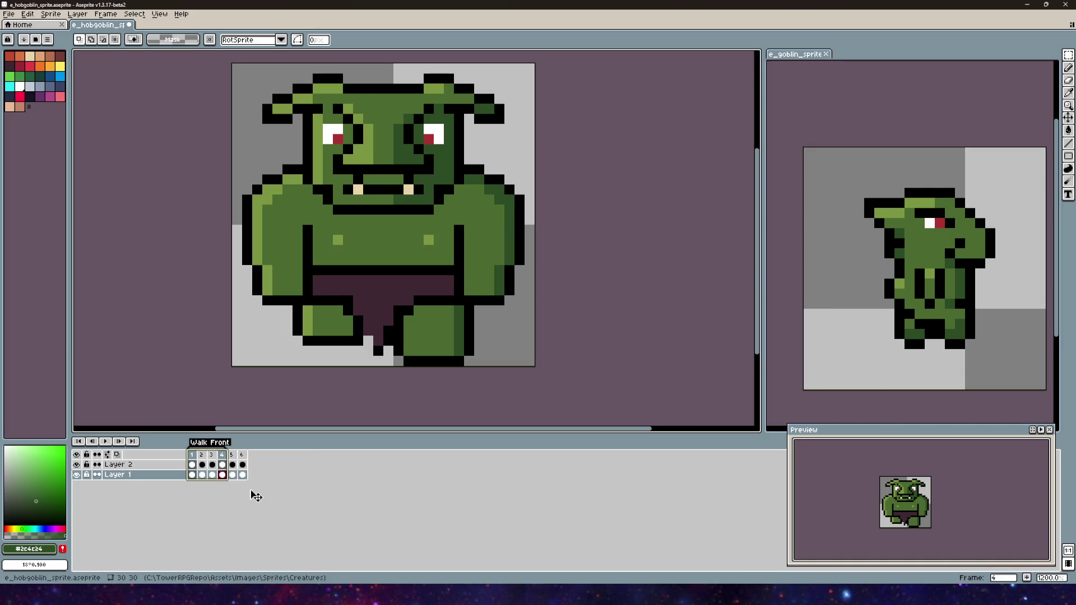
key("Home")
left_click(107, 442)
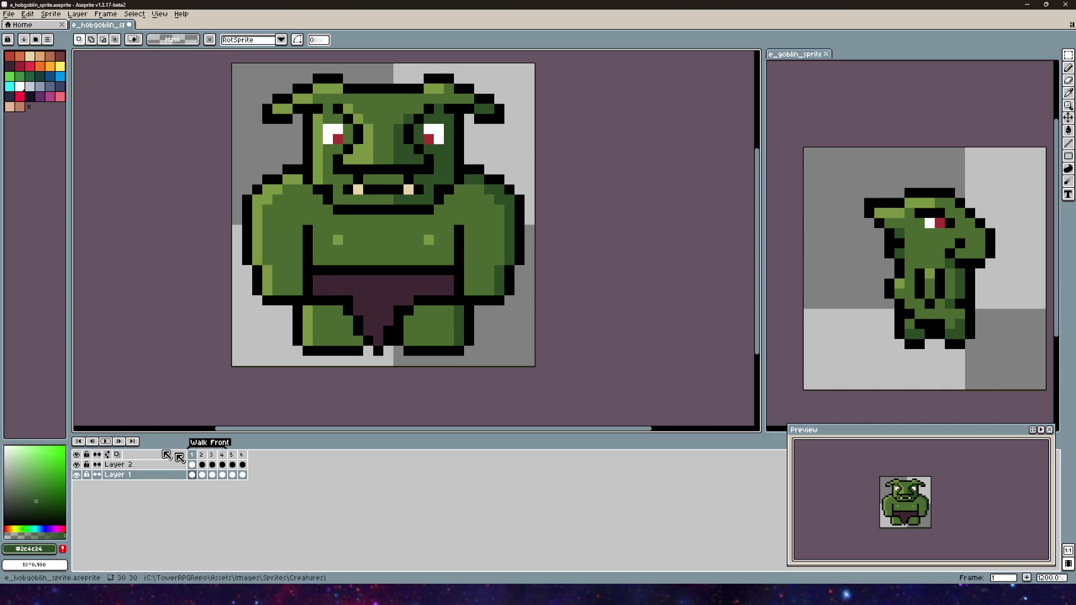
- Stop playback, select frame 1 on Layer 2, and set black as the Pencil colour
left_click(202, 457)
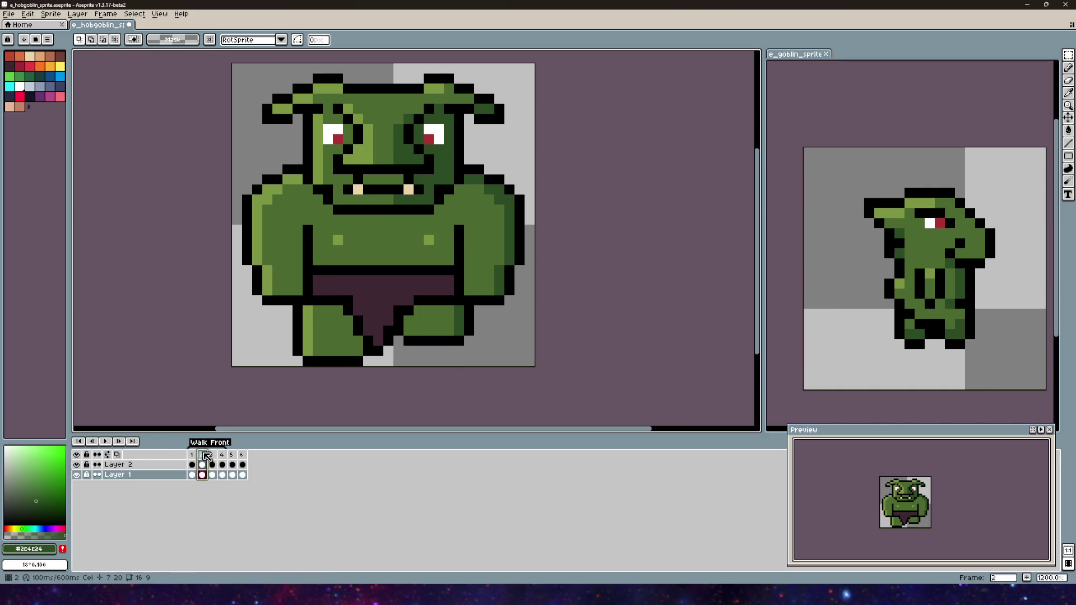
left_click(191, 463)
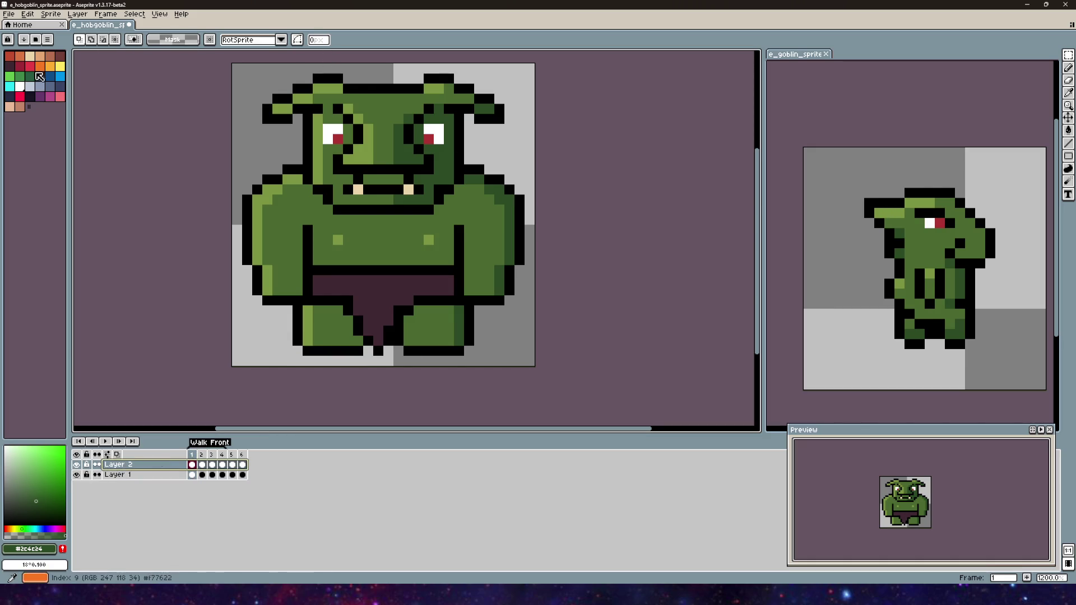
left_click(493, 296, "alt")
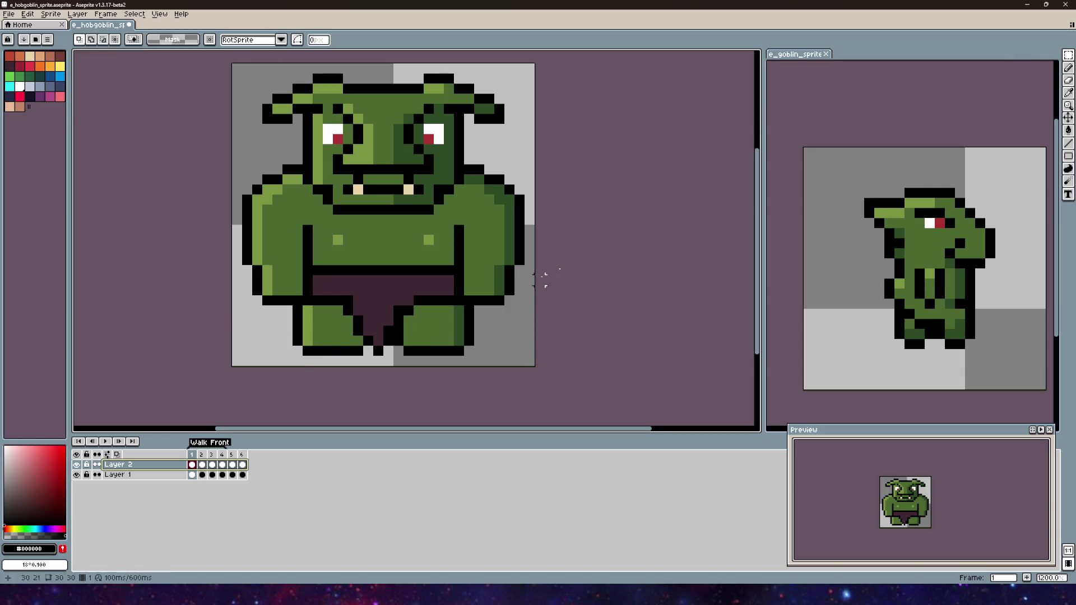
key("b")
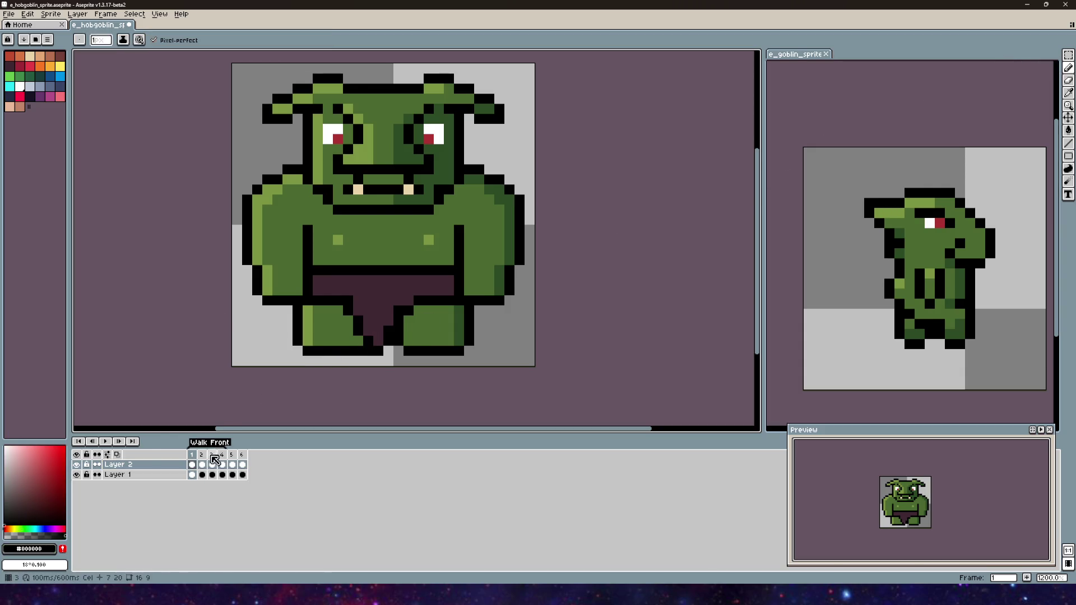
- Preview the Walk Front animation repeatedly, pausing on frames 2 and 3 to inspect them
left_click(104, 442)
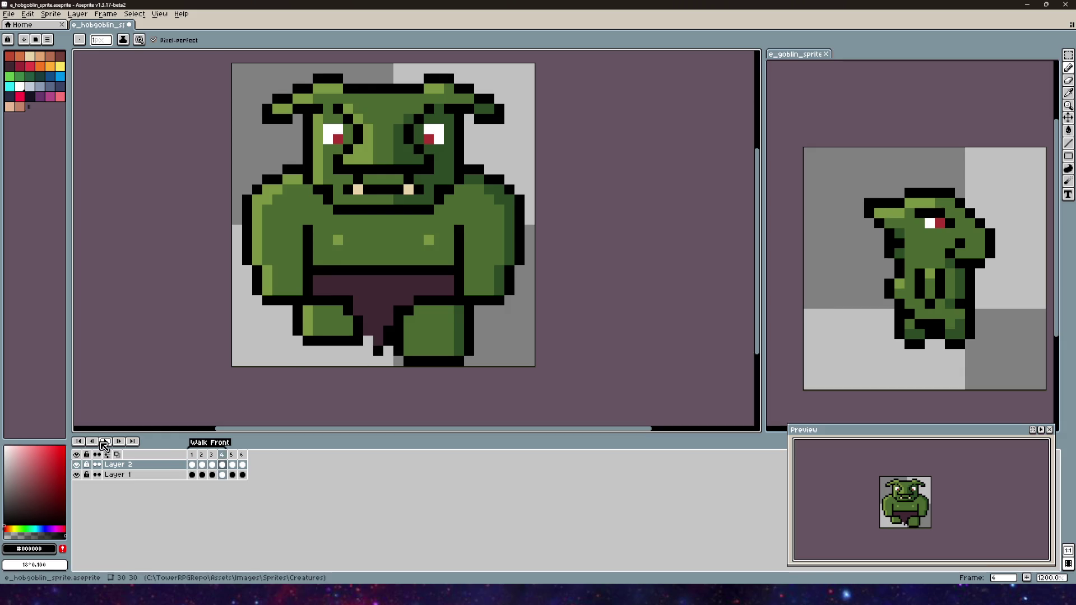
left_click(200, 458)
left_click(107, 443)
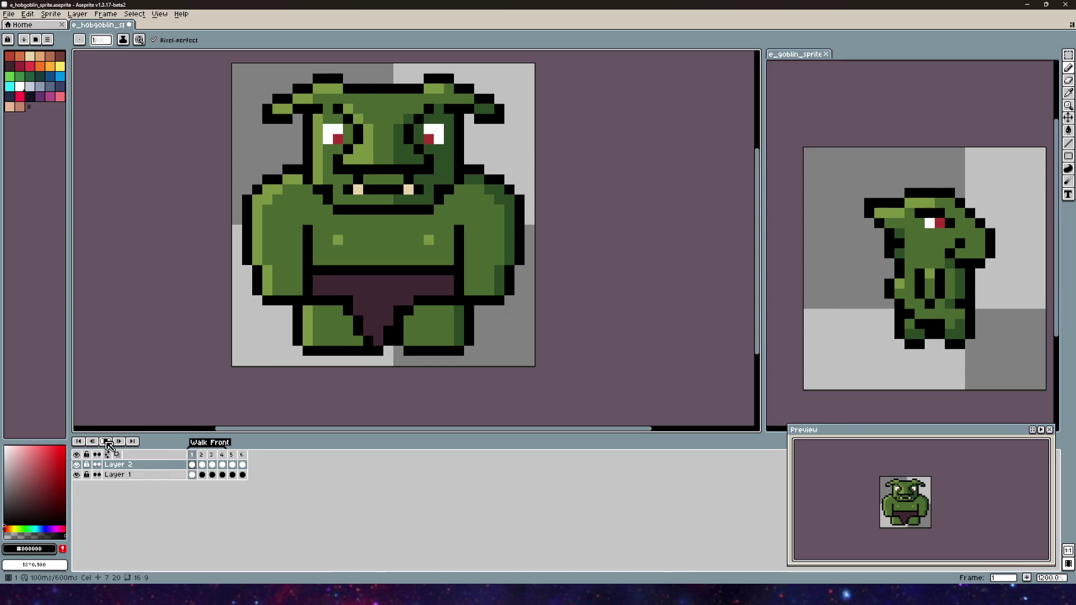
left_click(212, 455)
left_click(213, 455)
left_click(104, 443)
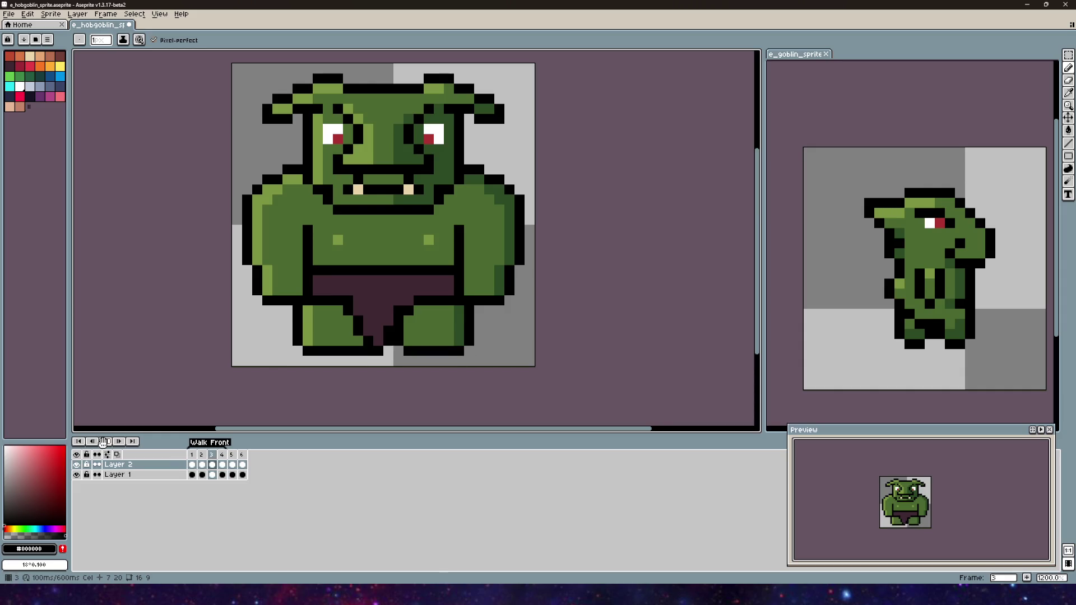
left_click(105, 444)
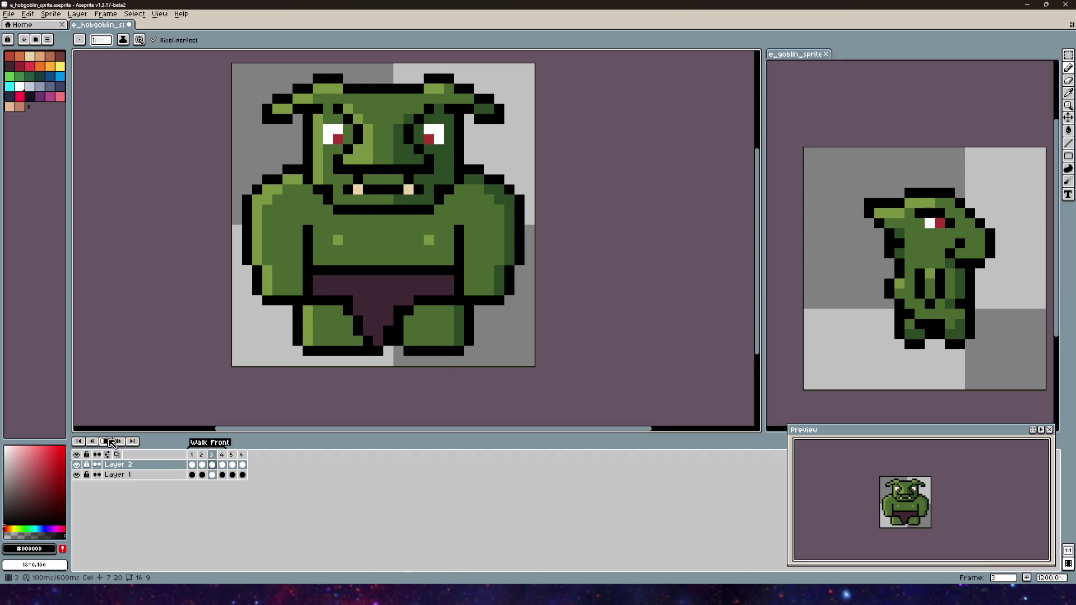
- Replay the hobgoblin's Walk Front animation from frame 1 in Aseprite
left_click(111, 443)
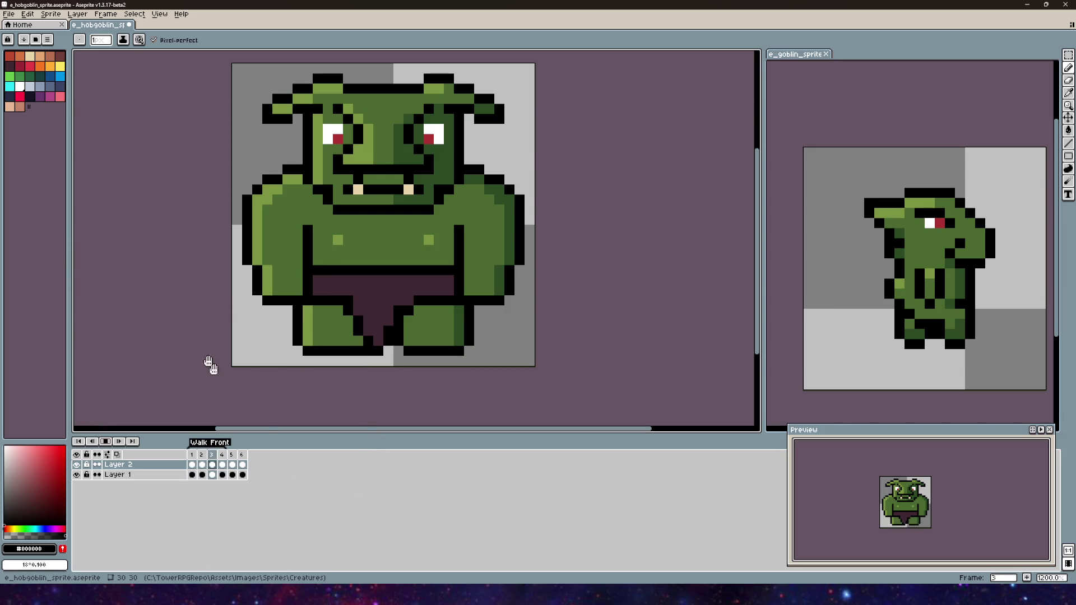
left_click_drag(407, 254, 465, 267)
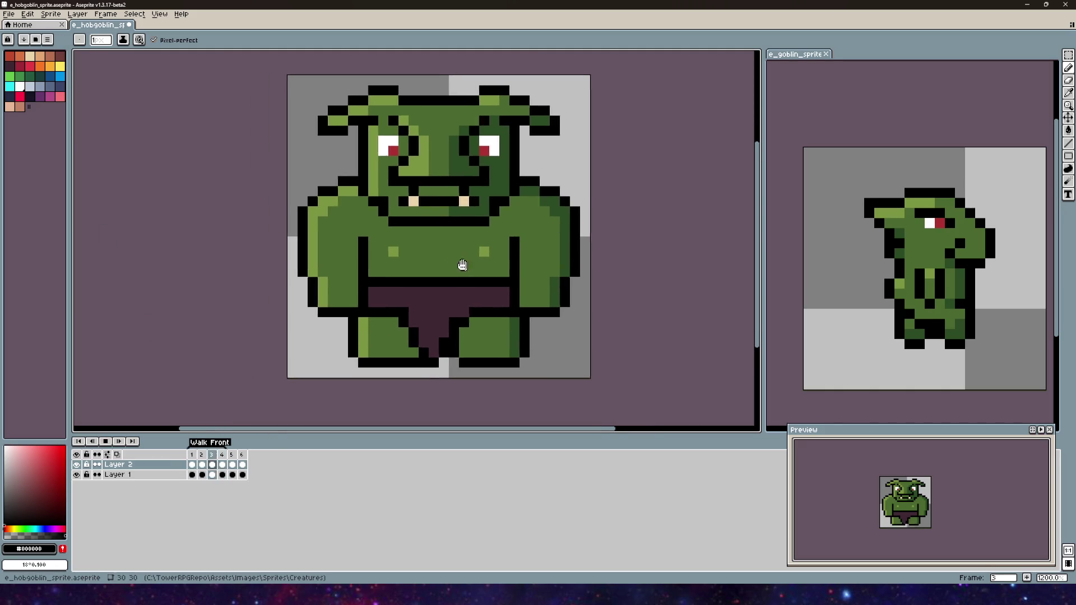
scroll(336, 206, "down", 2)
- Leave Aseprite for Unity and shift the Scene view toward the Hobgoblin
left_click(9, 14)
key("Escape")
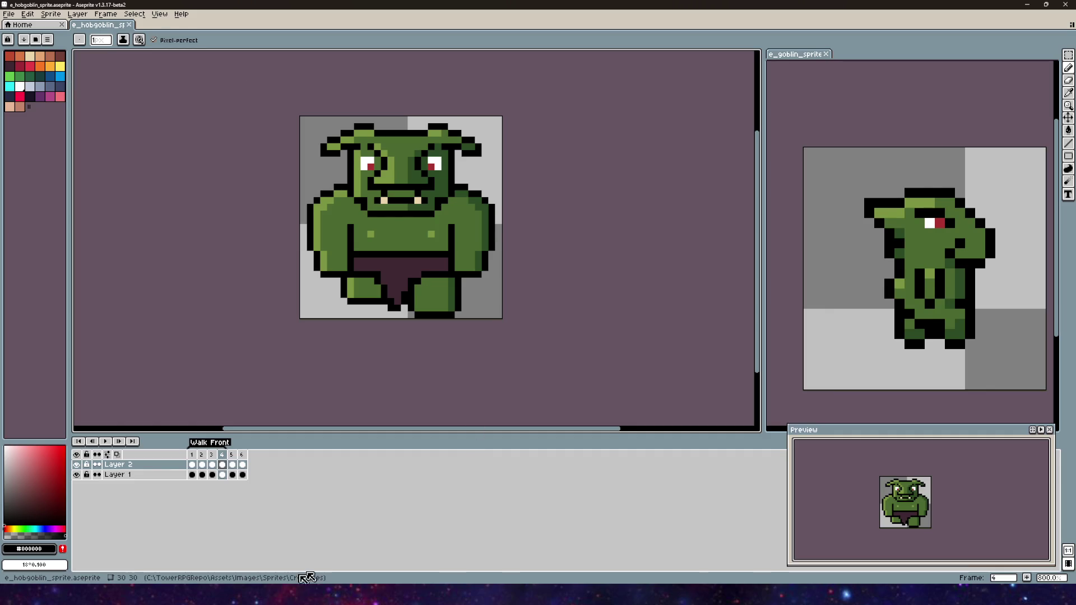
key("alt+Tab")
left_click_drag(521, 165, 426, 140)
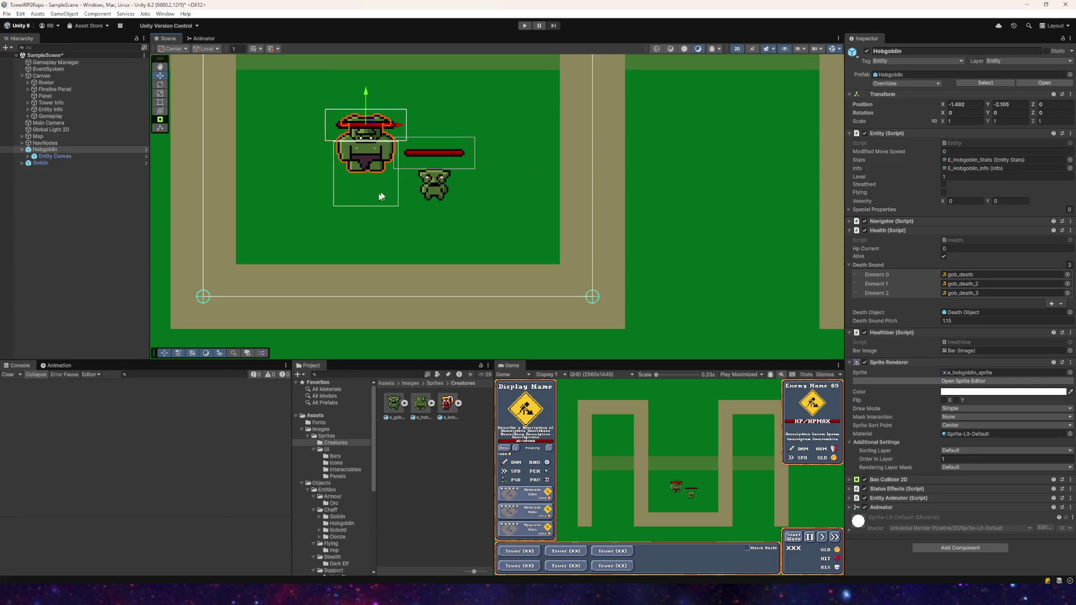
- Zoom the Scene view around the Hobgoblin and Goblin sprites, then enter Play mode
scroll(426, 206, "down", 1)
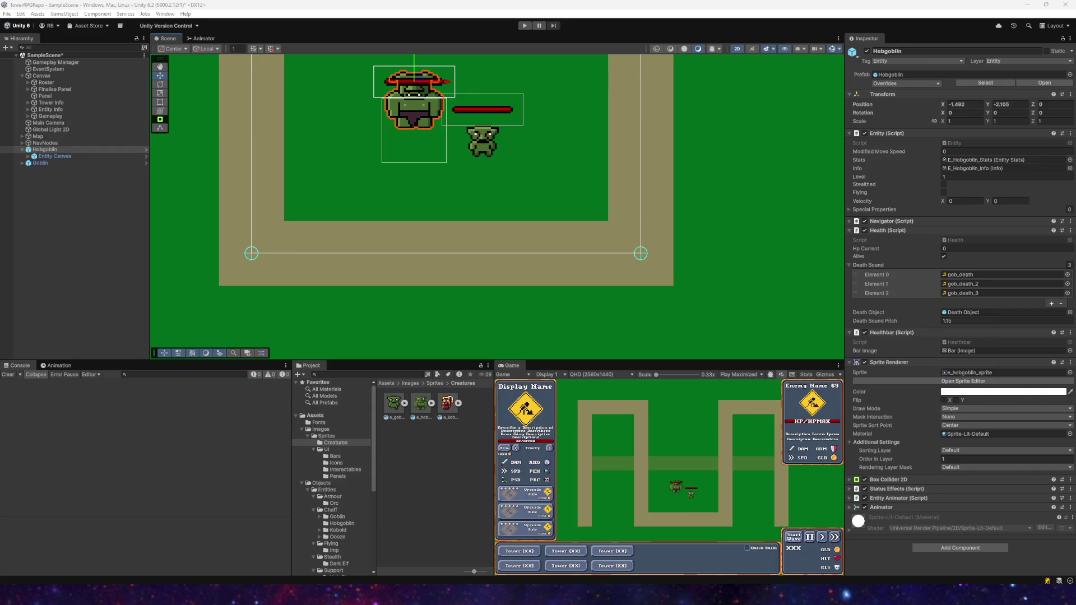
scroll(396, 211, "down", 3)
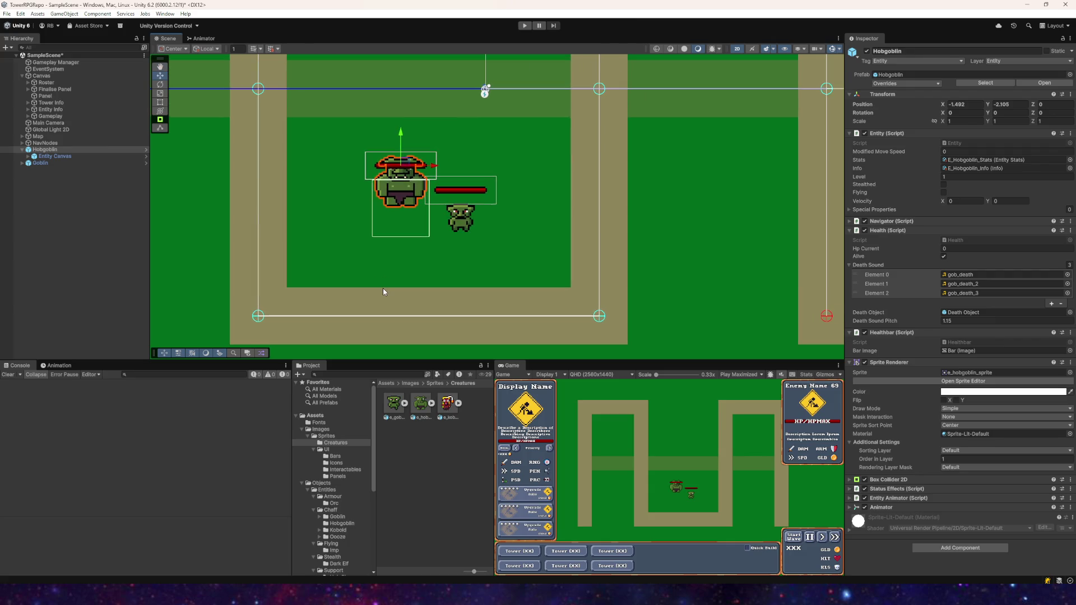
scroll(424, 258, "down", 3)
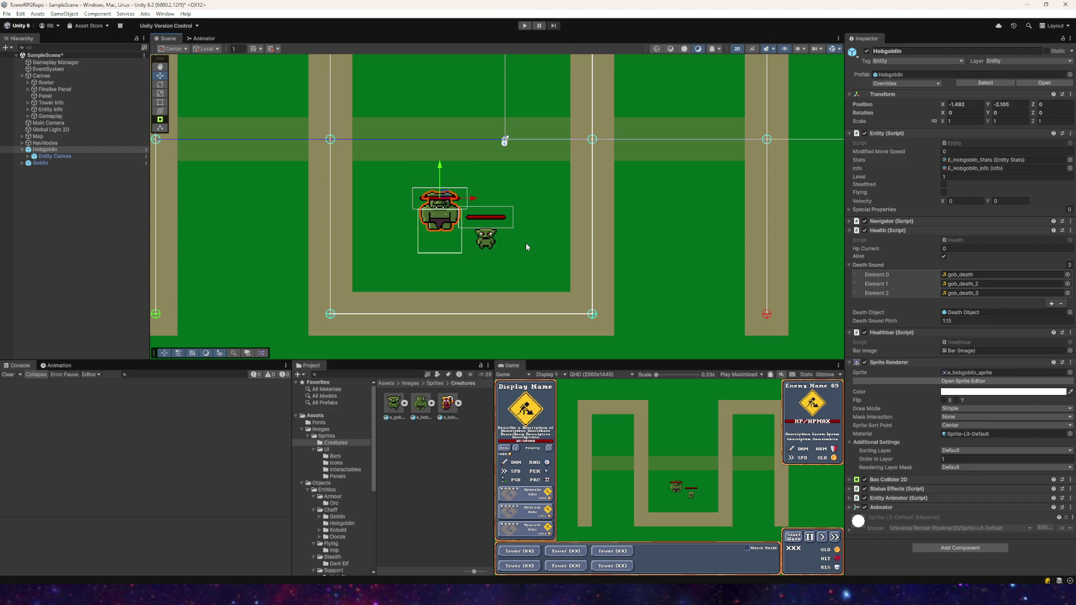
scroll(442, 207, "up", 5)
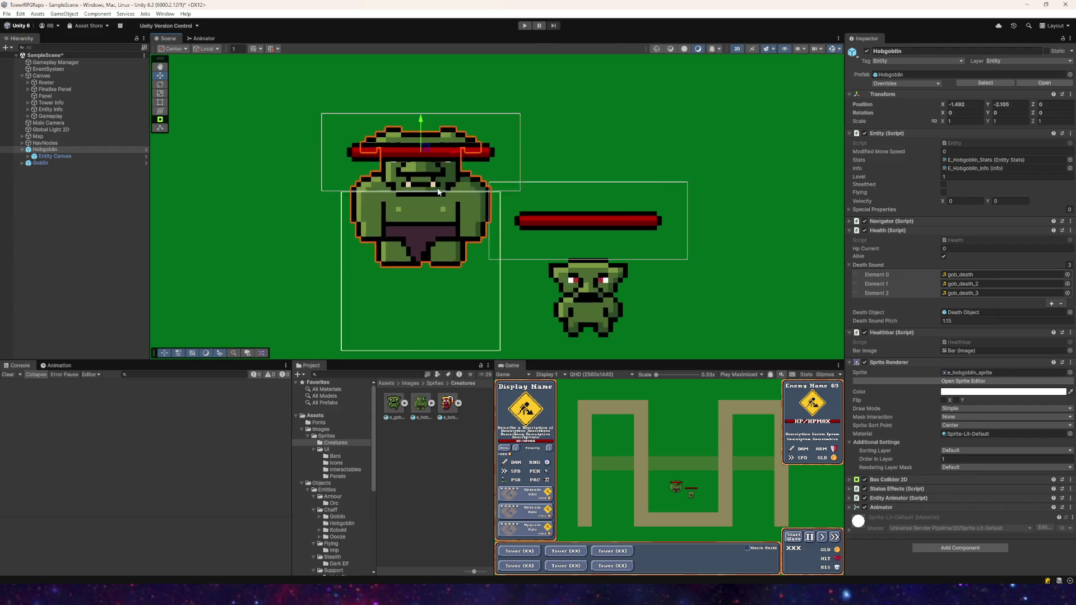
scroll(438, 191, "down", 5)
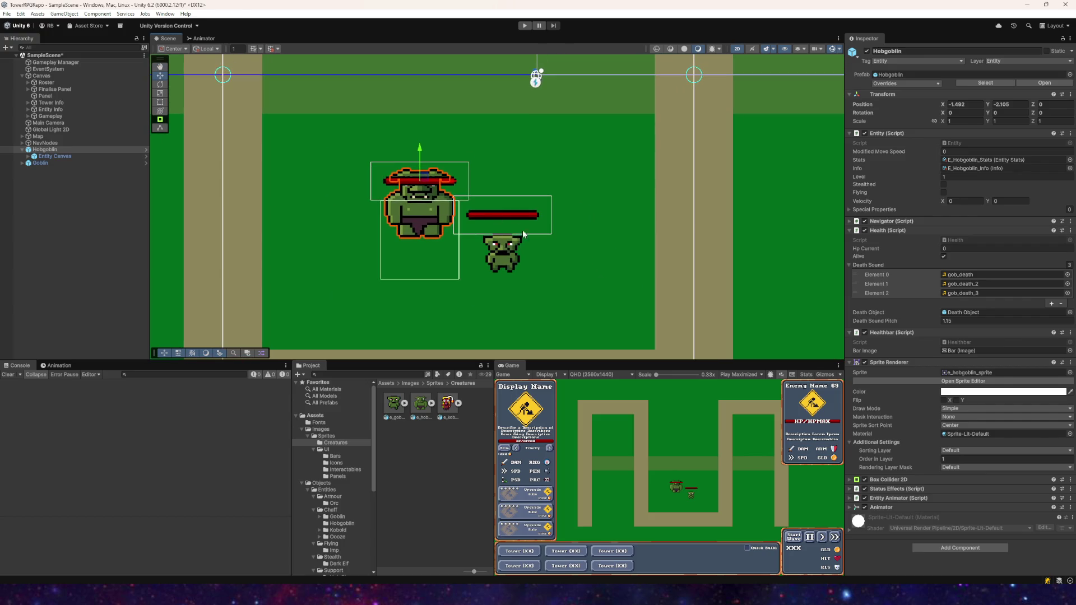
scroll(443, 191, "down", 5)
scroll(446, 179, "down", 5)
left_click(525, 26)
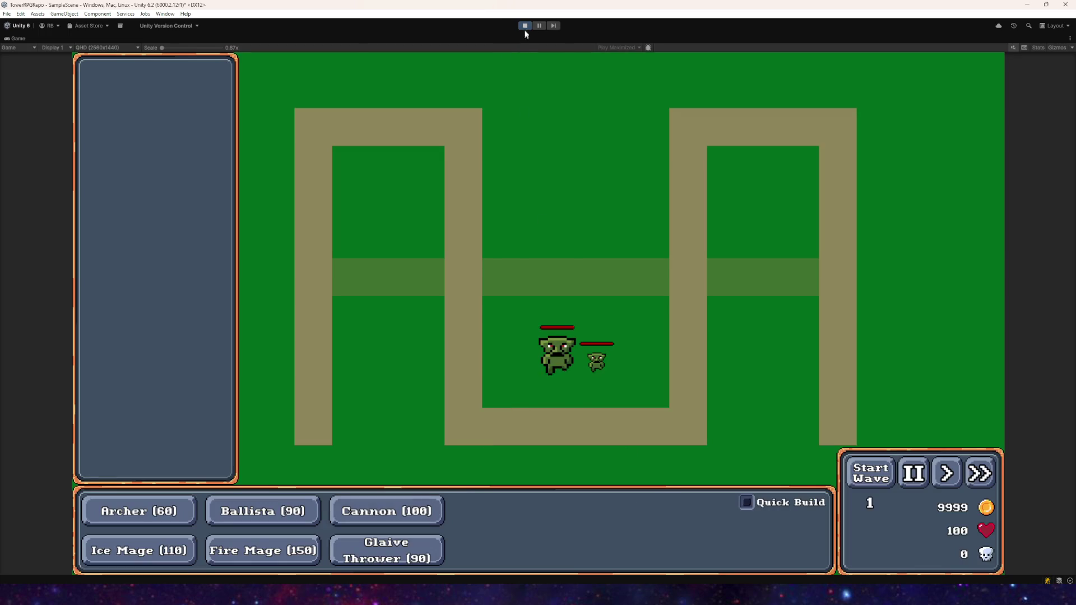
- Stop Play, delete the Goblin, and move the Hobgoblin left off the play area
left_click(524, 26)
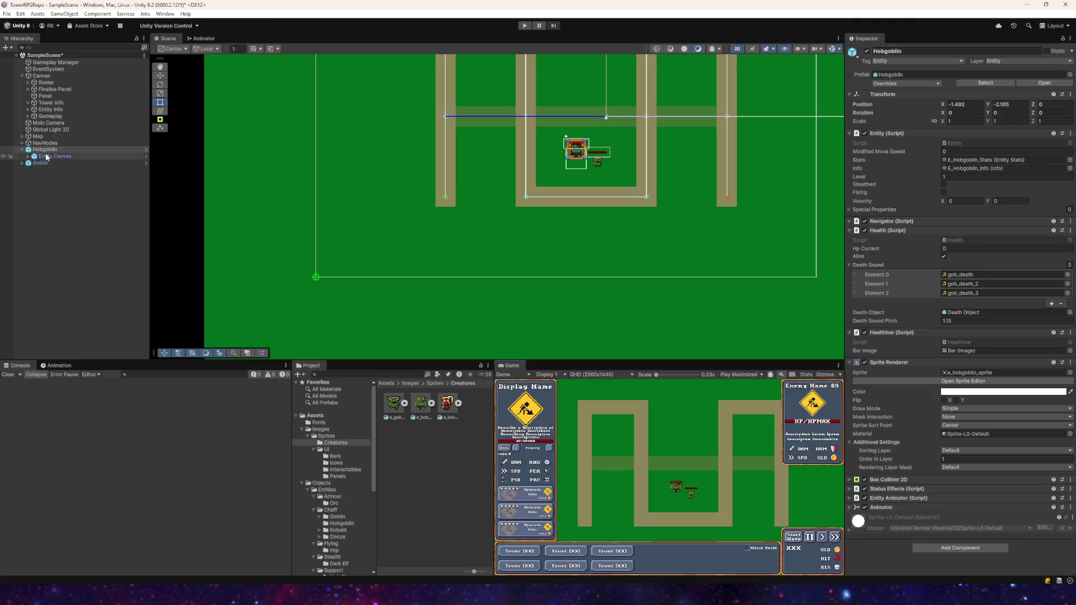
left_click(63, 150)
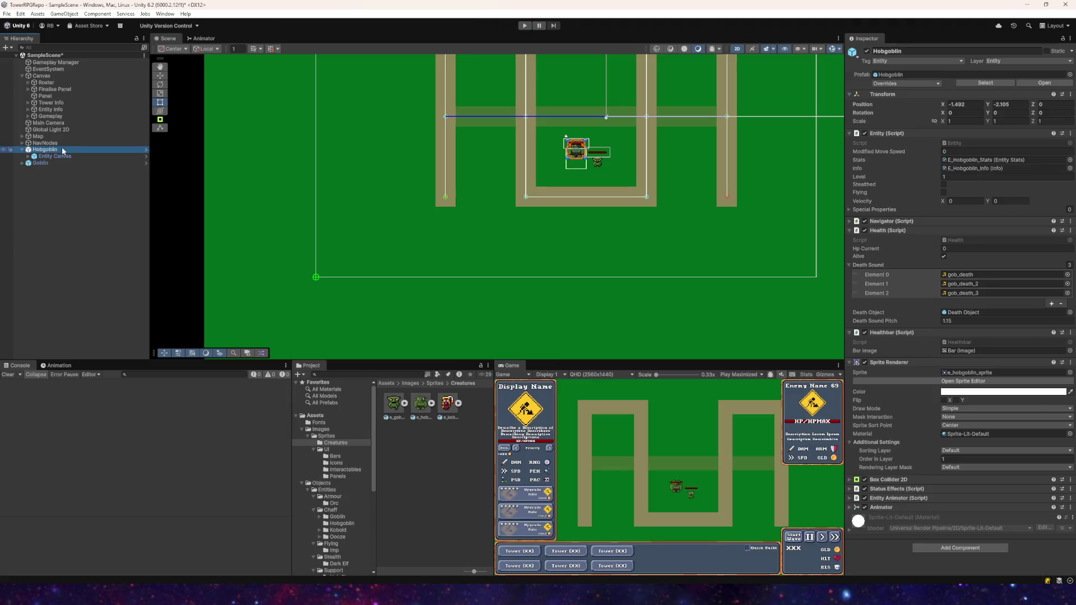
double_click(50, 150)
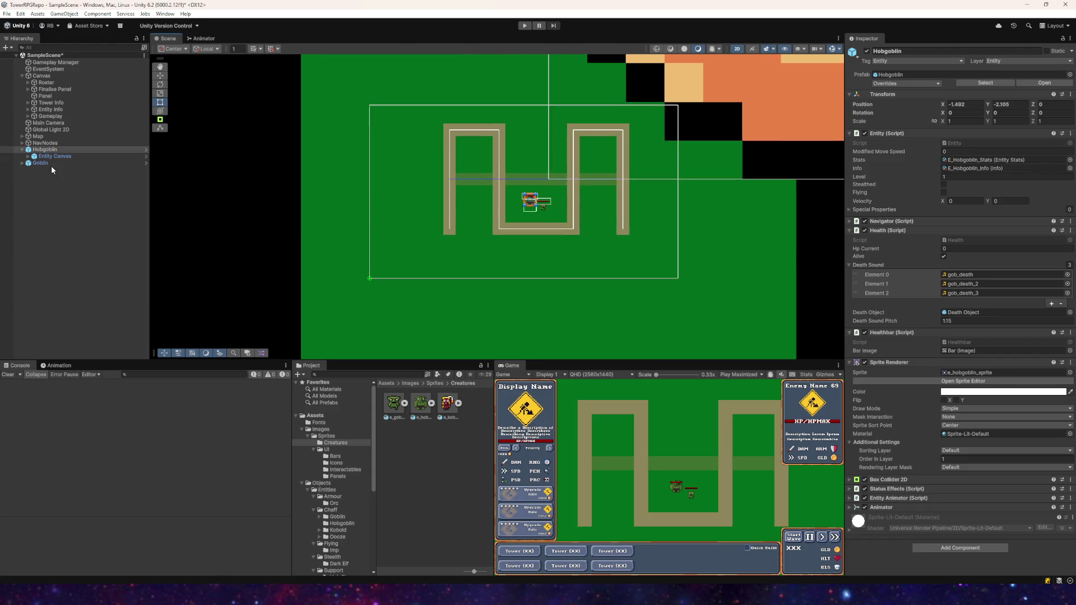
left_click(49, 163)
key("Delete")
key("w")
left_click_drag(536, 193, 240, 194)
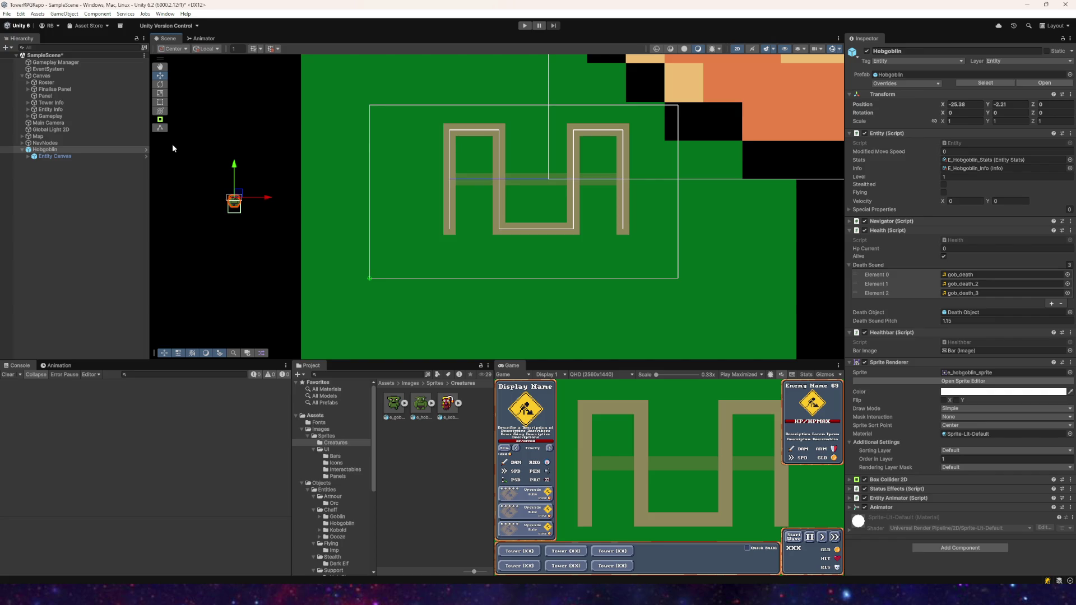
left_click(123, 163)
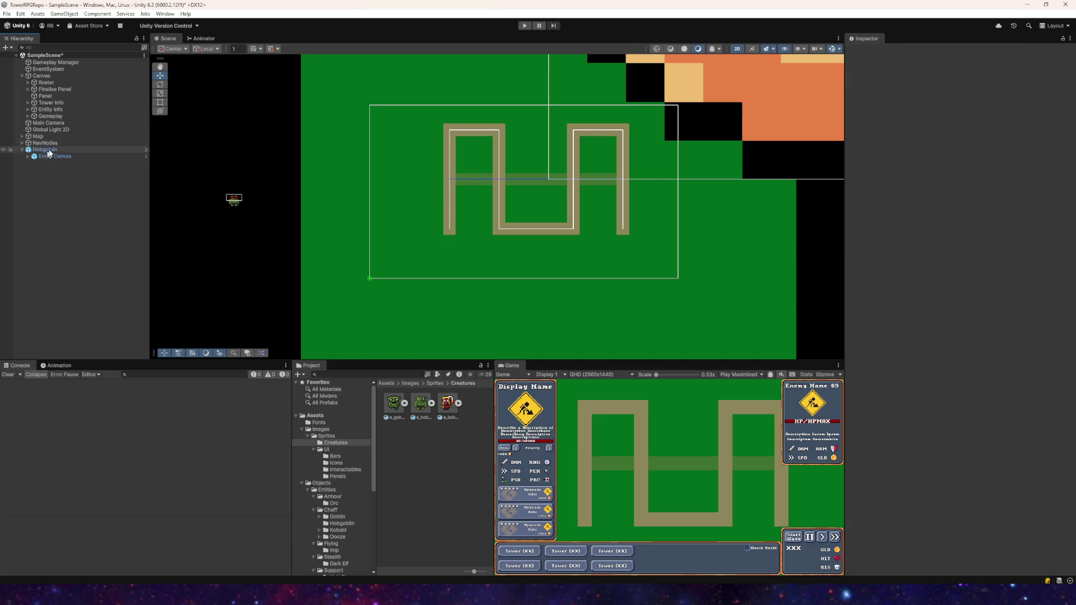
- Set the Gameplay Manager's Starting Gold to 100 and launch the game
left_click(42, 62)
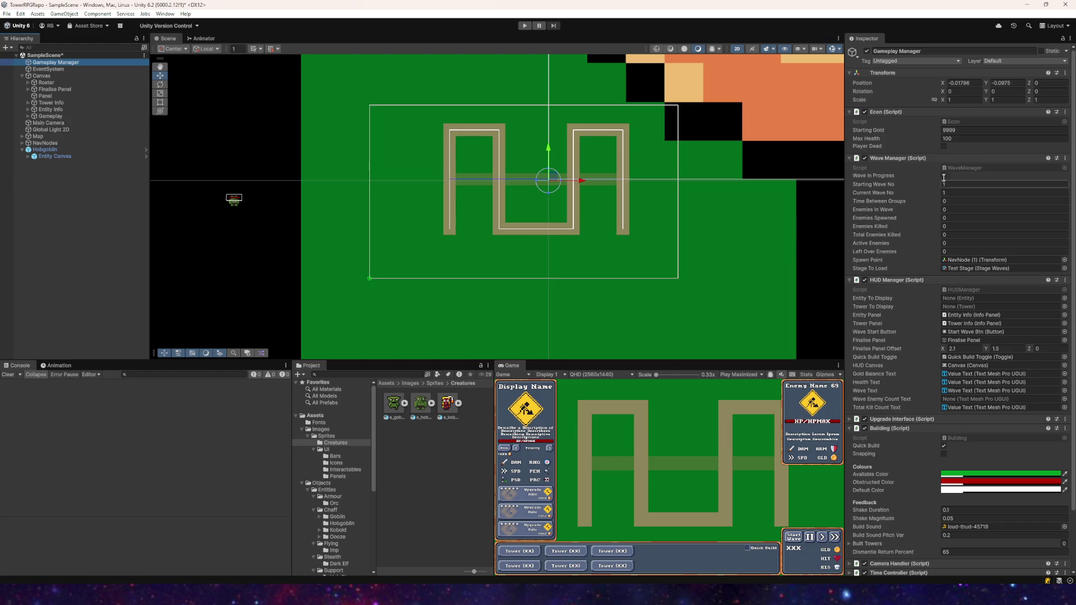
left_click(954, 129)
type("100")
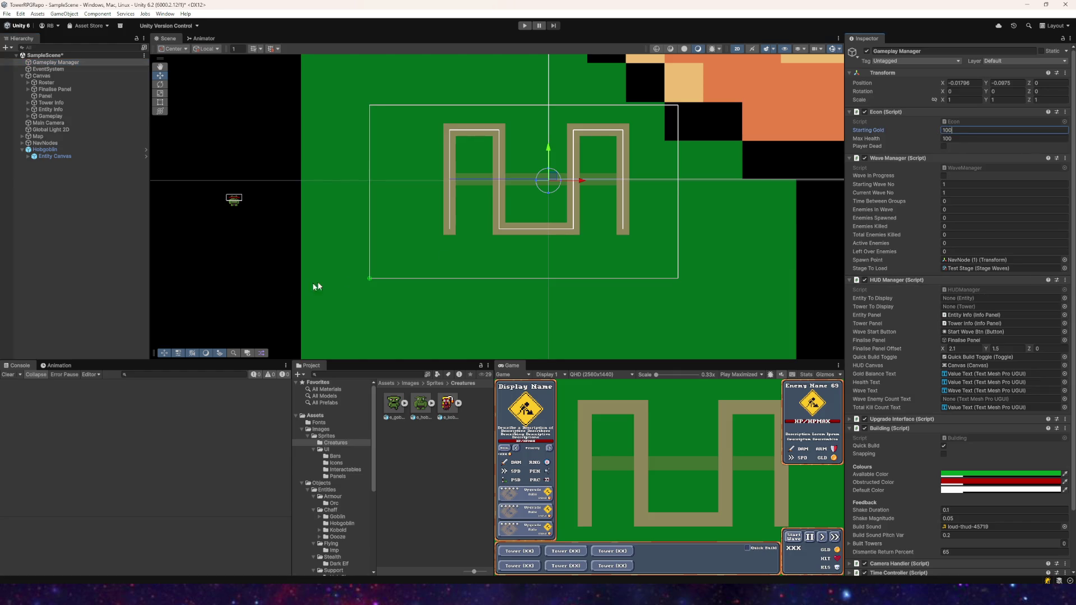
left_click(127, 264)
left_click(50, 62)
left_click(525, 25)
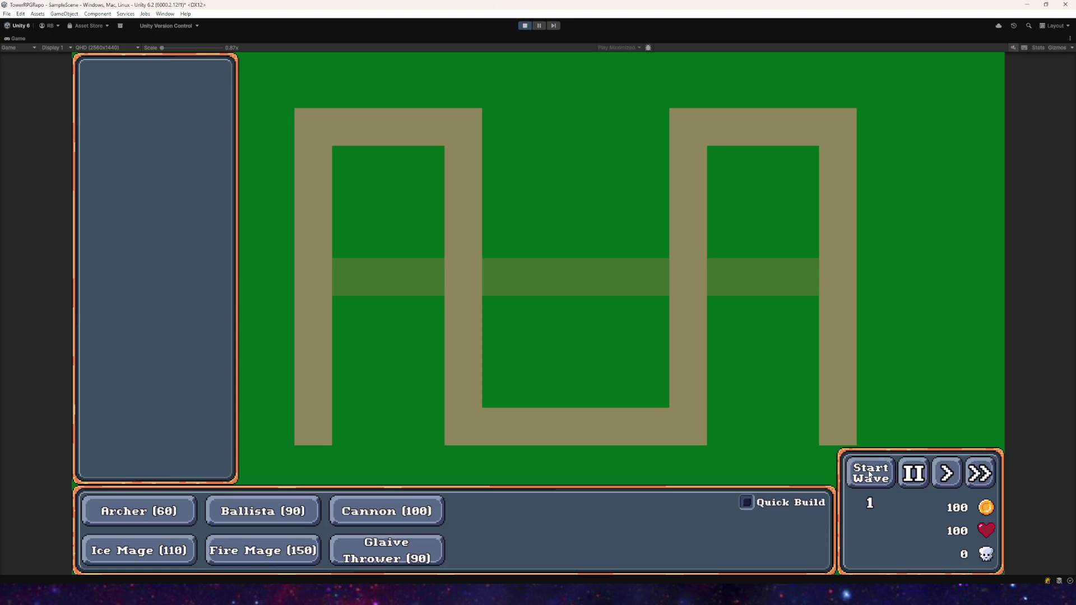
- Build an Archer inside the upper-left path loop and send wave 1
left_click(153, 512)
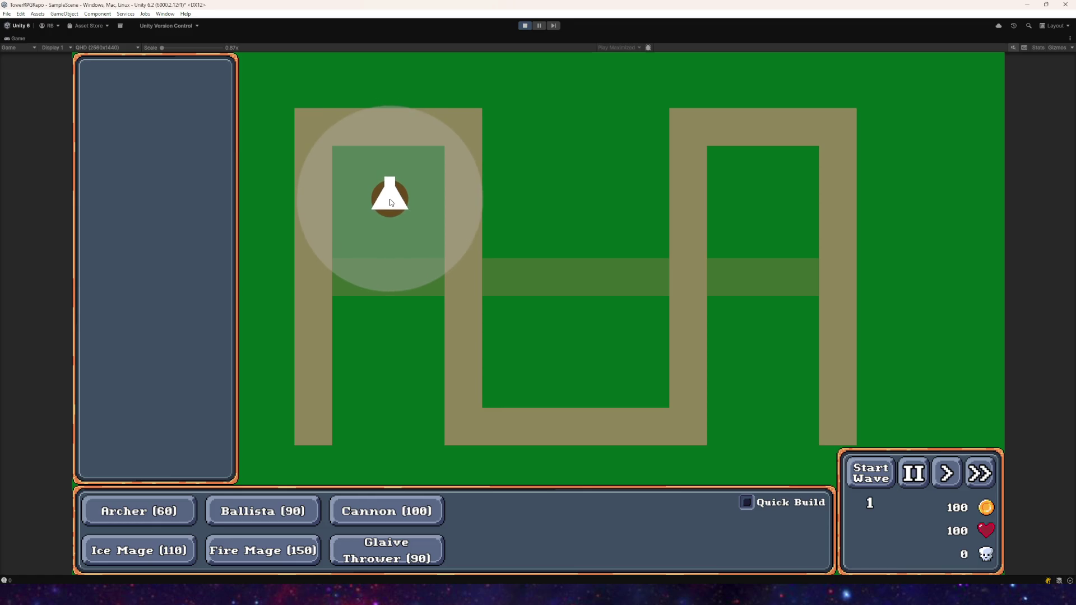
left_click(386, 203)
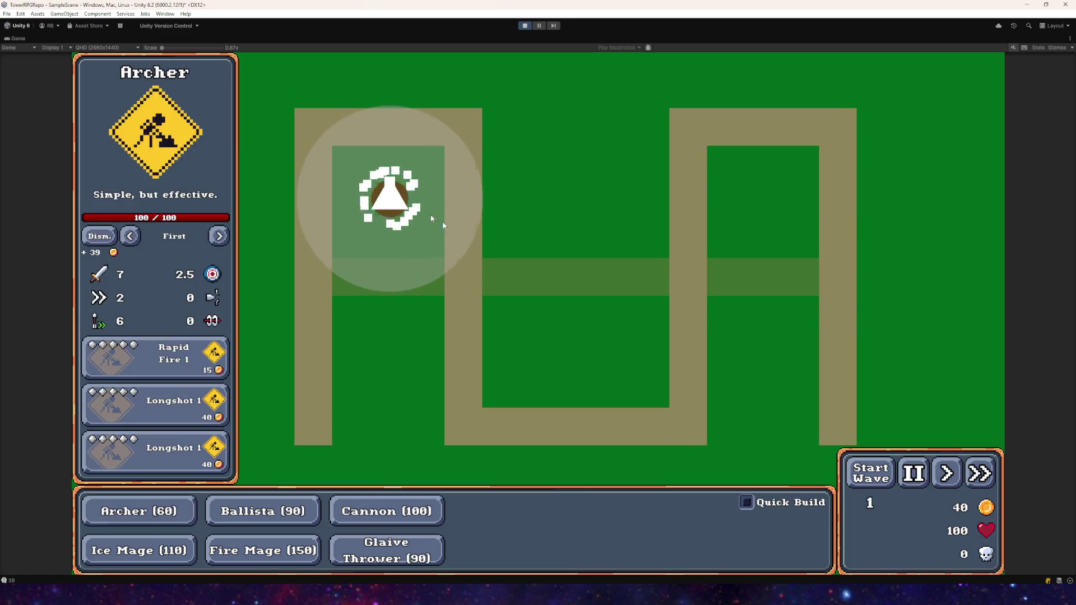
left_click(866, 478)
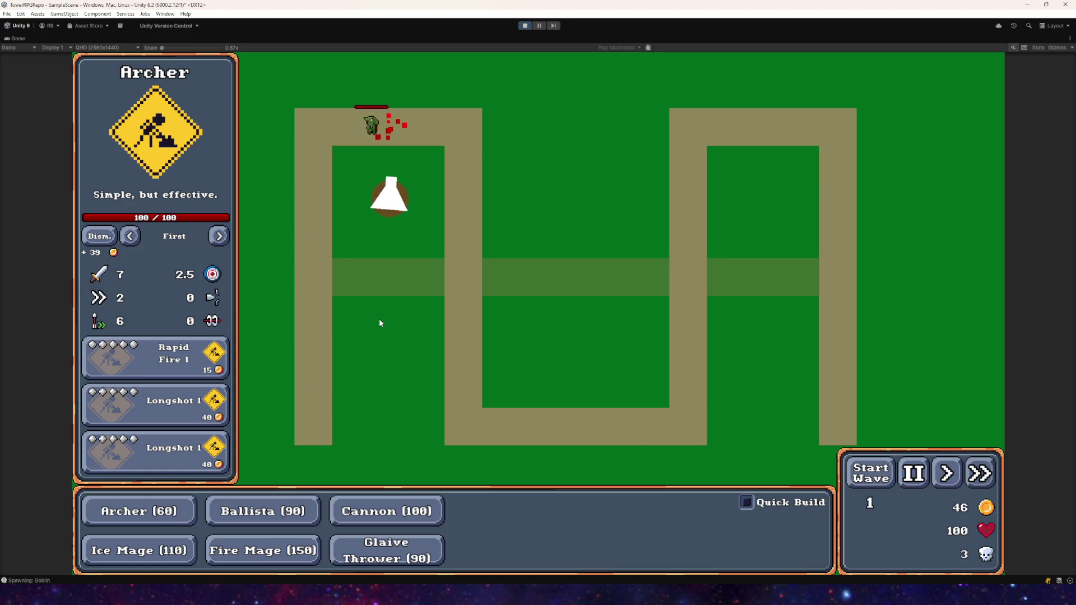
- Build a second Archer in the map centre, upgrade to Longshot 2, and run waves 2-3
left_click(138, 511)
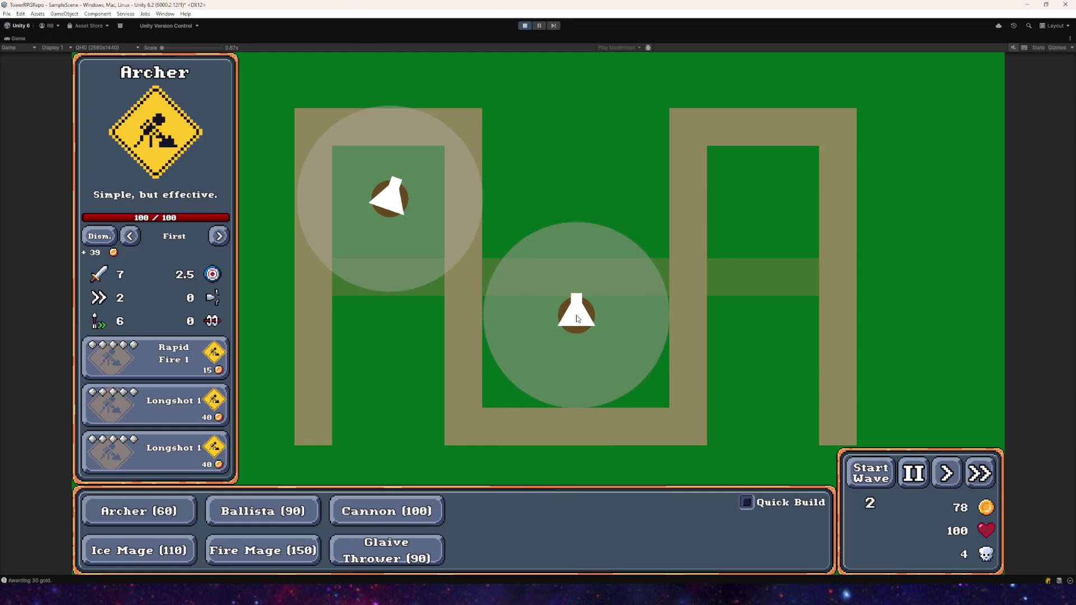
left_click(576, 318)
left_click(870, 473)
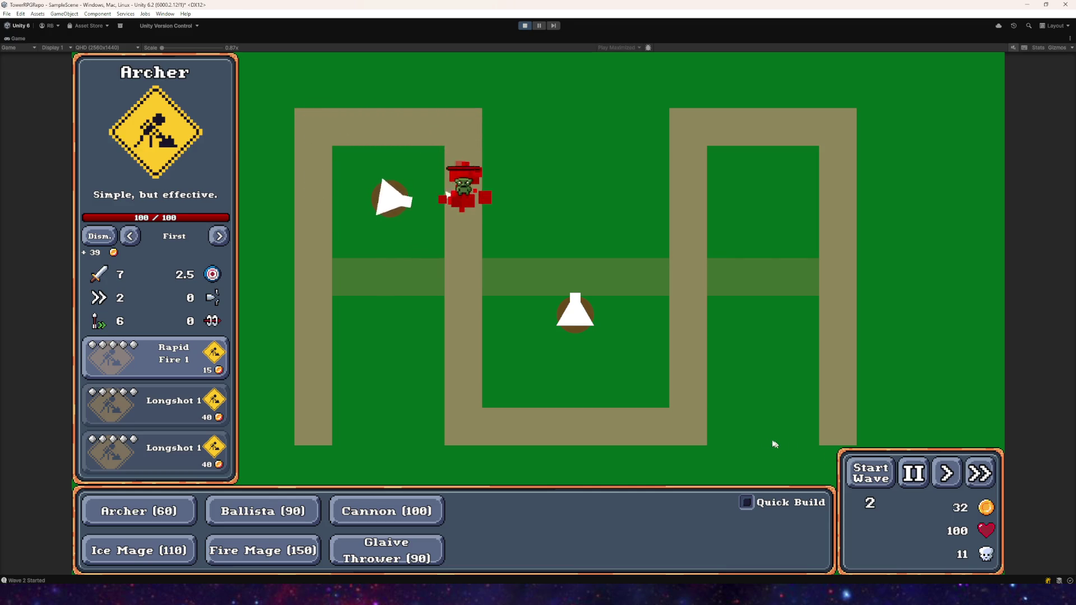
left_click(204, 392)
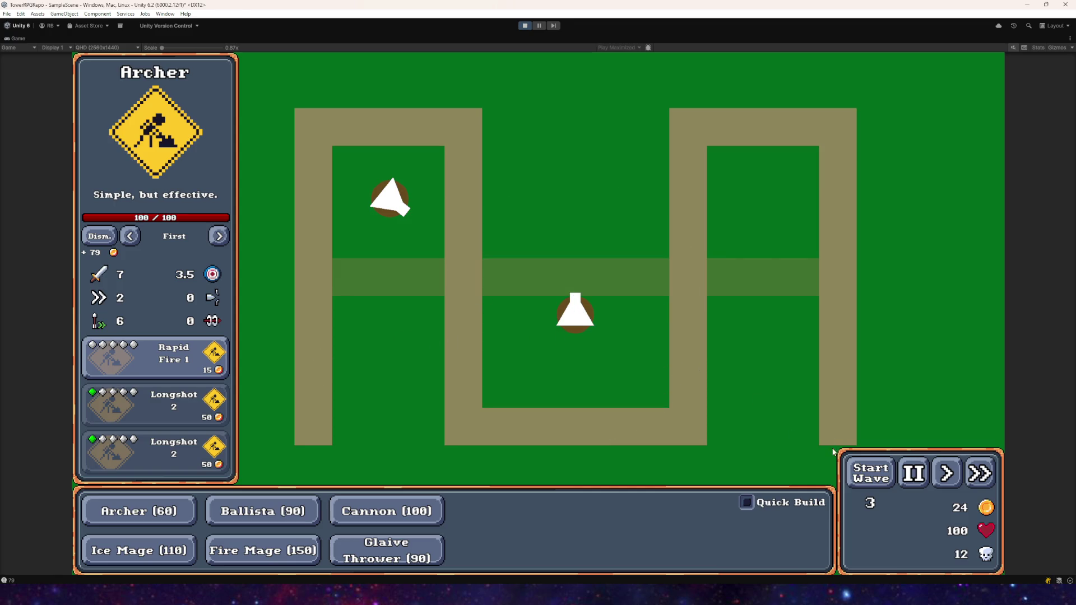
left_click(861, 468)
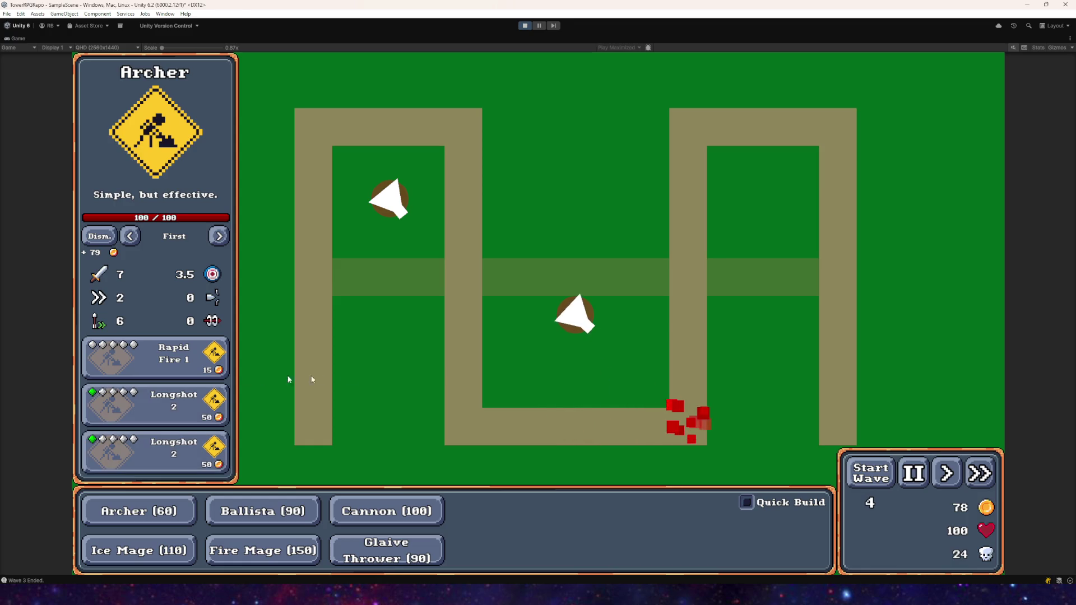
- Upgrade the central Archer to Longshot 3 and Rapid Fire 2, then pick up an Ice Mage
mouse_move(571, 314)
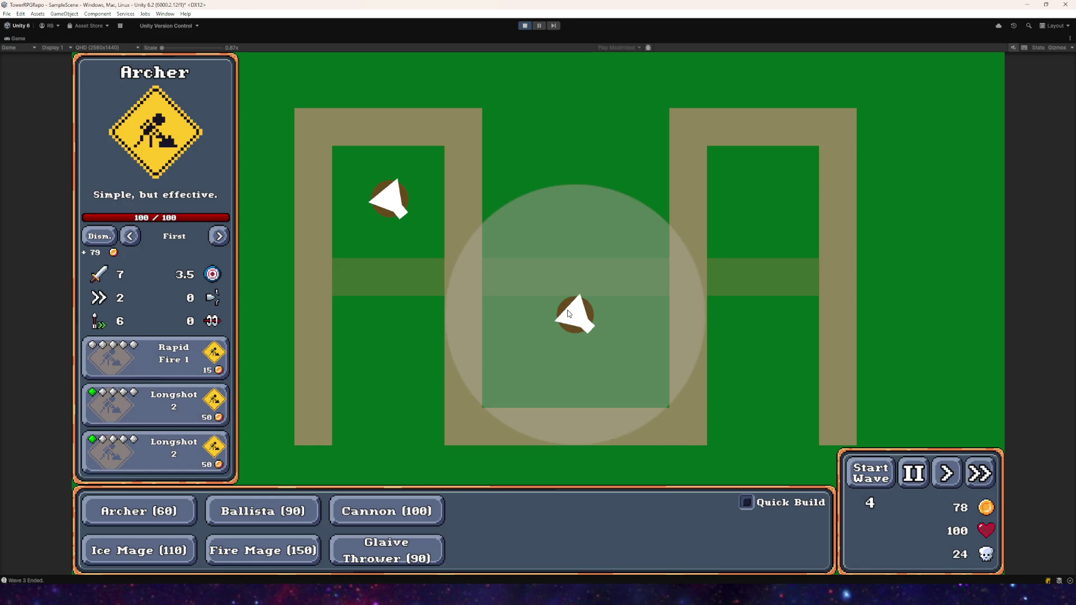
left_click(166, 414)
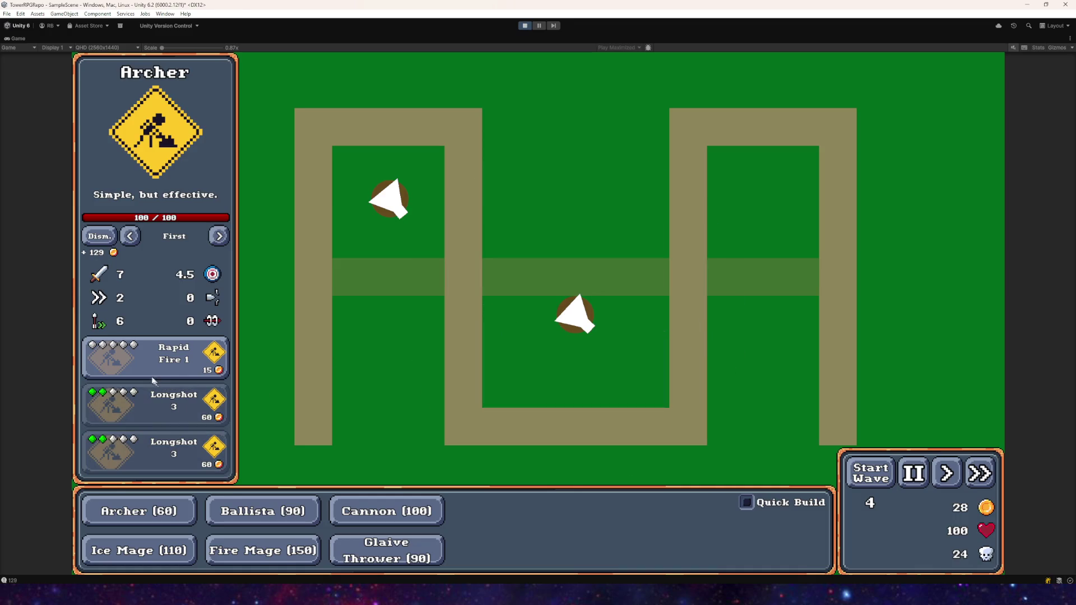
left_click(155, 355)
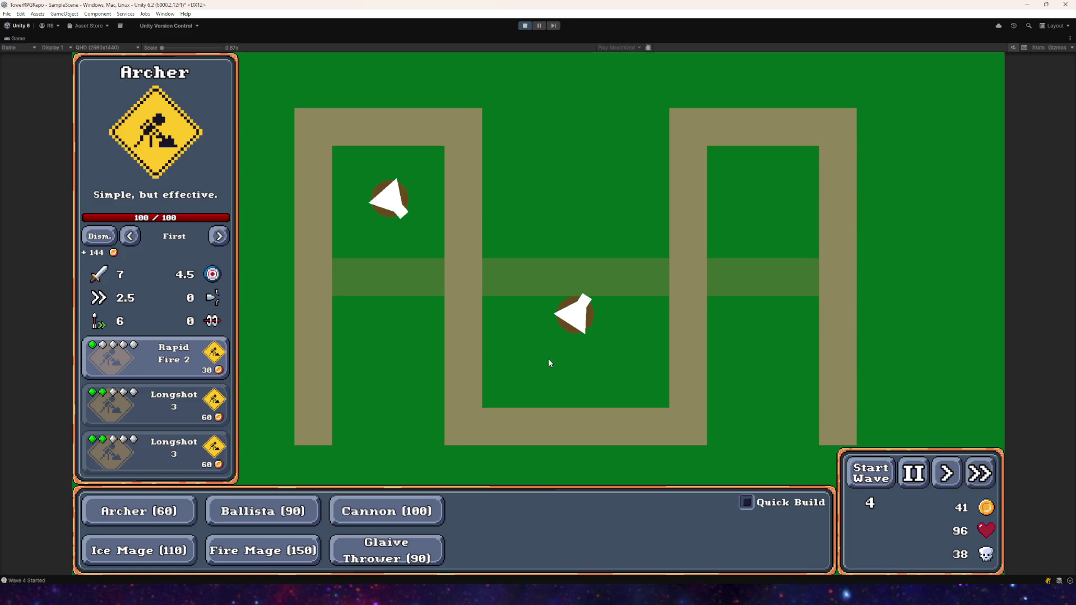
left_click(388, 199)
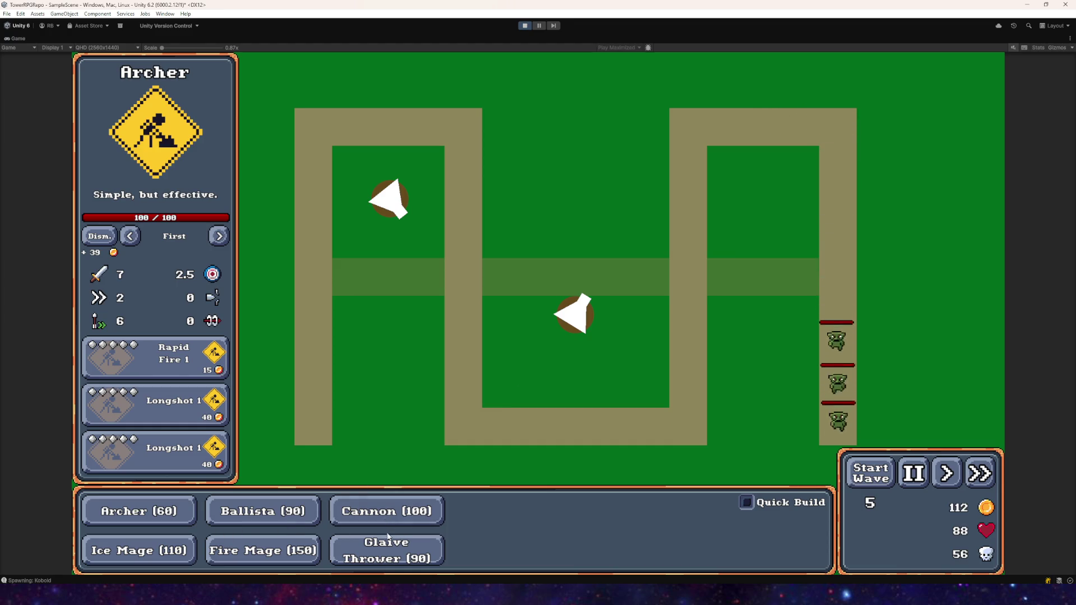
left_click(119, 561)
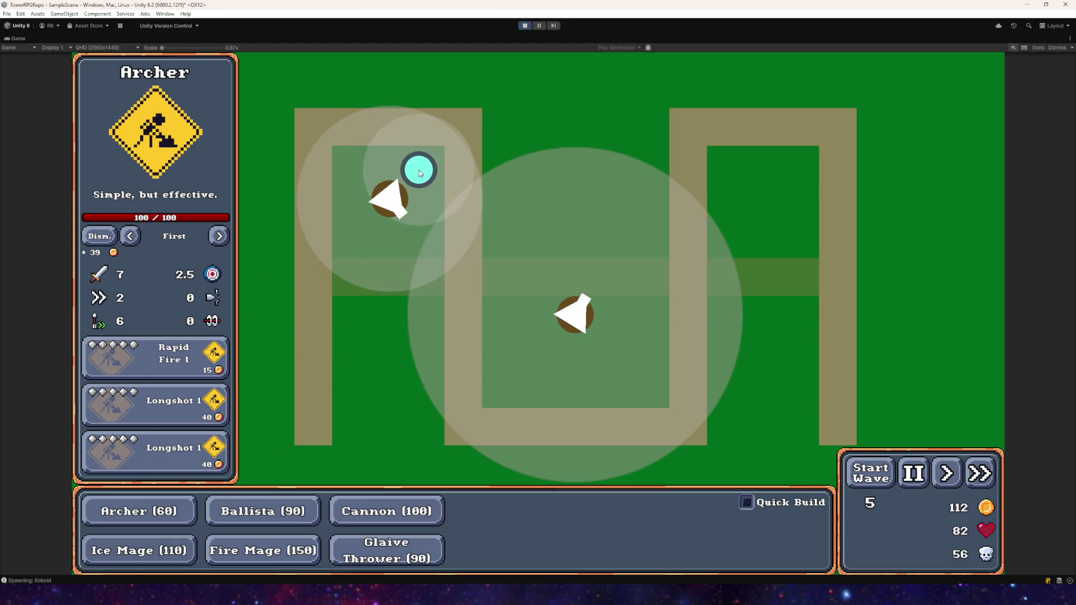
- Place the Ice Mage beside the top-left archer, start wave 6, and buy Rapid Fire 3
left_click(423, 169)
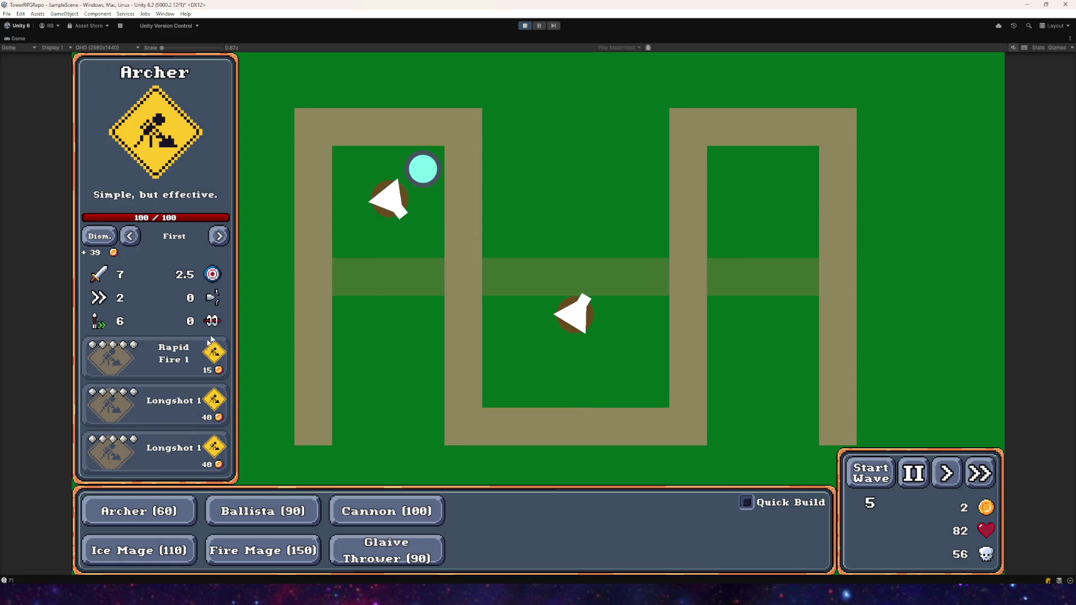
left_click(573, 314)
left_click(864, 477)
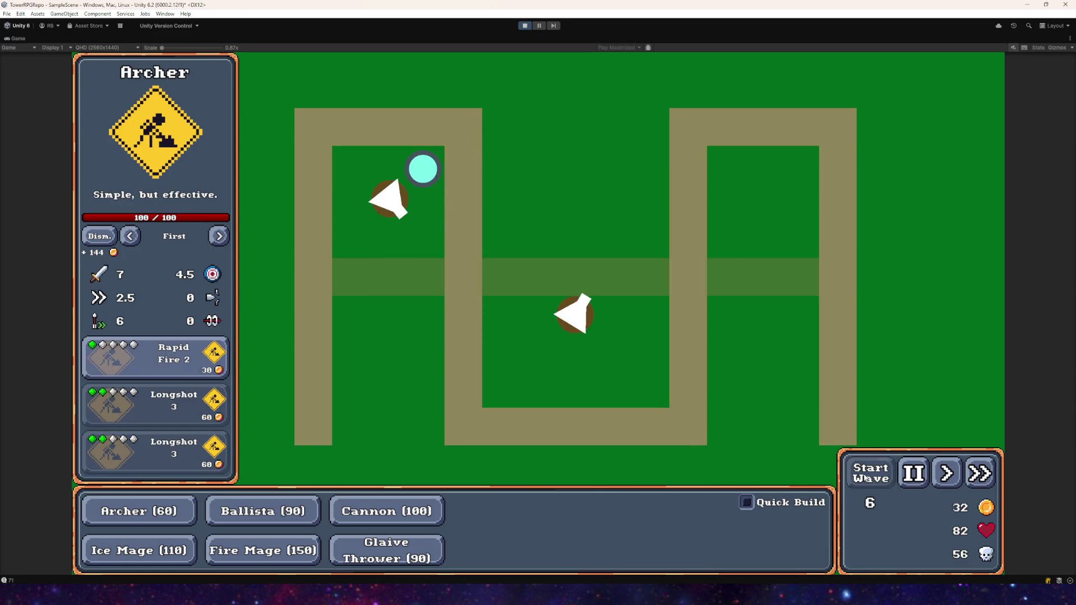
left_click(155, 357)
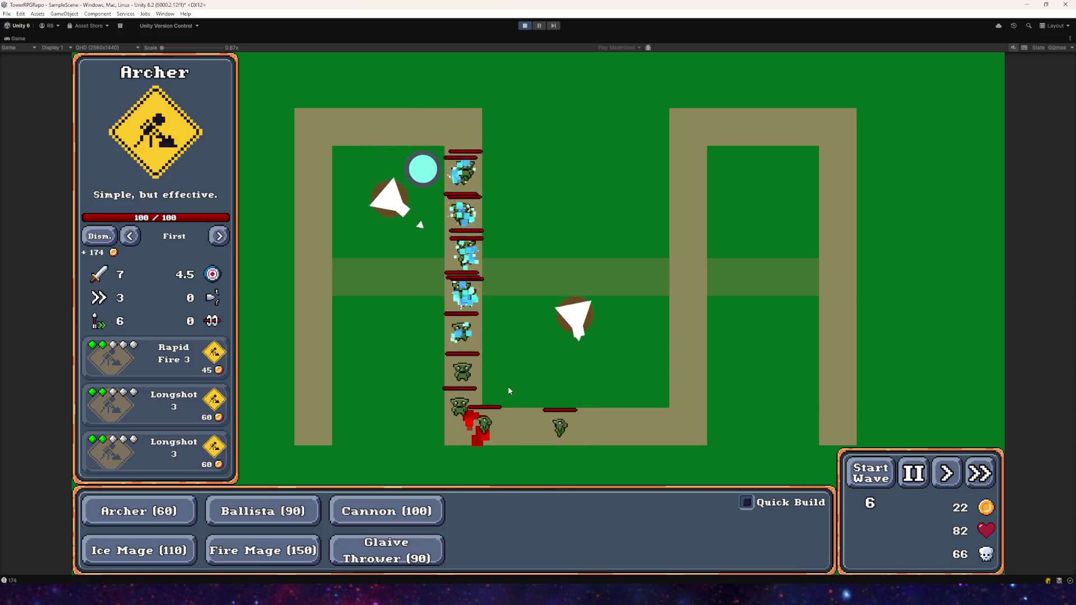
- Check the central archer's range, sell it for gold, and cancel a new Archer placement
left_click(577, 332)
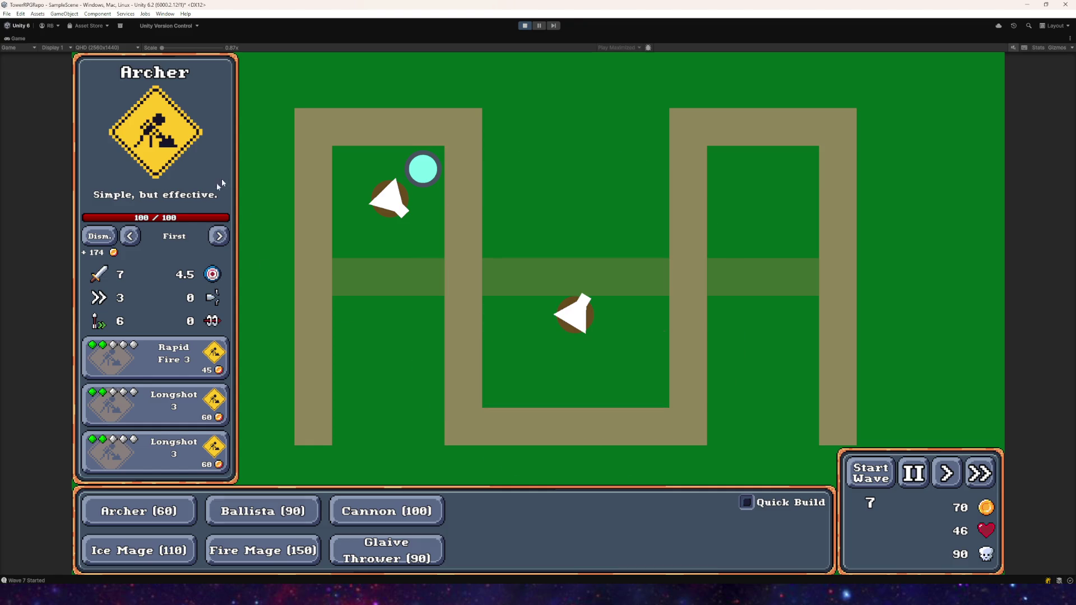
left_click(93, 237)
left_click(133, 513)
right_click(326, 464)
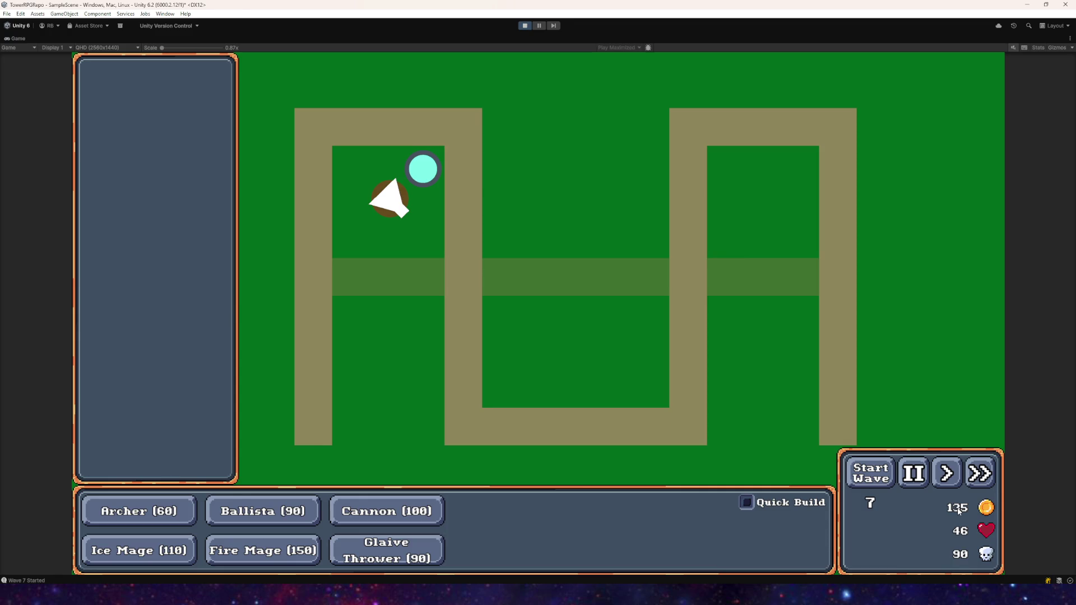
- Build a Ballista on the top path with Heavier Bolts (pierce 2), start wave 8, target Last
left_click(113, 519)
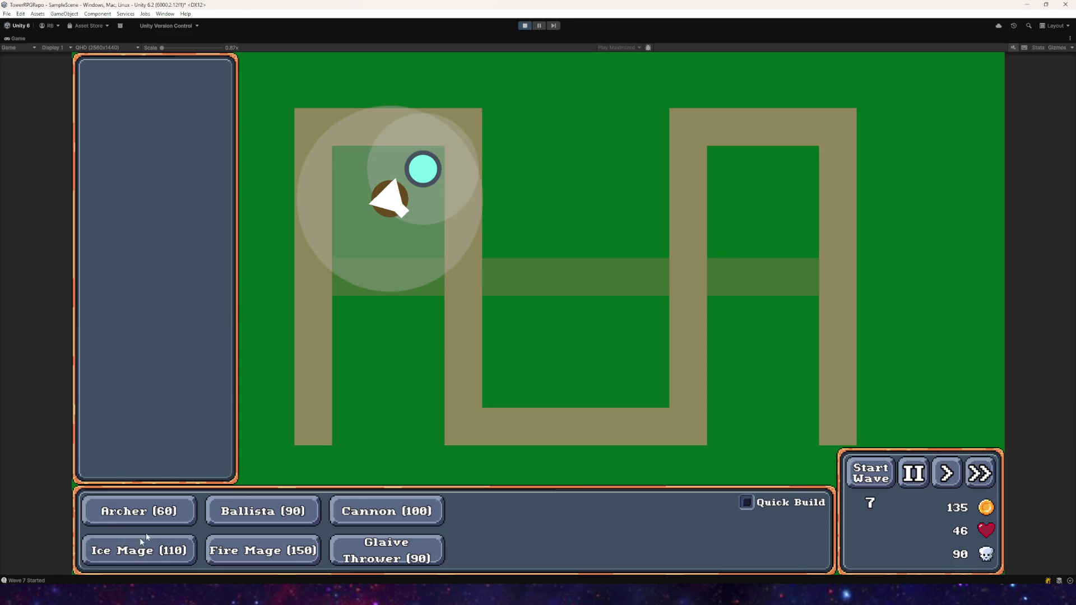
right_click(349, 379)
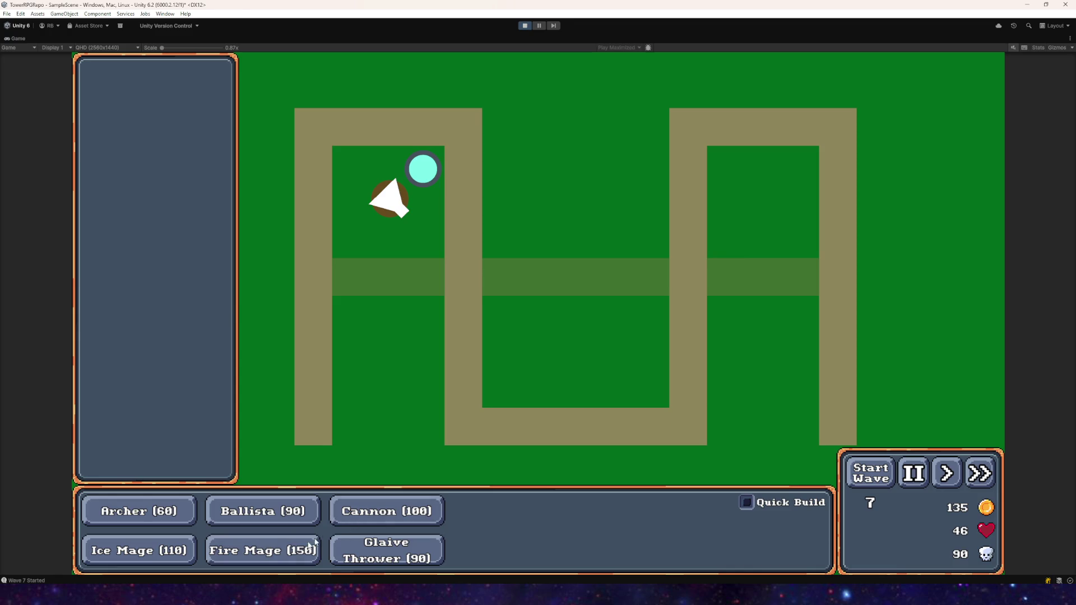
left_click(273, 516)
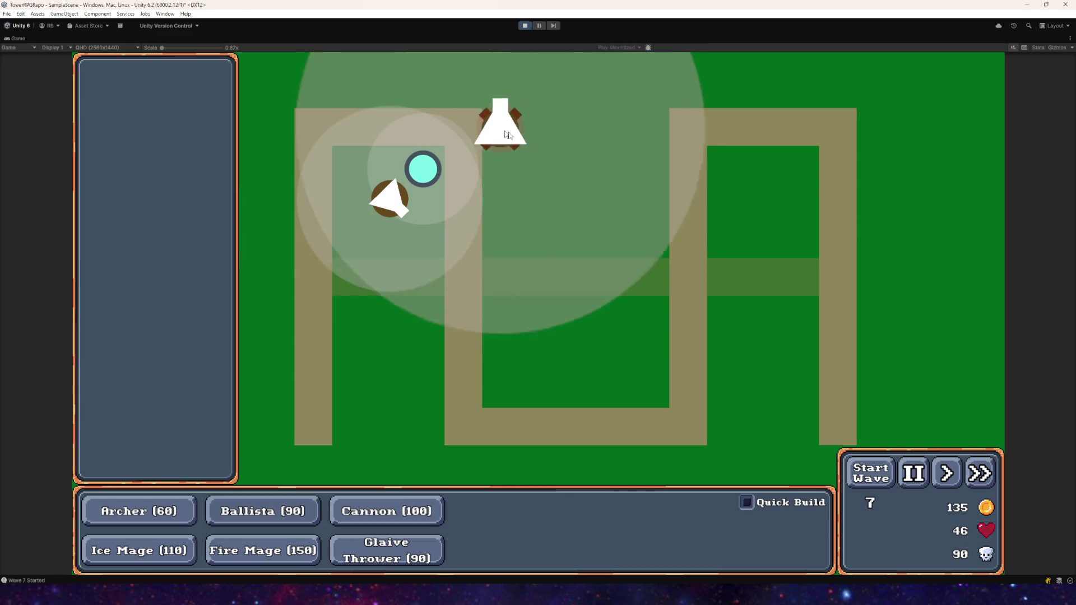
left_click(509, 135)
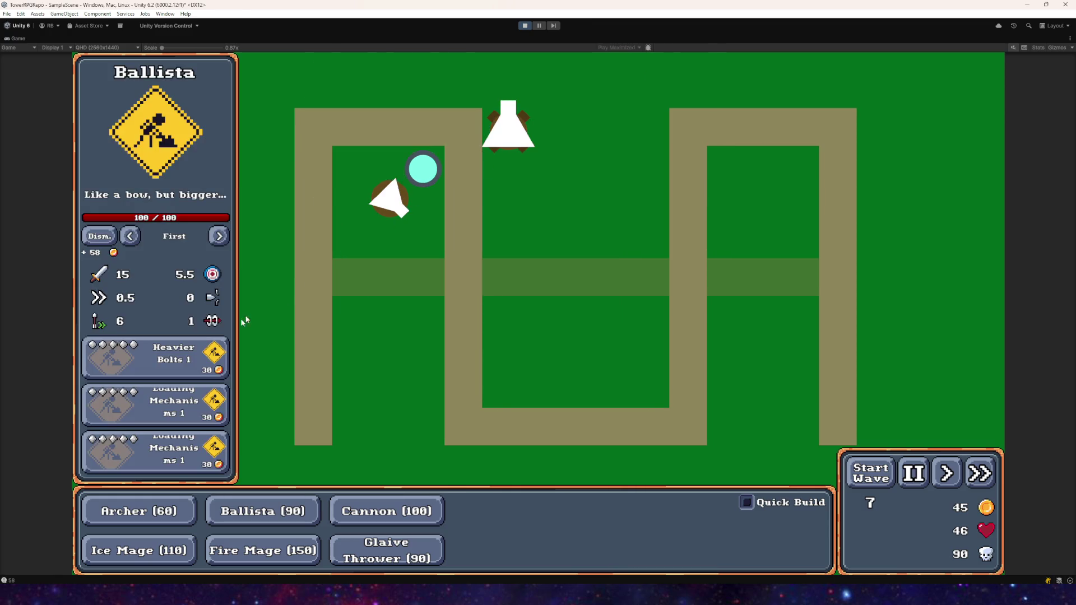
left_click(178, 372)
left_click(863, 476)
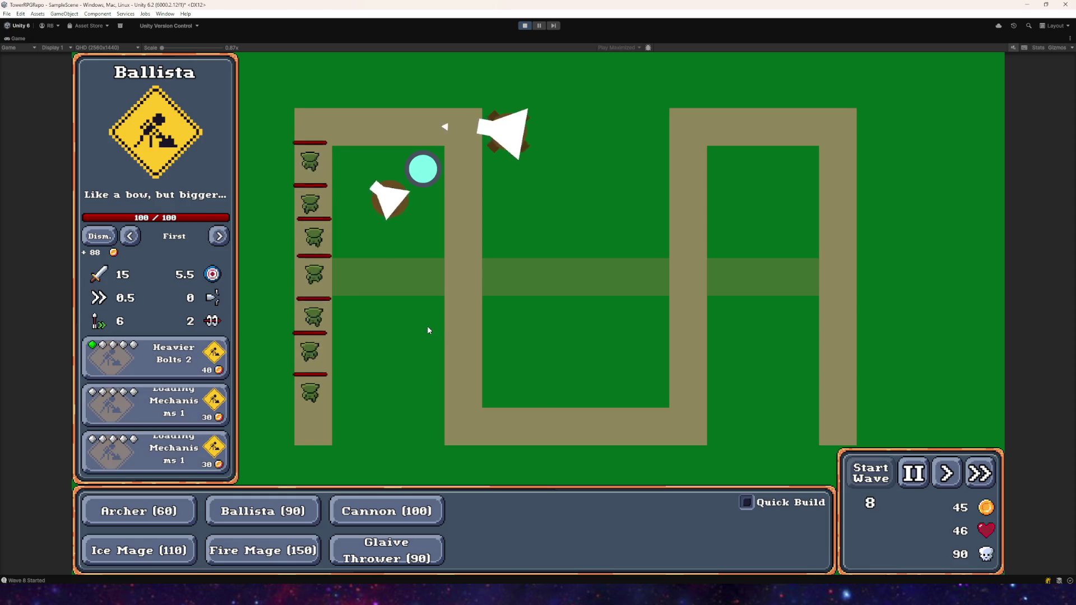
left_click(219, 236)
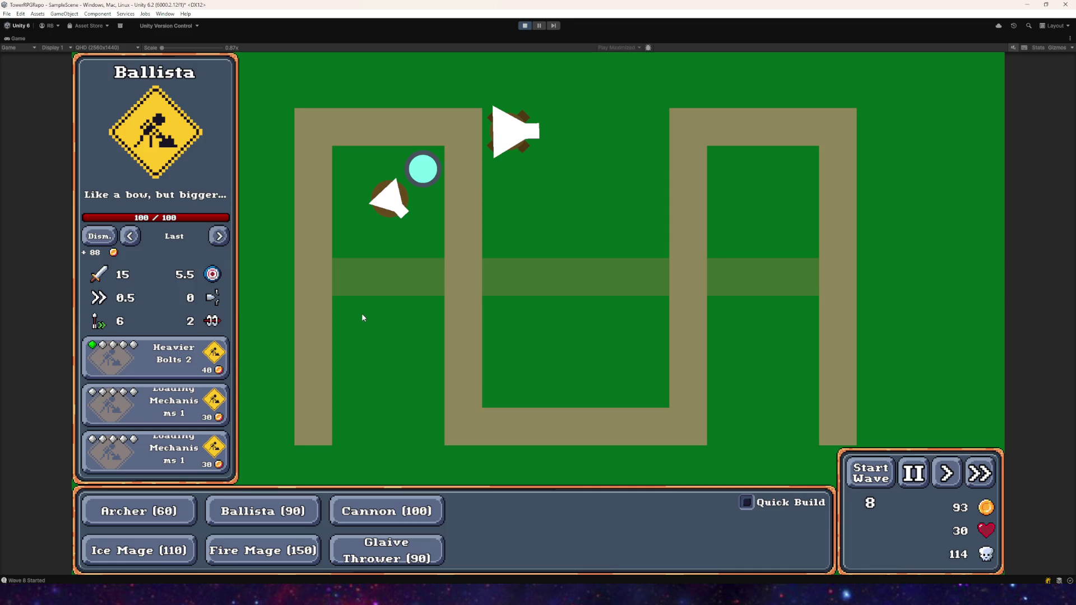
- Stop the playtest and browse the project's tower asset folders
left_click(525, 25)
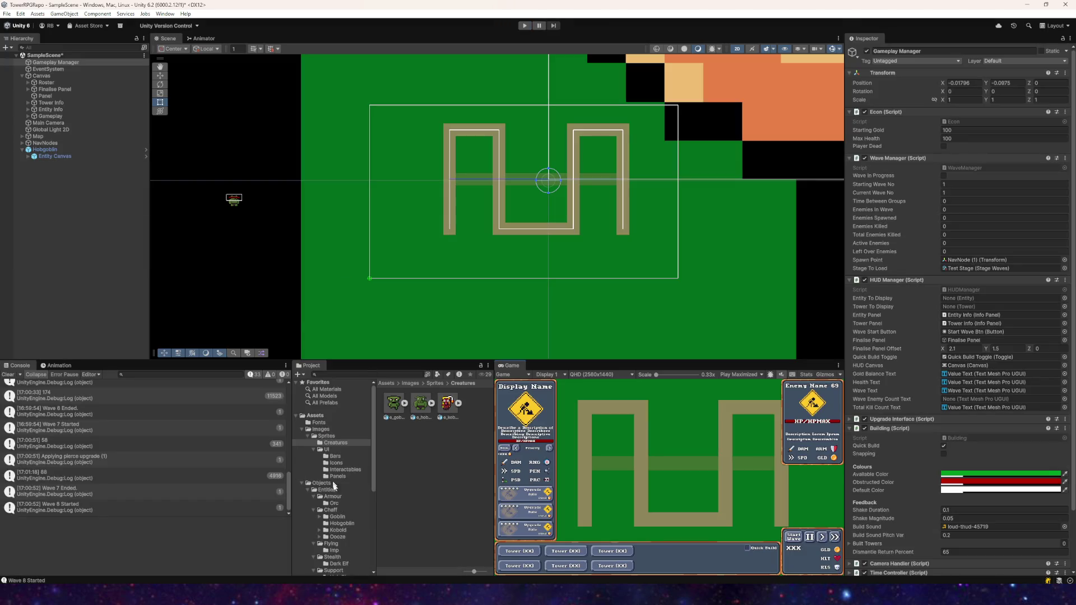
scroll(333, 496, "down", 3)
left_click(332, 530)
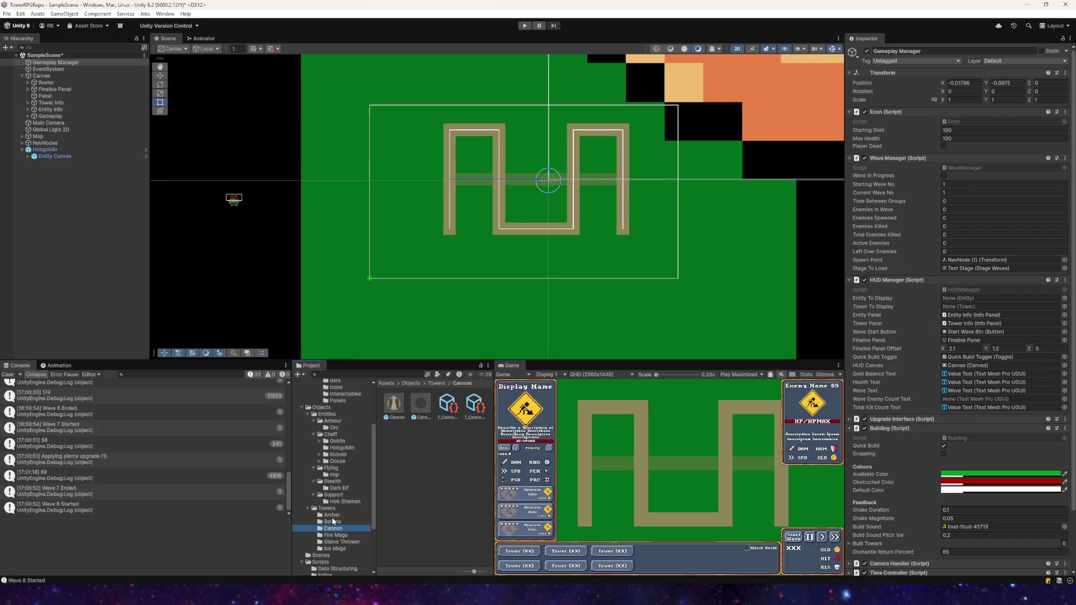
- Inspect the T_Ballista_Info and T_Ballista_Stats assets in the Ballista folder
left_click(400, 412)
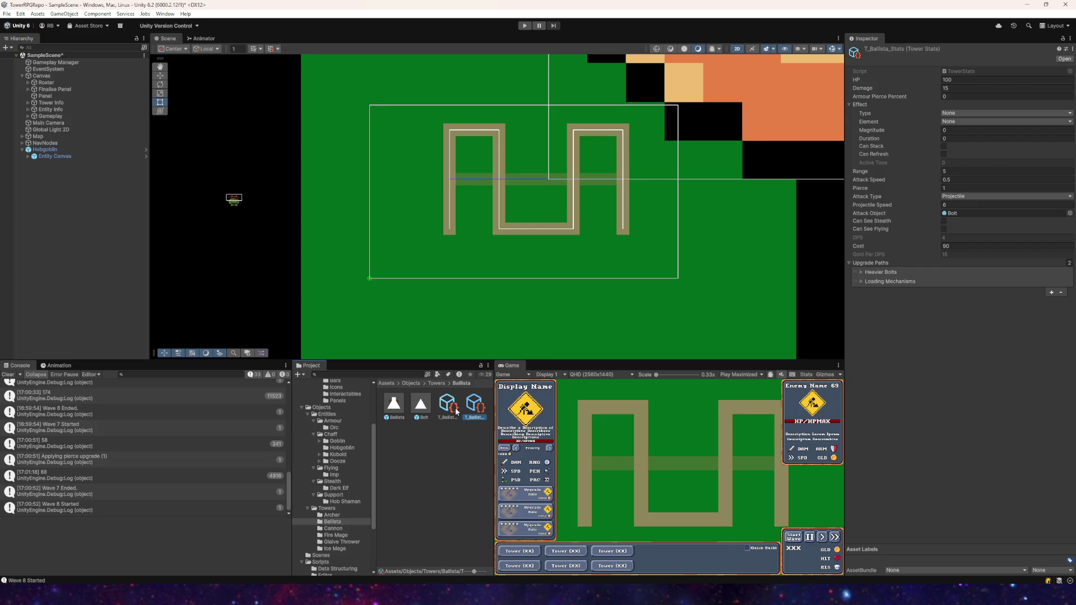
left_click(455, 410)
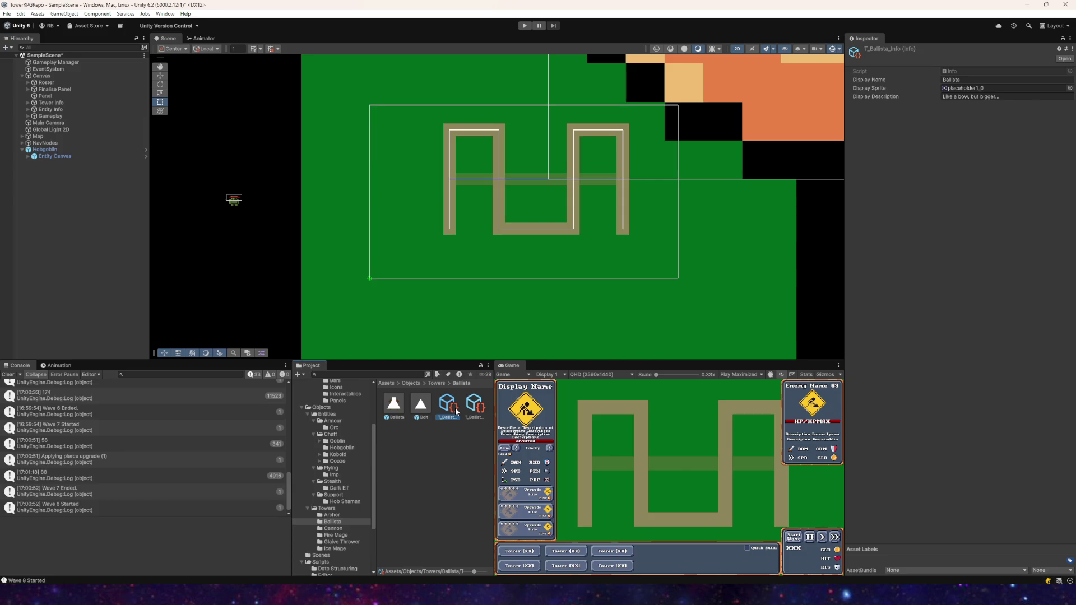
left_click(472, 410)
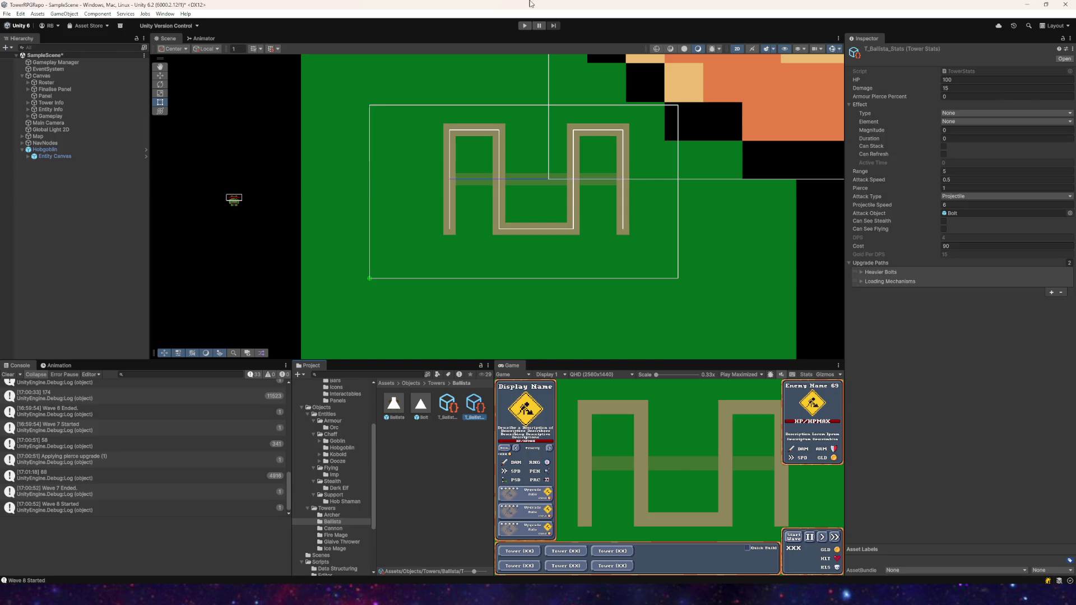
- Set the Gameplay Manager's Starting Gold to 99999 and play in Play Focused mode
left_click(52, 63)
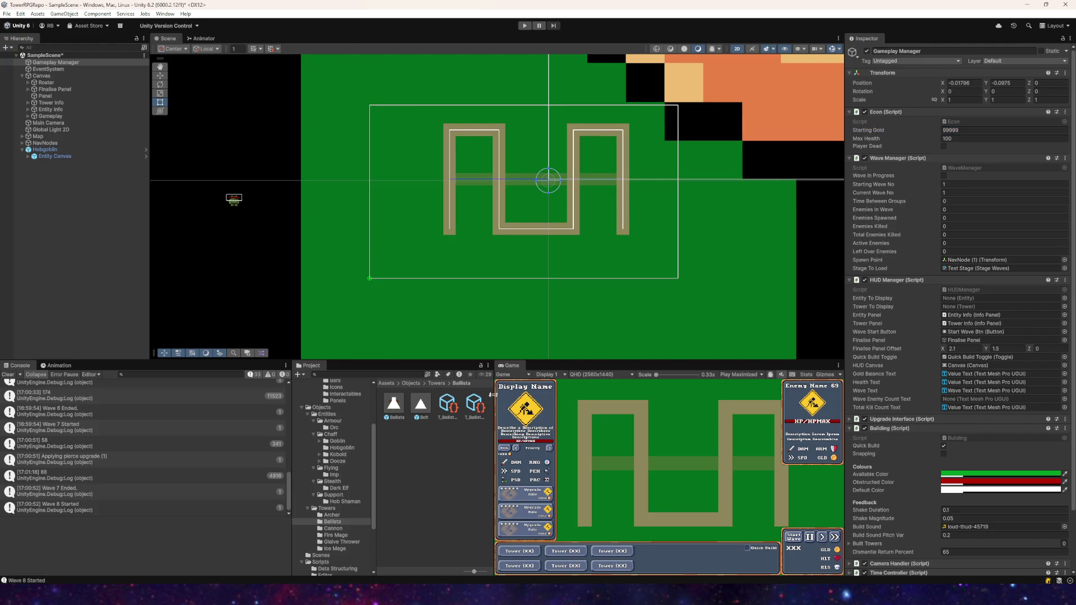
left_click(744, 381)
left_click(751, 386)
left_click(525, 26)
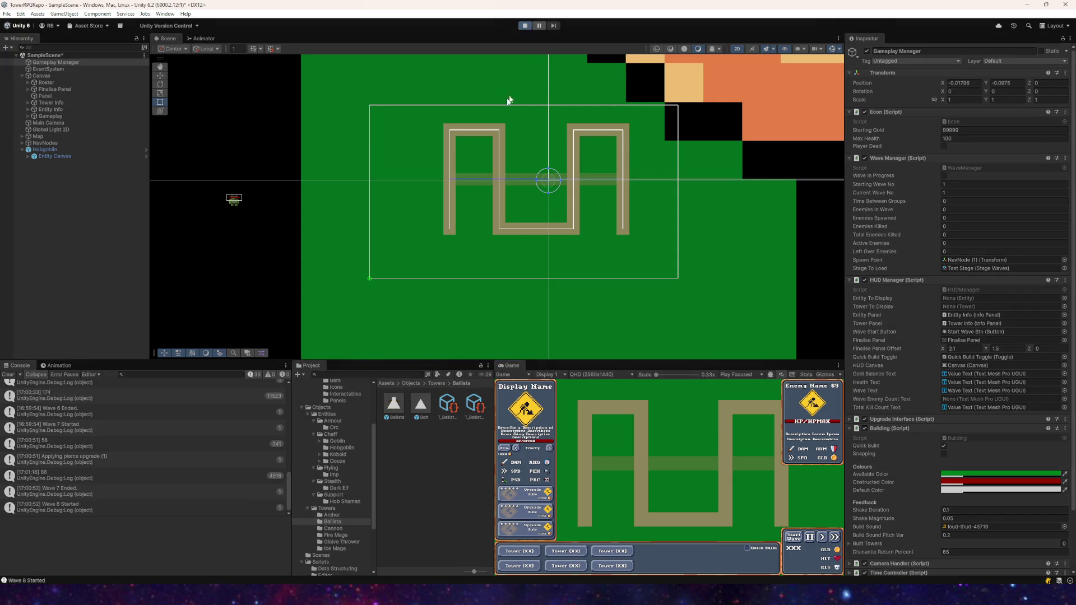
- Place a Ballista near the top of the path, start wave 1, and inspect its clone's components
scroll(488, 142, "up", 3)
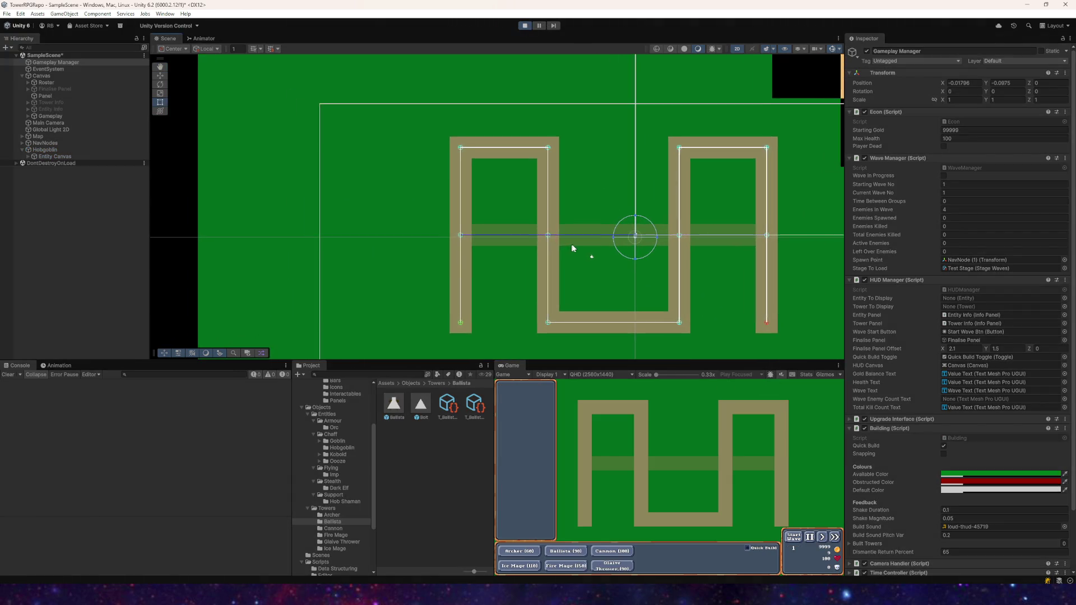
left_click_drag(572, 247, 550, 343)
left_click(562, 548)
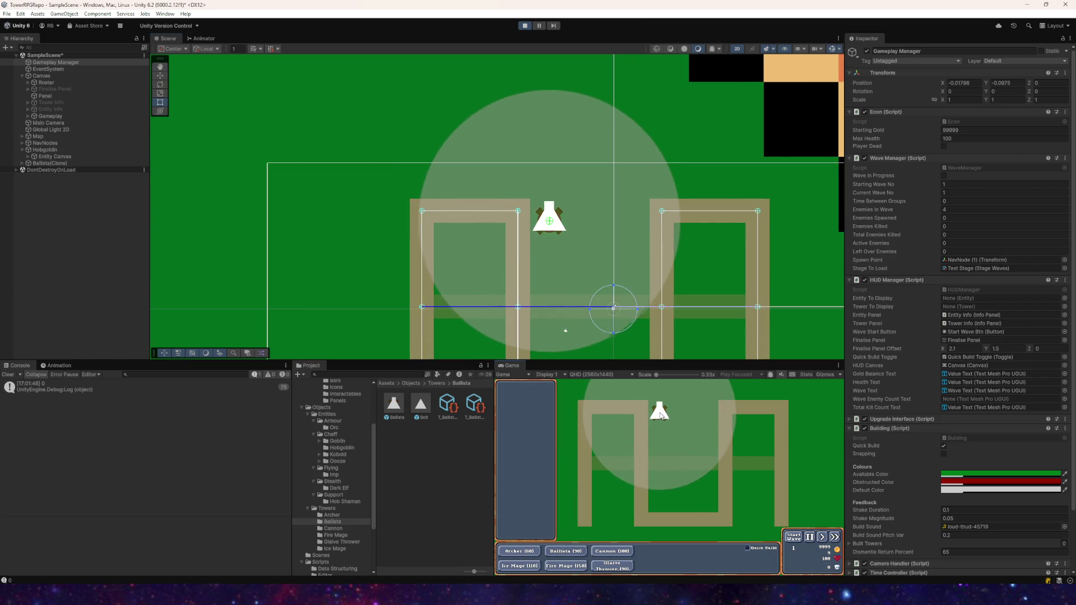
left_click(658, 407)
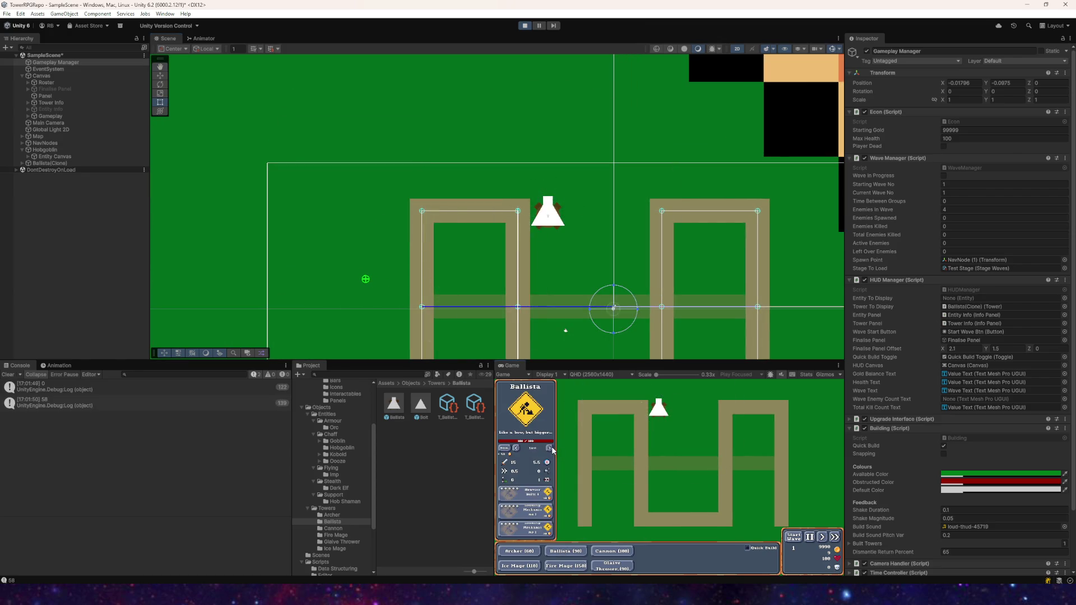
left_click(784, 535)
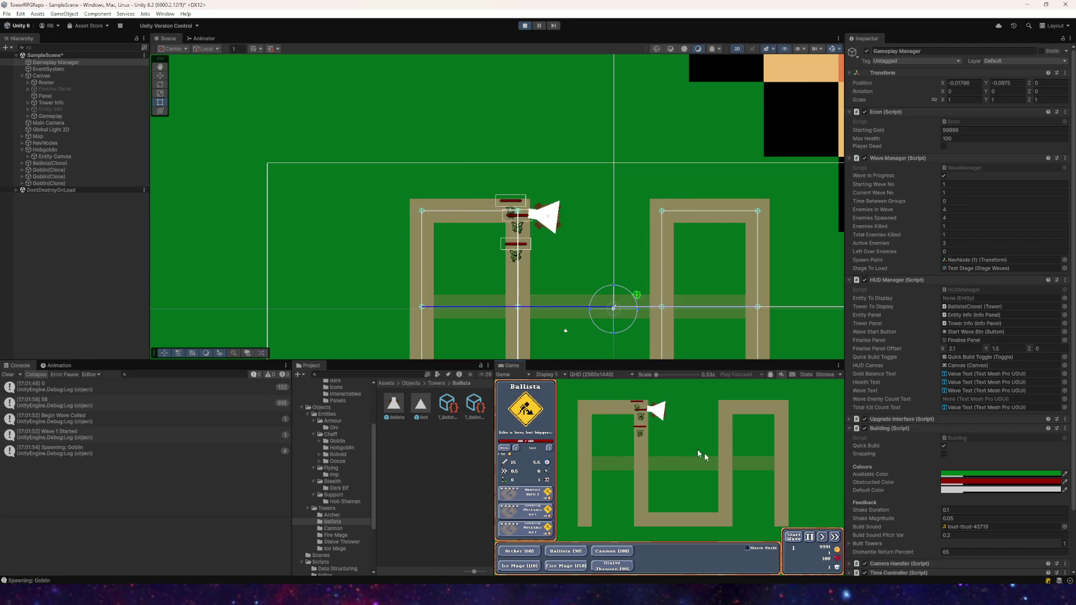
left_click(659, 410)
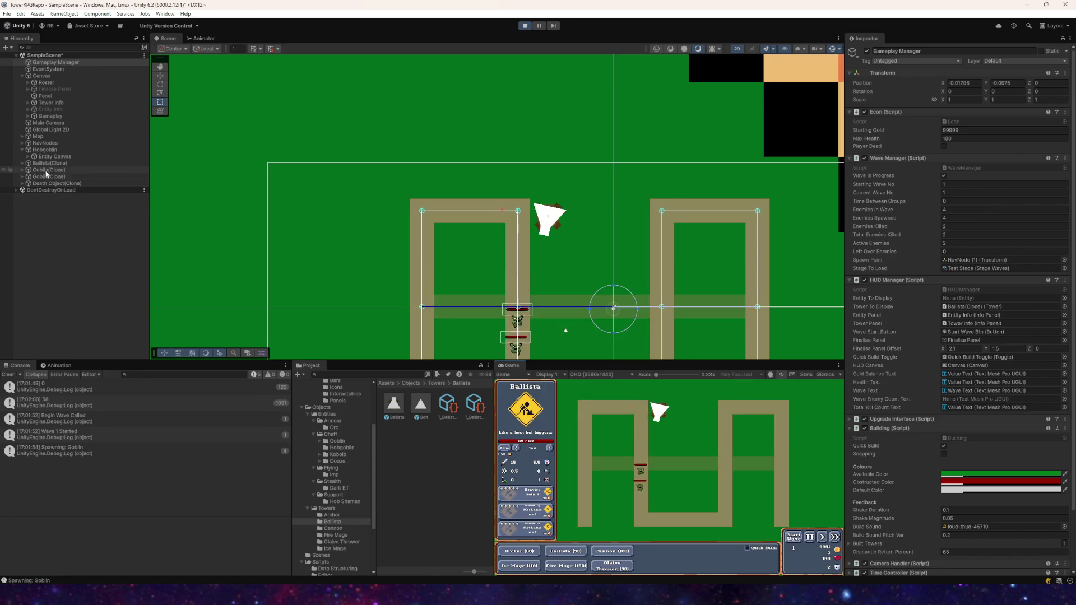
left_click(50, 163)
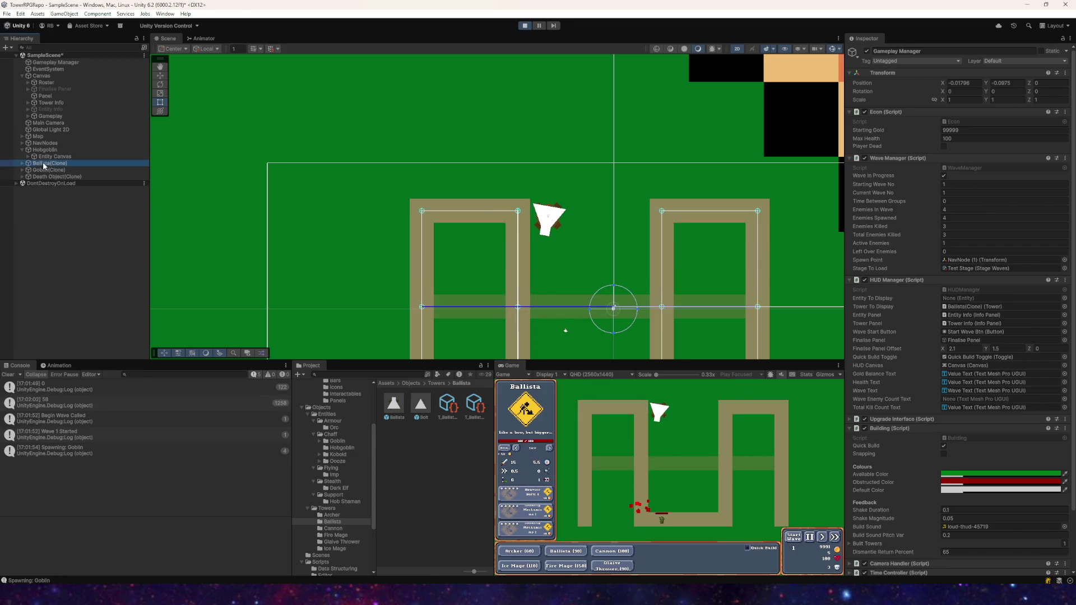
scroll(566, 312, "up", 3)
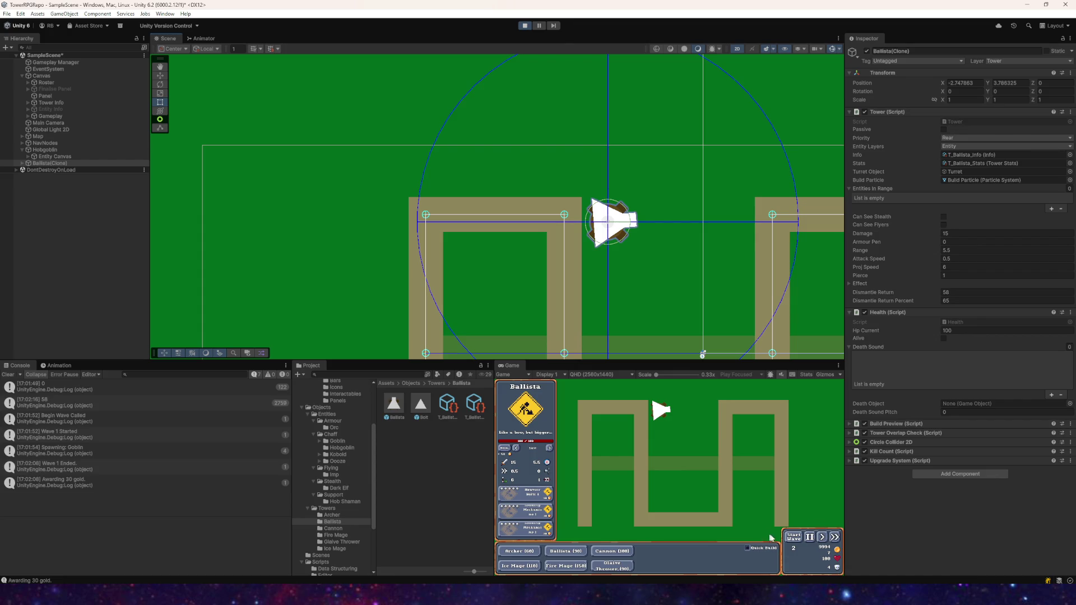
- Start wave 2, switch the ballista's targeting to Front, then stop and restart the playtest
left_click(796, 543)
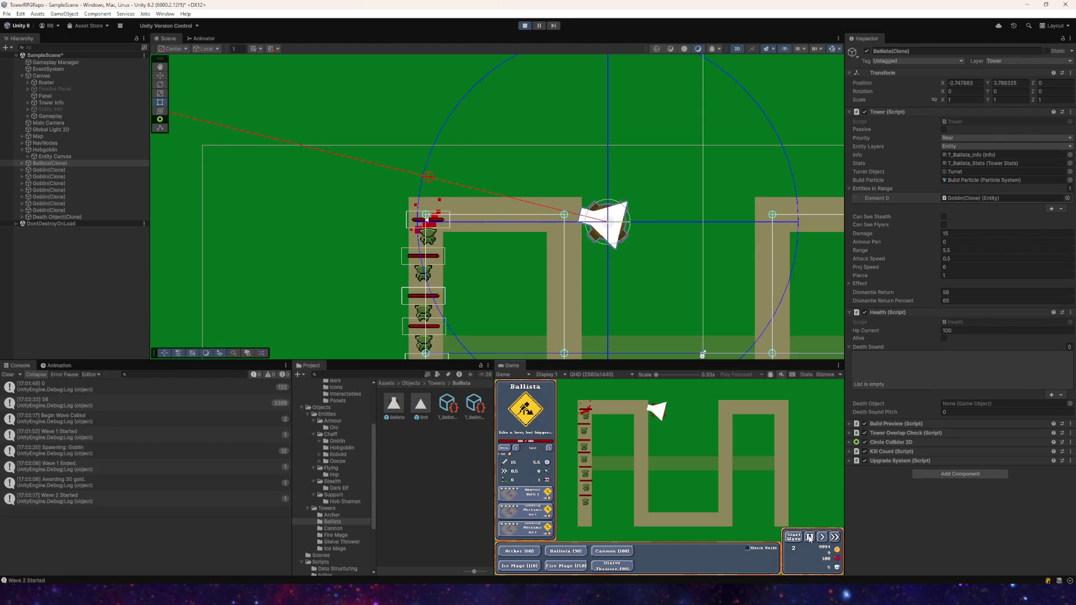
scroll(421, 191, "up", 3)
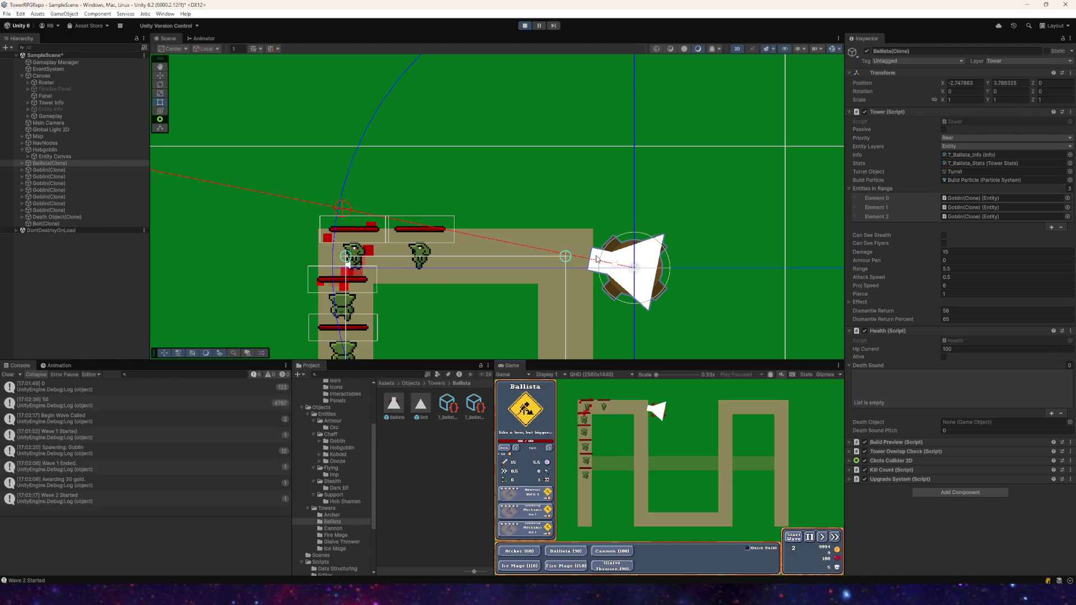
left_click(521, 452)
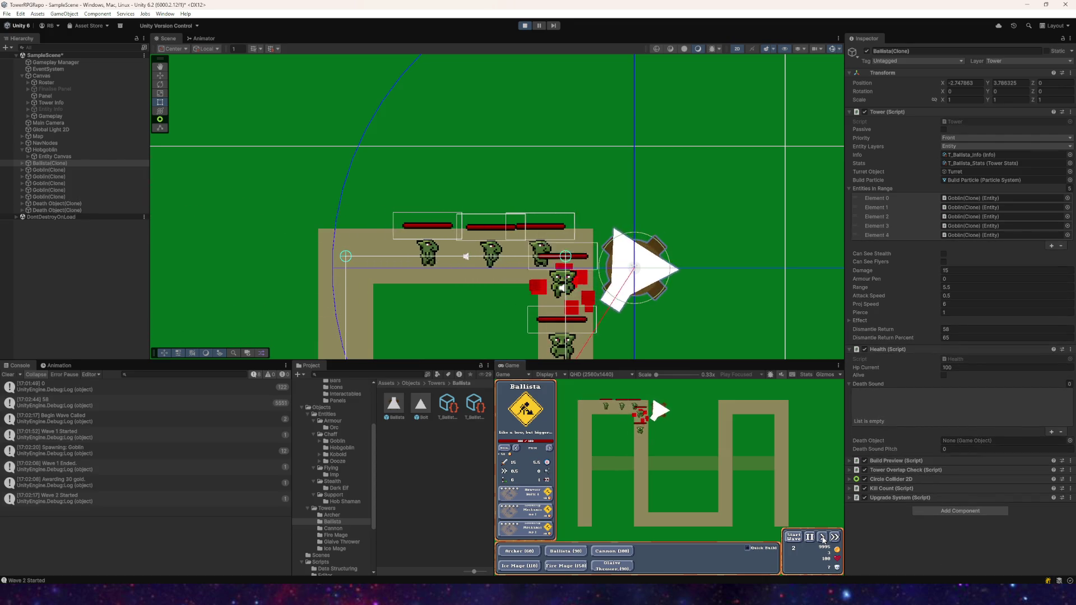
left_click(525, 26)
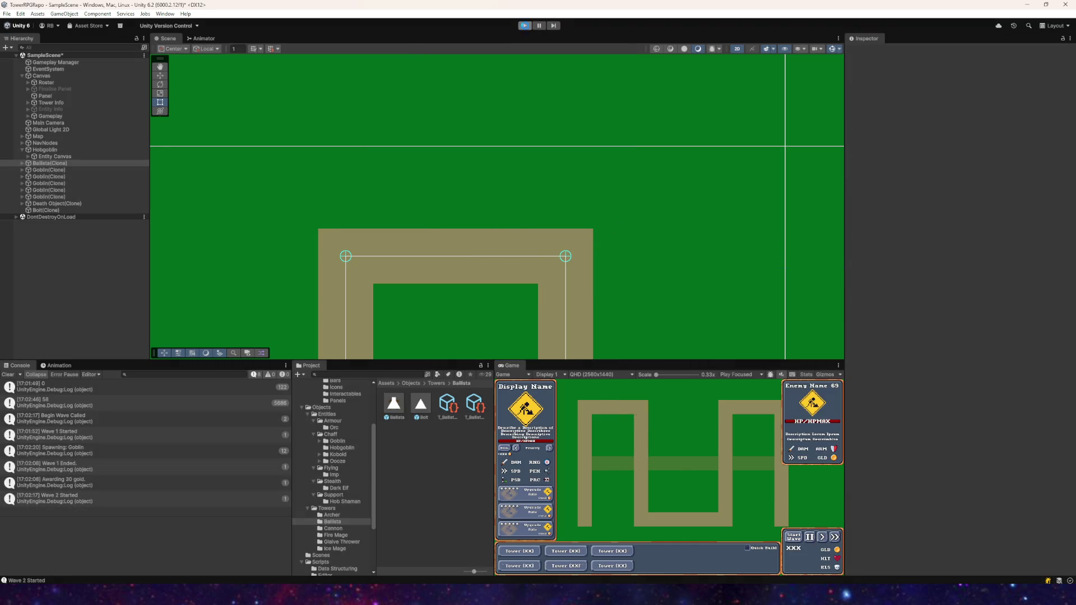
left_click(525, 26)
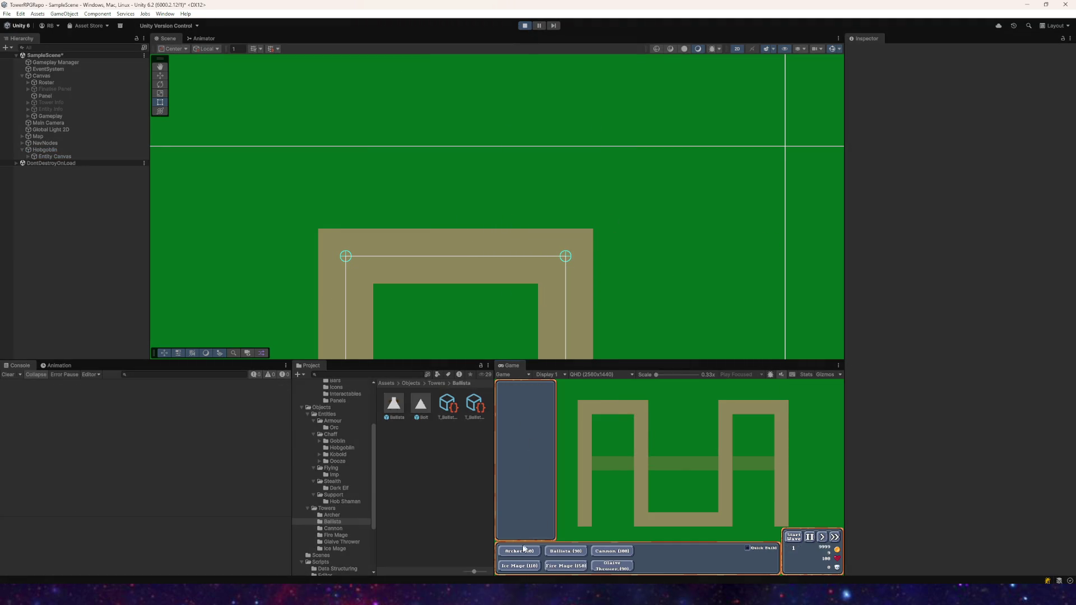
- Place a ballista beside the path's upper bend and frame the NavNode (3) corner waypoint
left_click(566, 551)
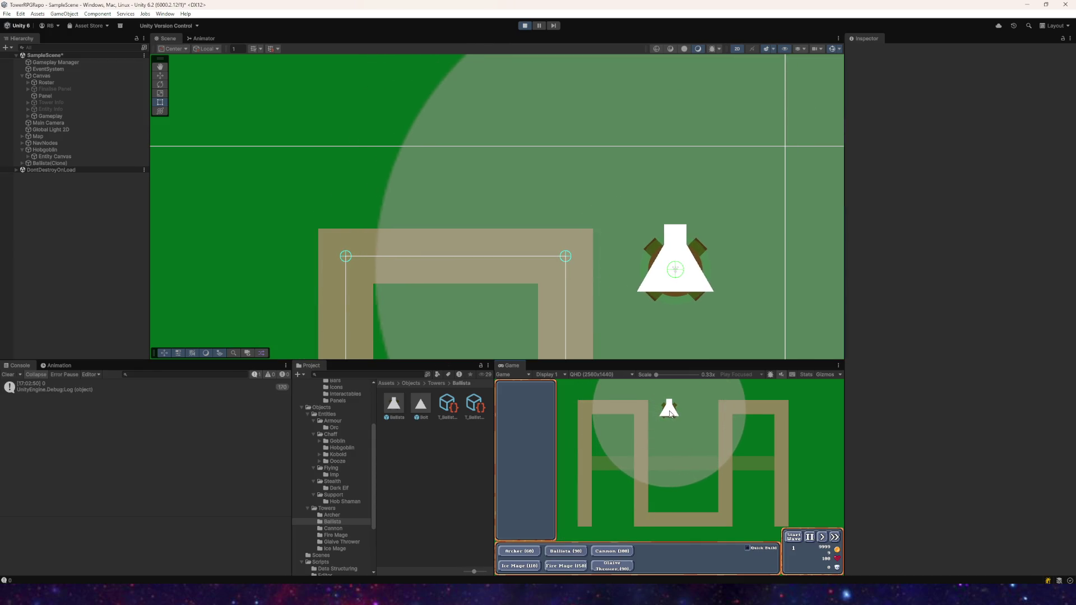
left_click(668, 414)
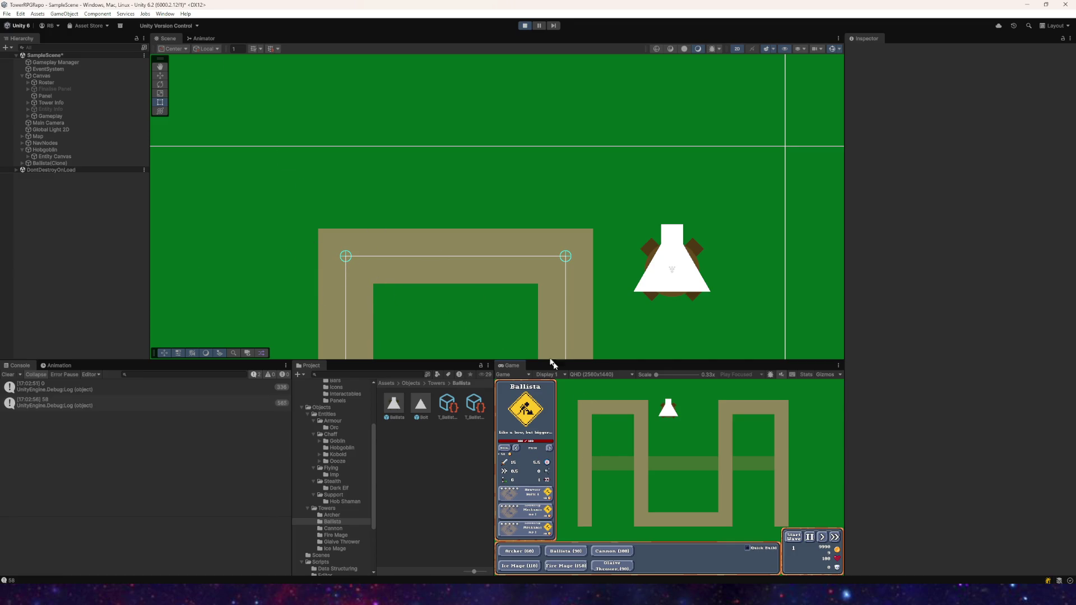
scroll(330, 280, "up", 3)
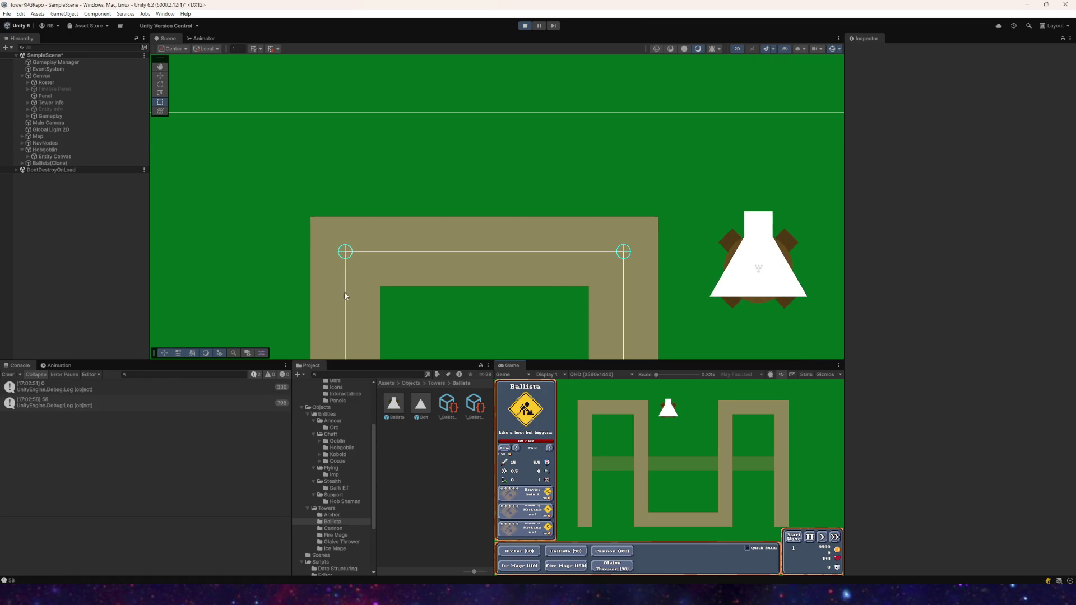
left_click(344, 292)
scroll(408, 180, "down", 2)
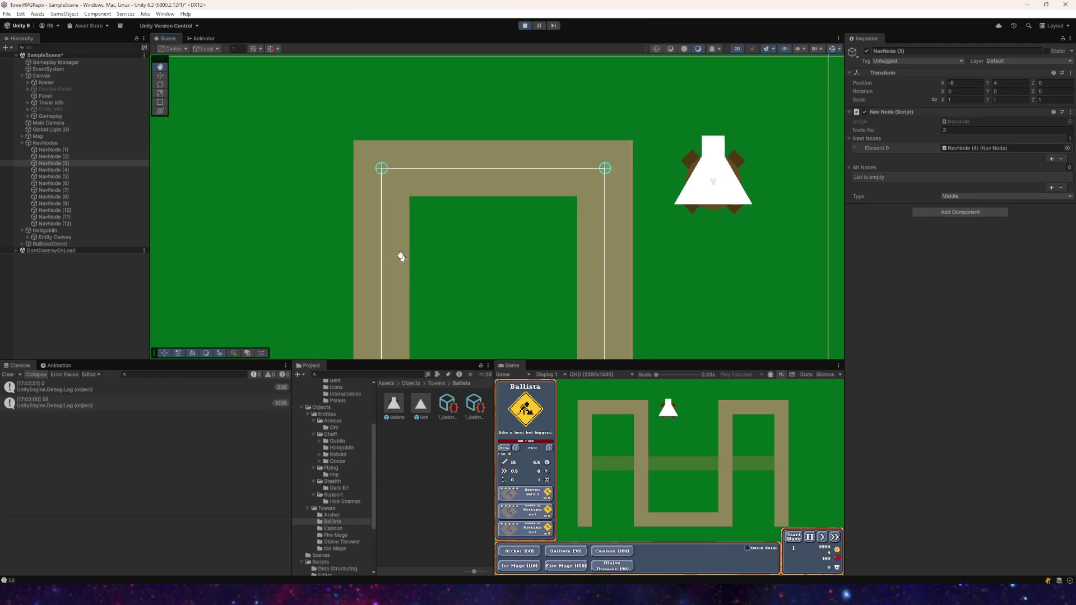
left_click_drag(406, 264, 372, 239)
- Capture a screen snip of the path bend and tower region
key("alt+Tab")
left_click(441, 121)
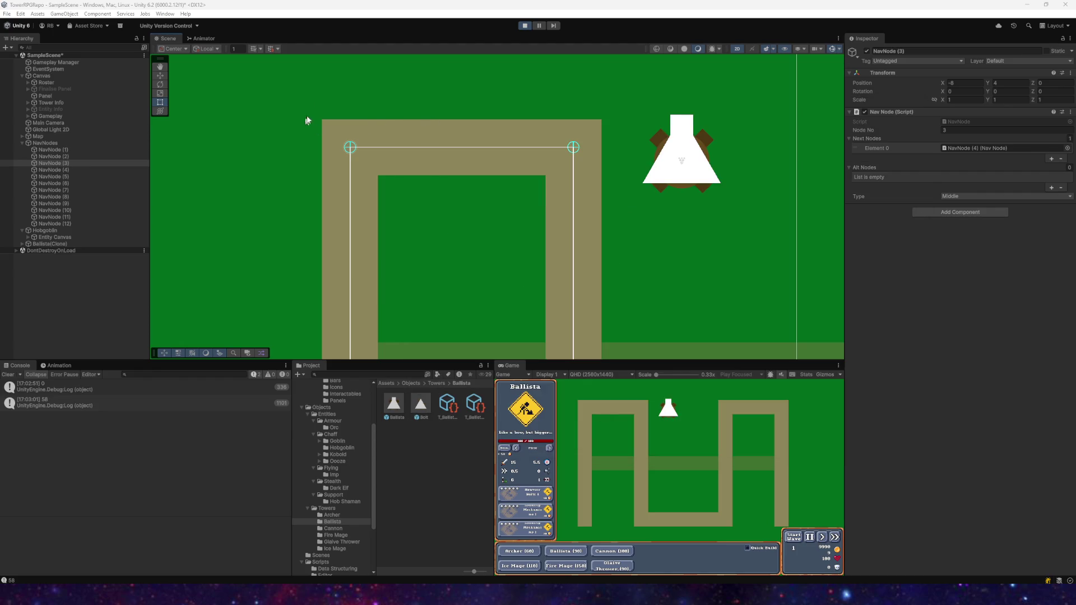
left_click_drag(280, 96, 675, 392)
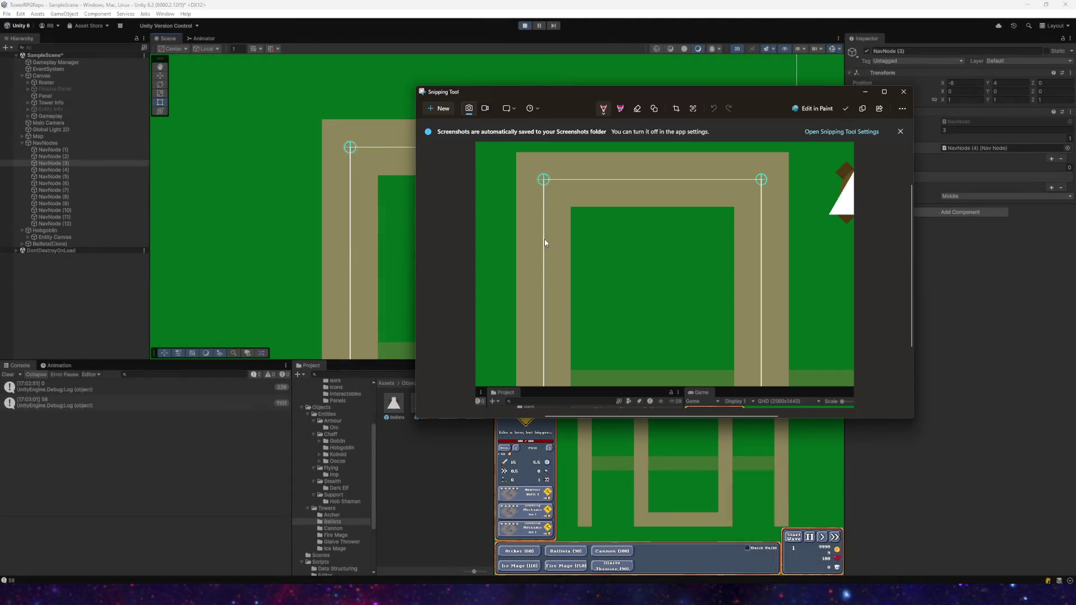
- Sketch red bolt paths from the tower across the path on the snip, then close it
left_click_drag(541, 248, 539, 202)
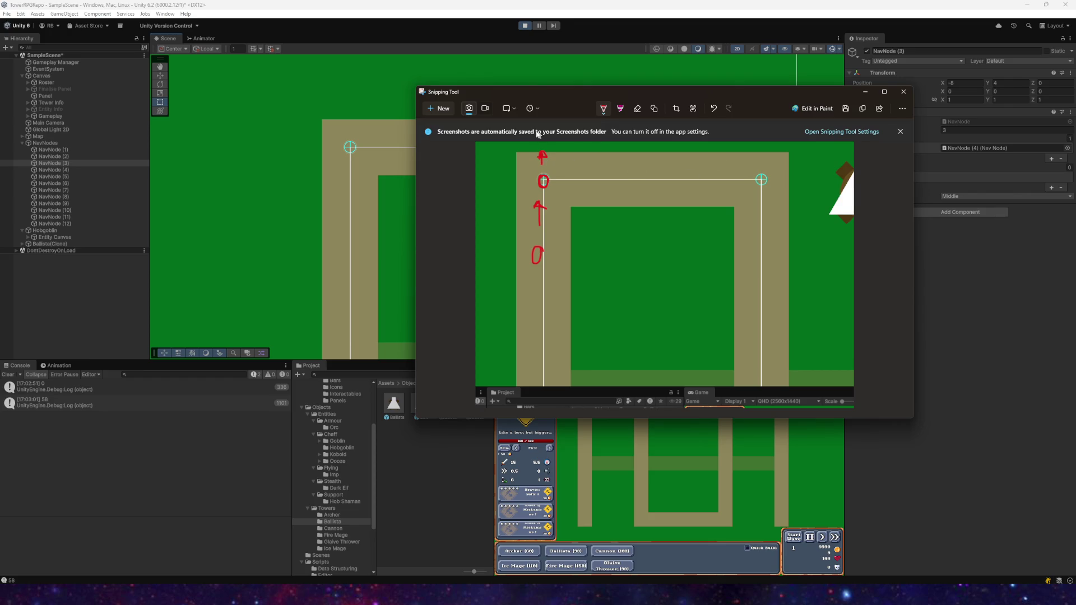
left_click_drag(837, 173, 549, 137)
left_click_drag(518, 206, 598, 208)
left_click_drag(835, 181, 574, 193)
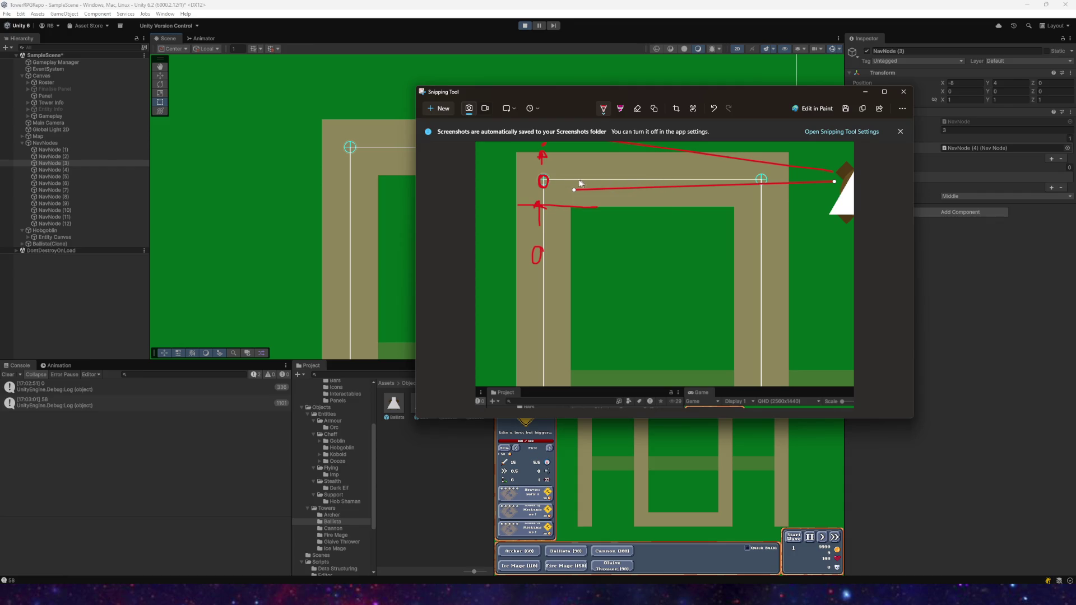
left_click(903, 91)
mouse_move(567, 119)
left_mouse_down()
mouse_move(516, 166)
mouse_move(517, 124)
left_mouse_up()
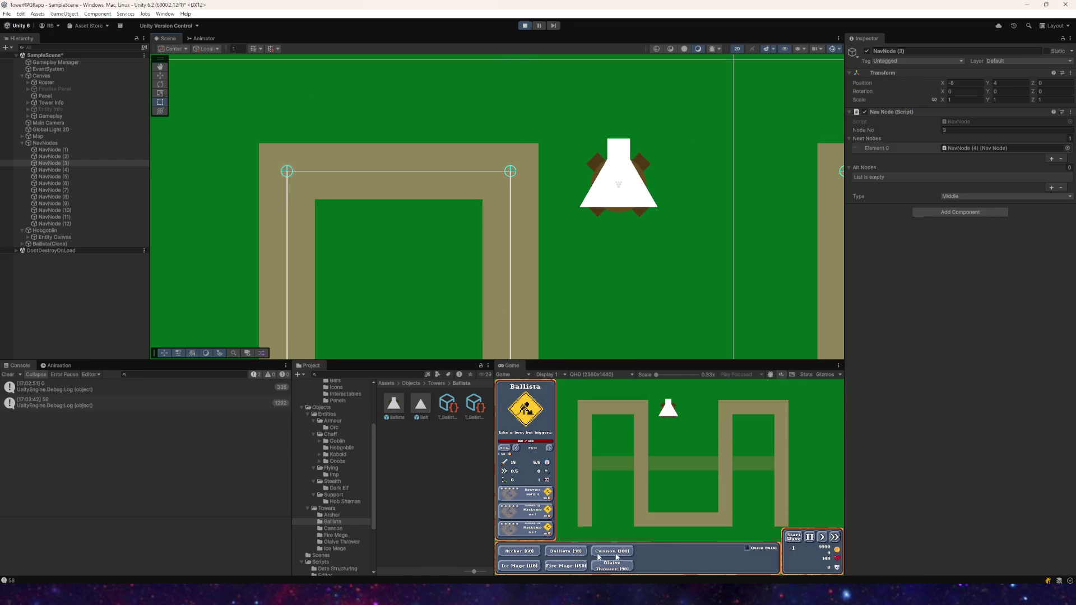
- Start goblin wave 1, buy the ballista's pierce upgrade, and launch waves 2 and 3
left_click(800, 539)
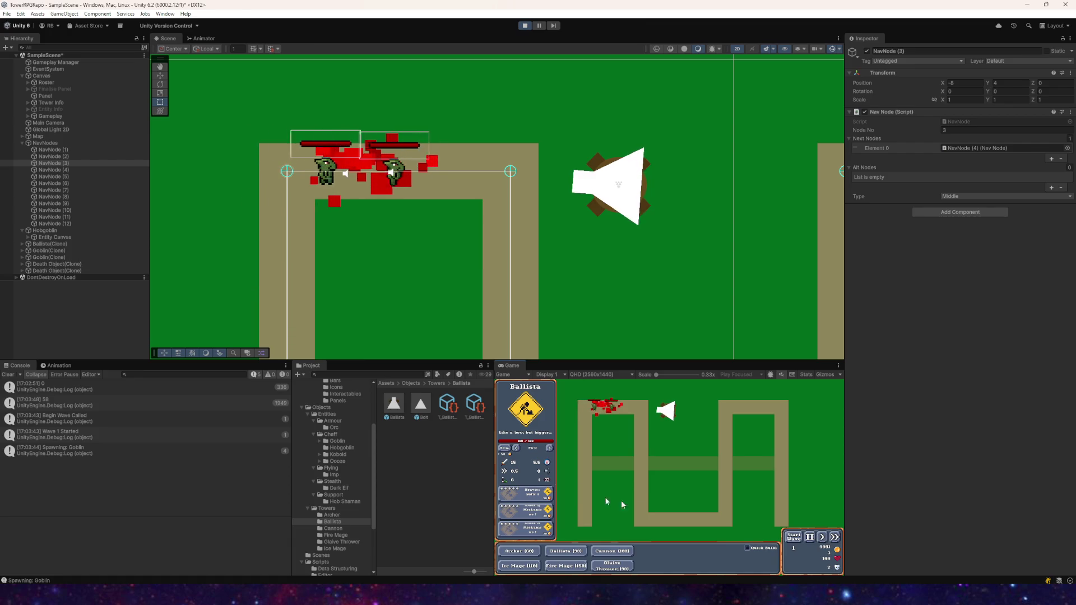
left_click(547, 492)
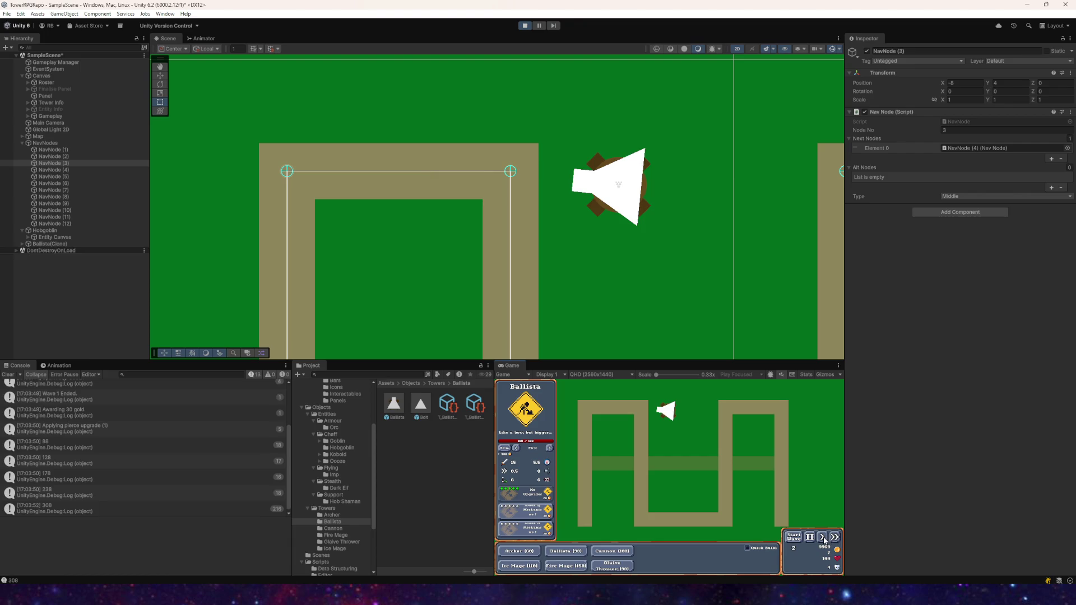
left_click(802, 540)
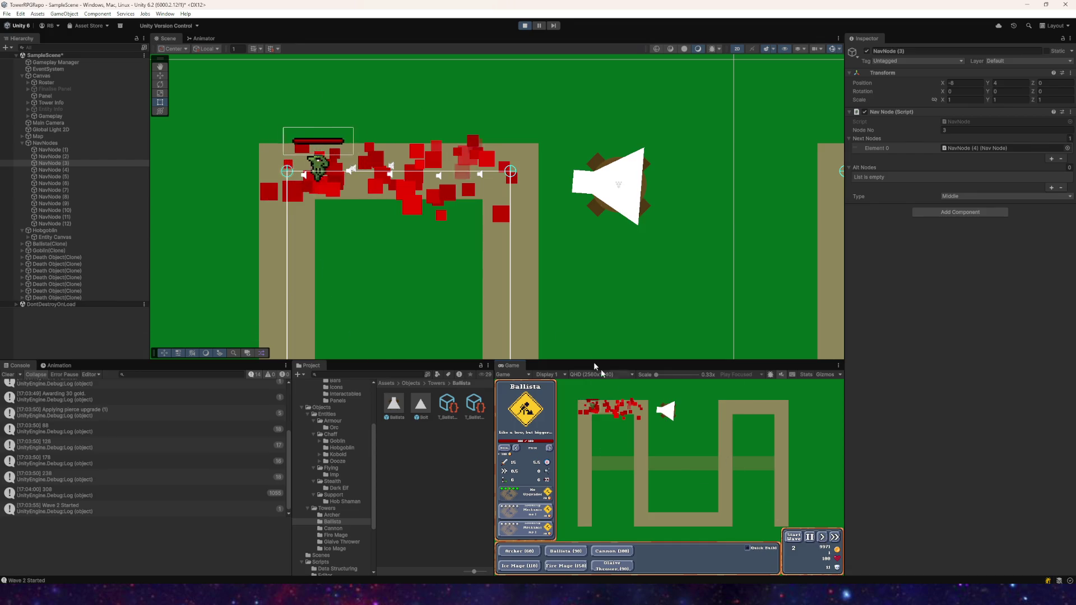
left_click(822, 538)
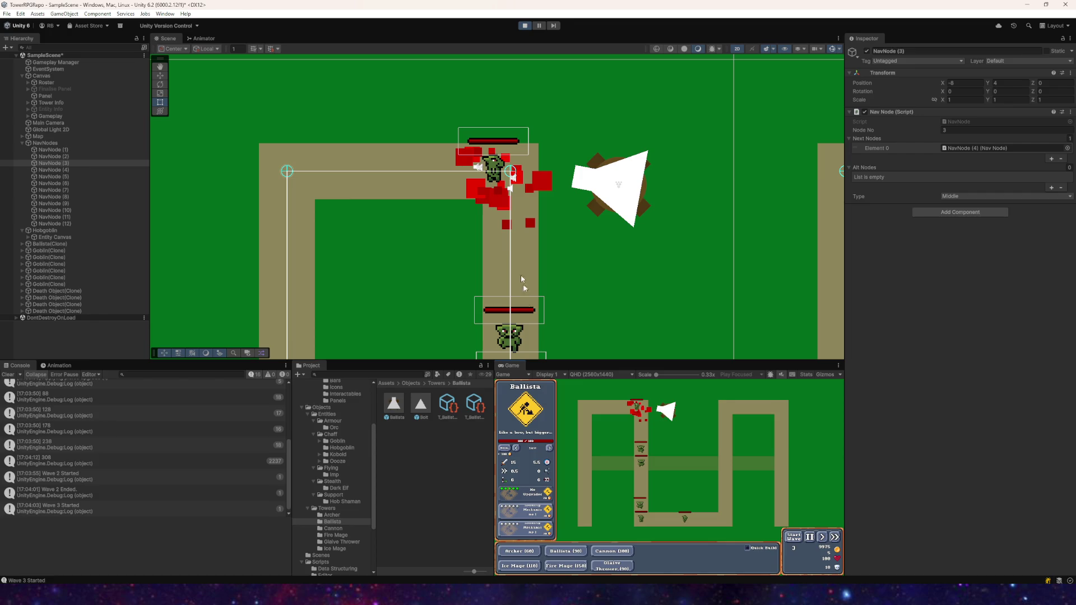
scroll(523, 241, "down", 2)
scroll(523, 246, "up", 2)
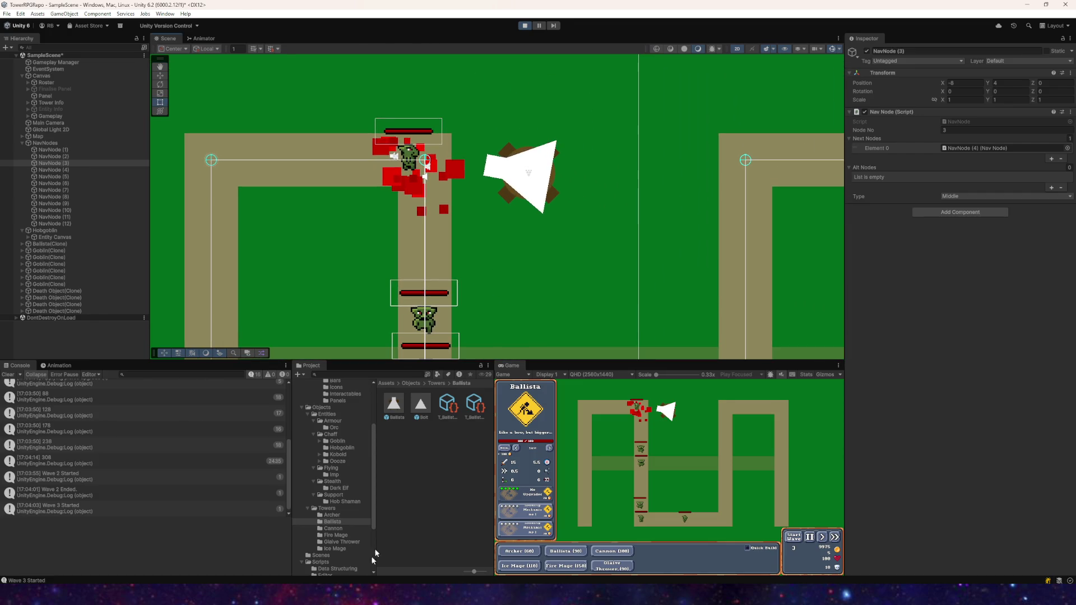
key("alt+Tab")
scroll(191, 164, "up", 15)
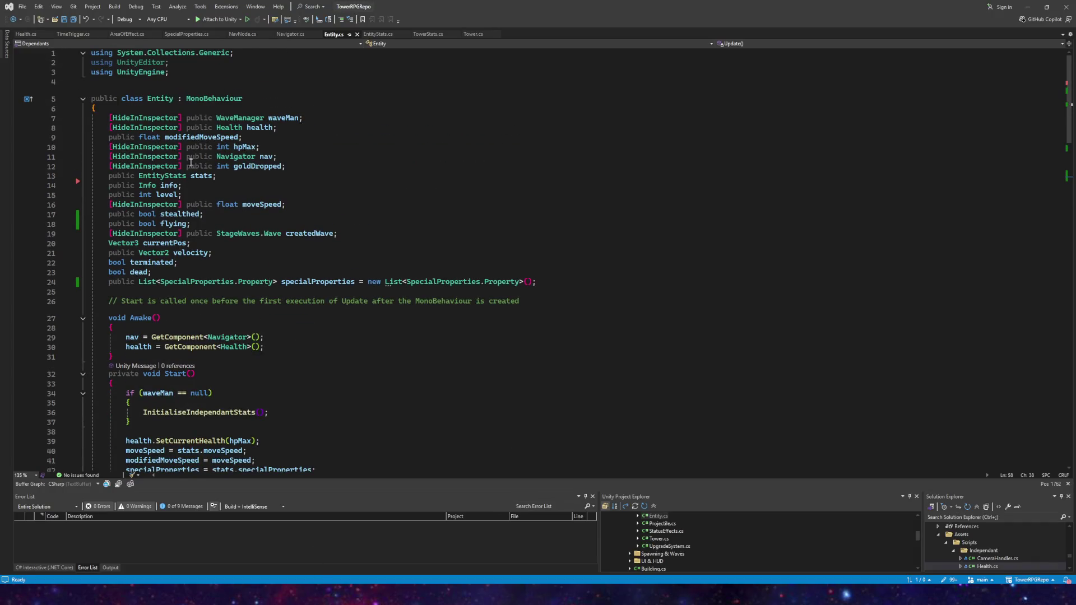
- Open the Projectile script in Visual Studio
left_click(466, 33)
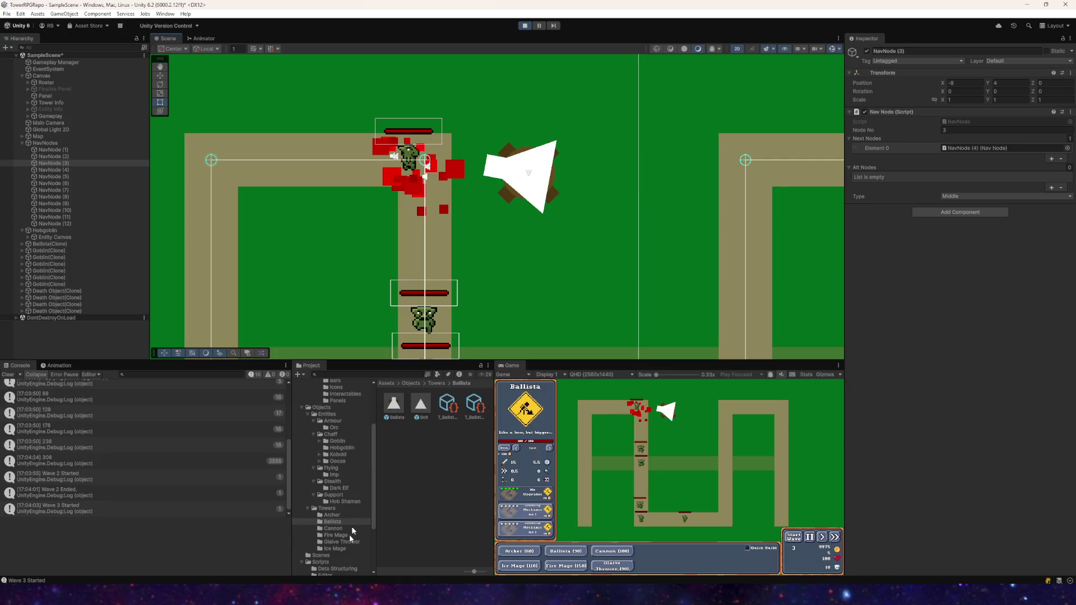
key("alt+Tab")
double_click(662, 523)
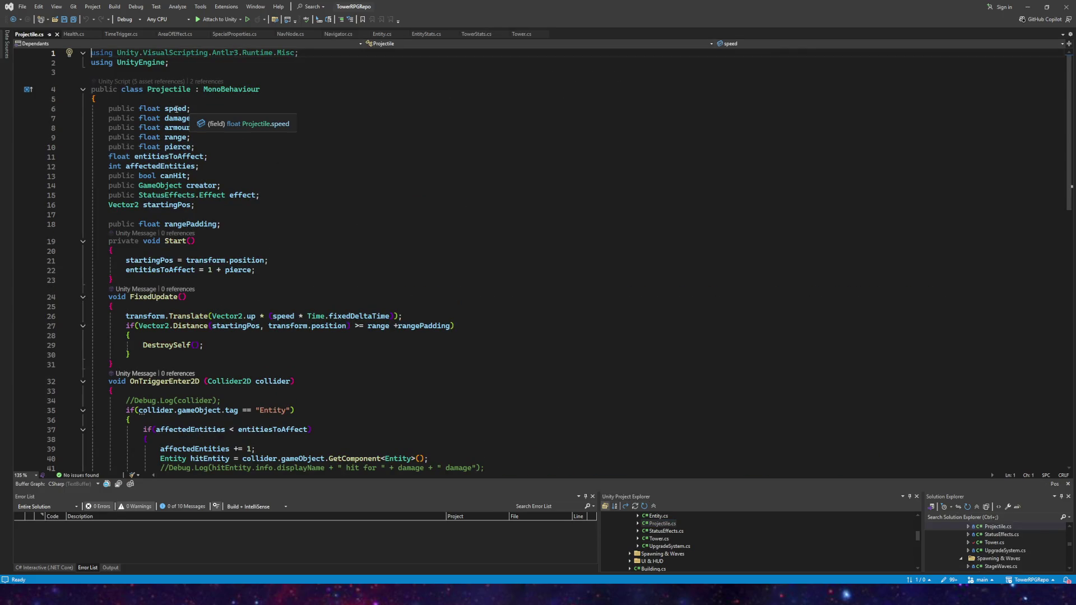
scroll(232, 138, "down", 2)
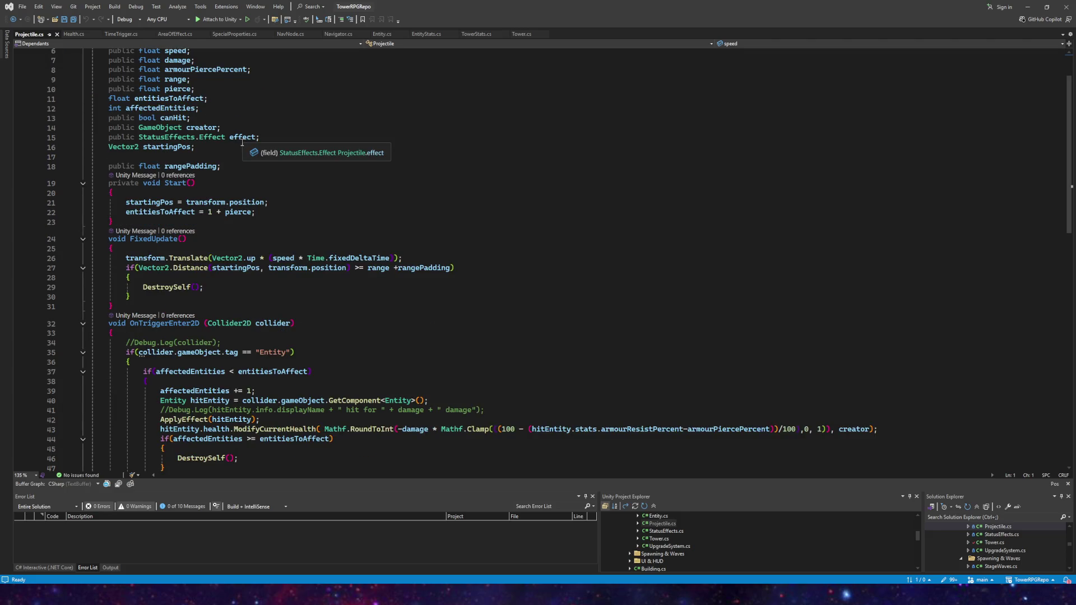
scroll(238, 143, "up", 1)
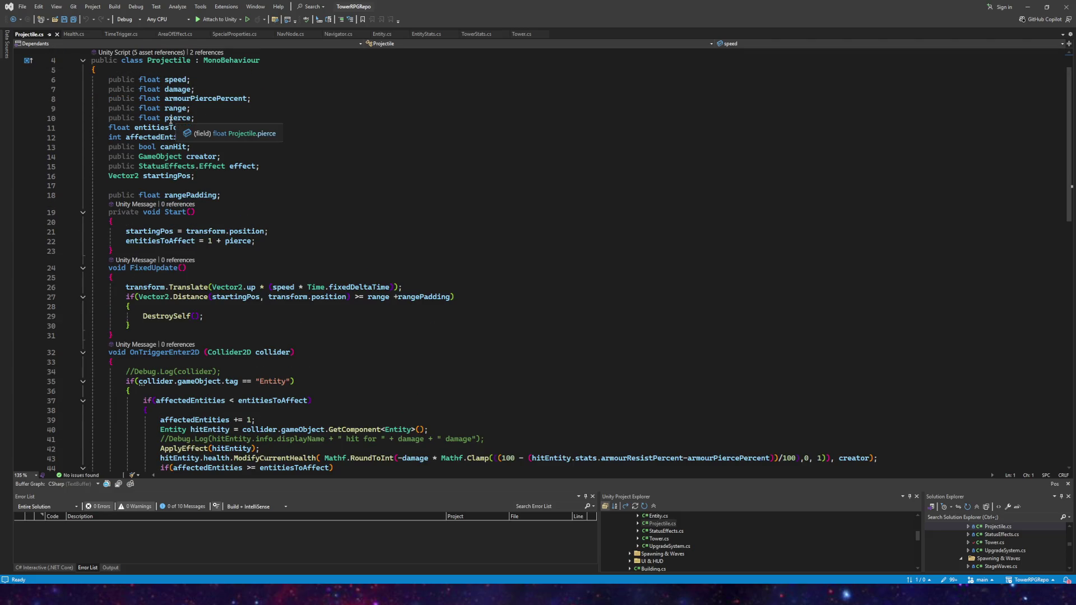
- Change the pierce and entitiesToAffect field types from float to int
left_click(140, 118)
double_click(149, 118)
type("int")
key("Escape")
key("Up")
key("End")
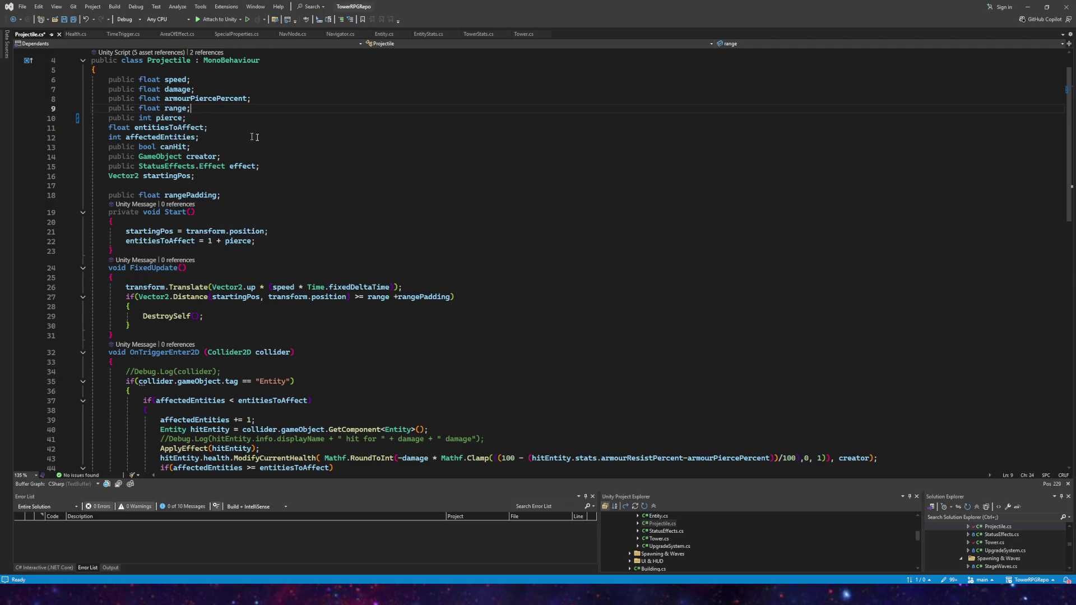
key("Down")
key("Down")
key("Home")
double_click(119, 128)
type("int")
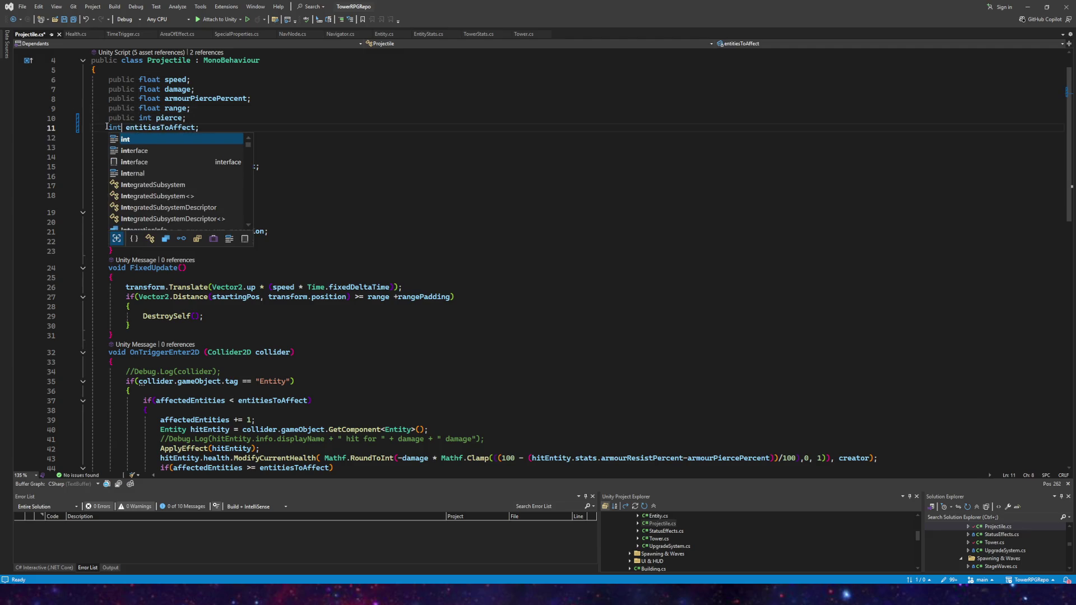
left_click(162, 100)
- Make the damage and armourPiercePercent fields int as well, and save Projectile.cs
left_click(139, 90)
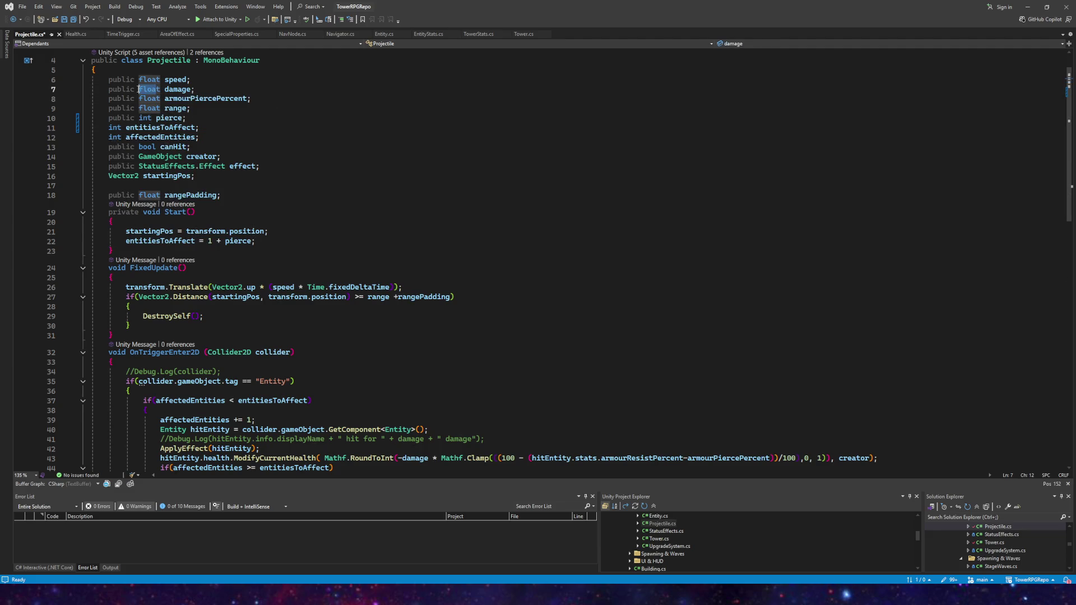
double_click(149, 90)
type("int")
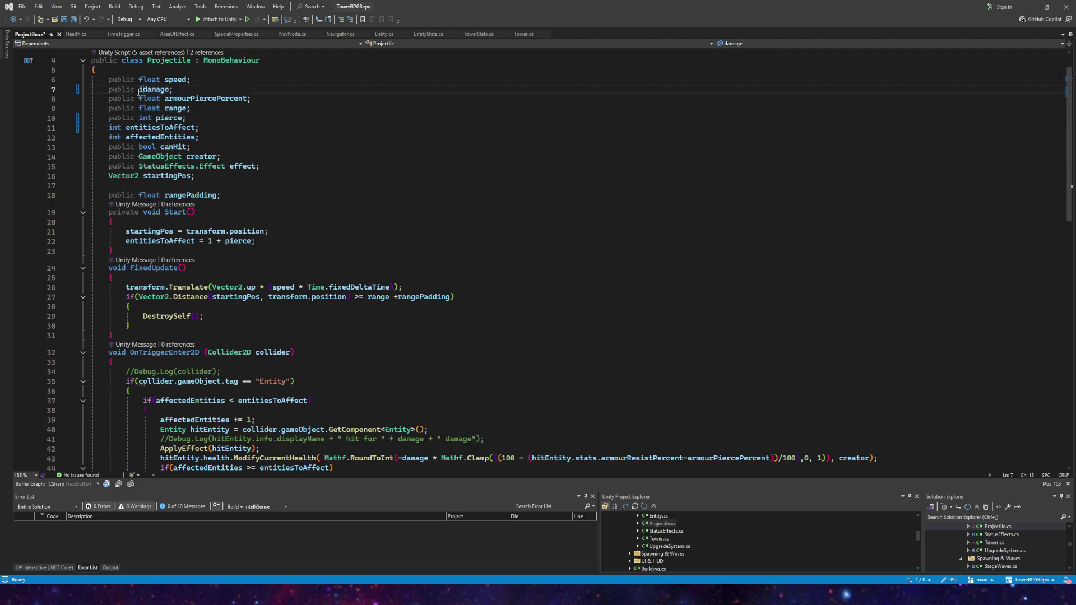
left_click(169, 109)
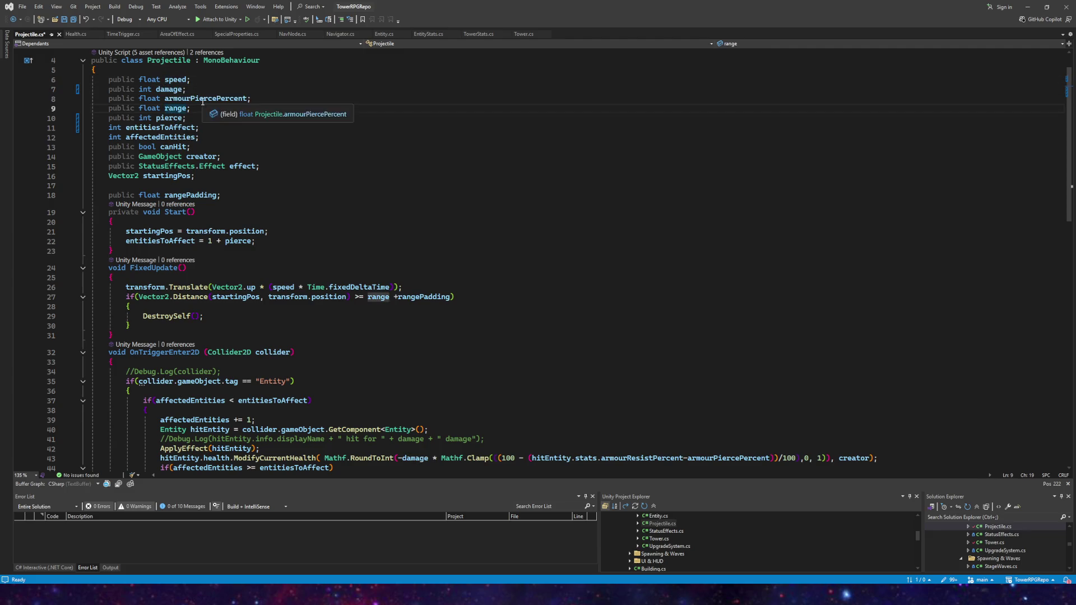
double_click(150, 98)
type("i")
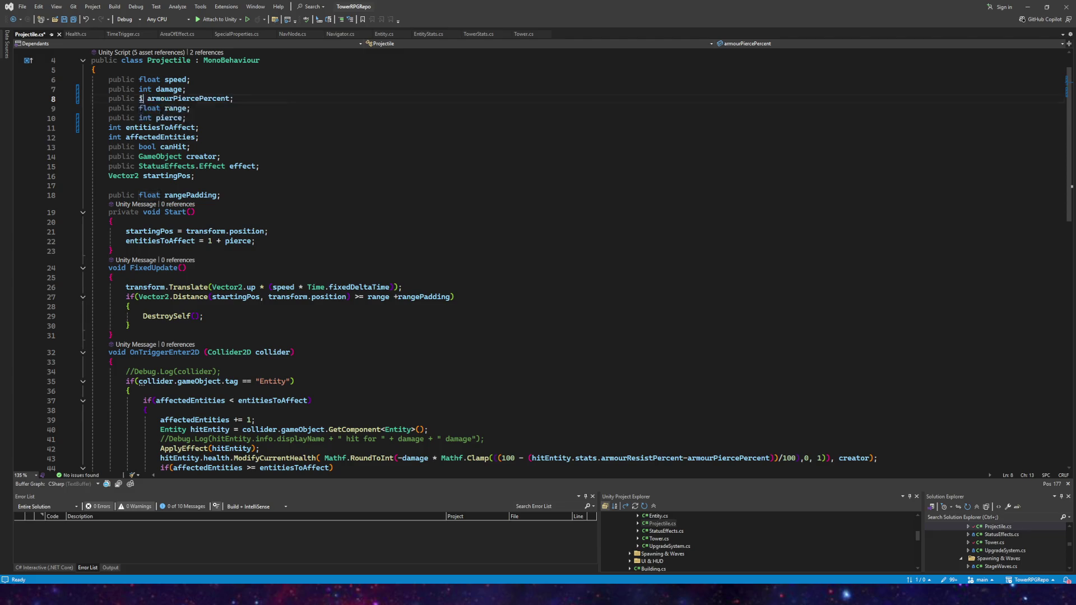
type("nt")
left_click(182, 89)
left_click(72, 23)
scroll(307, 174, "down", 7)
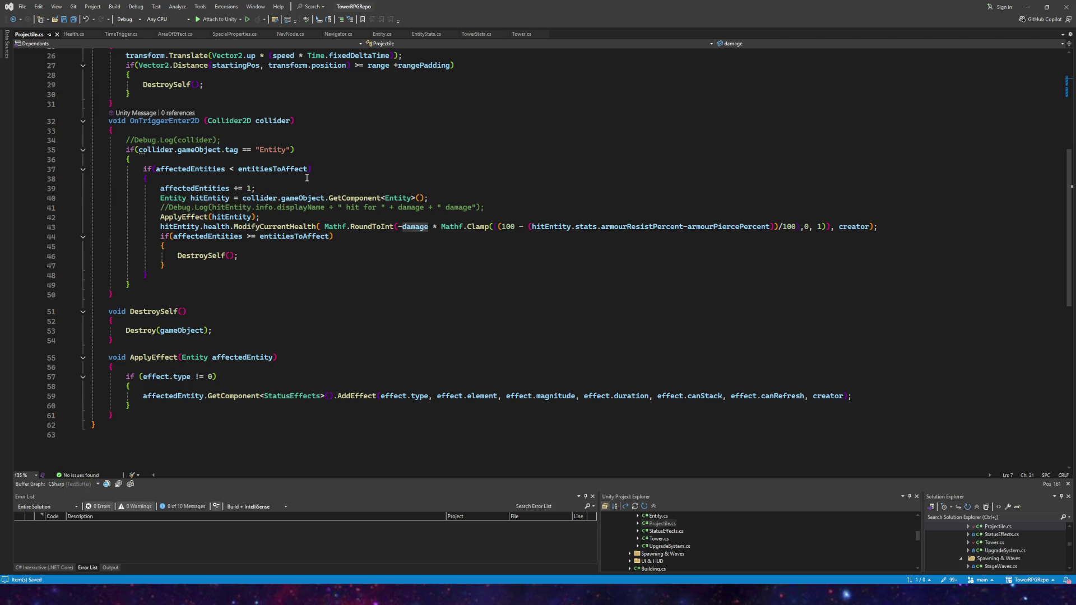
scroll(305, 177, "up", 6)
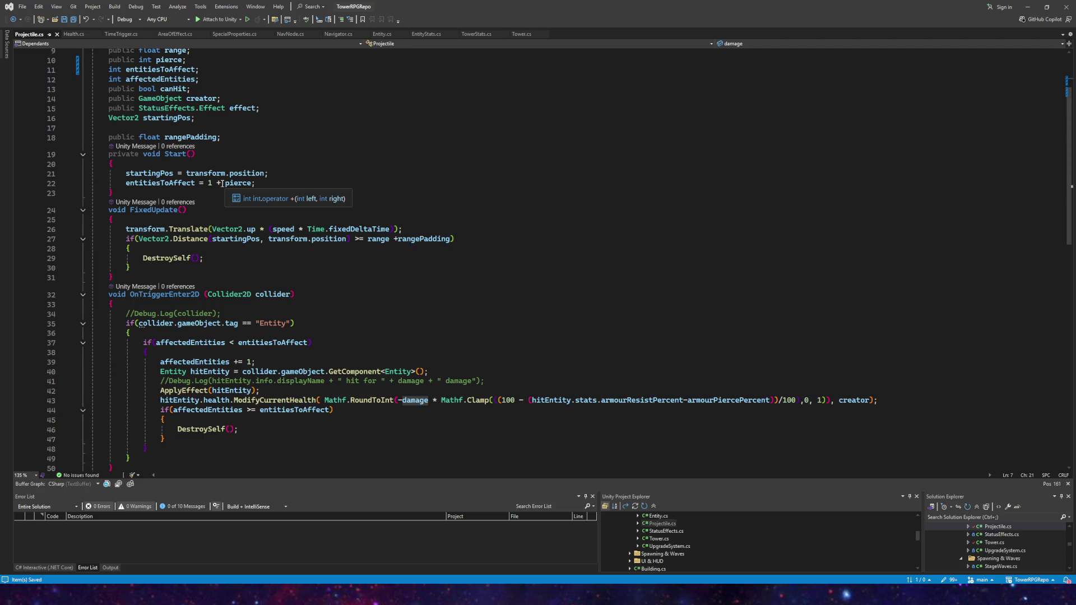
scroll(222, 183, "up", 1)
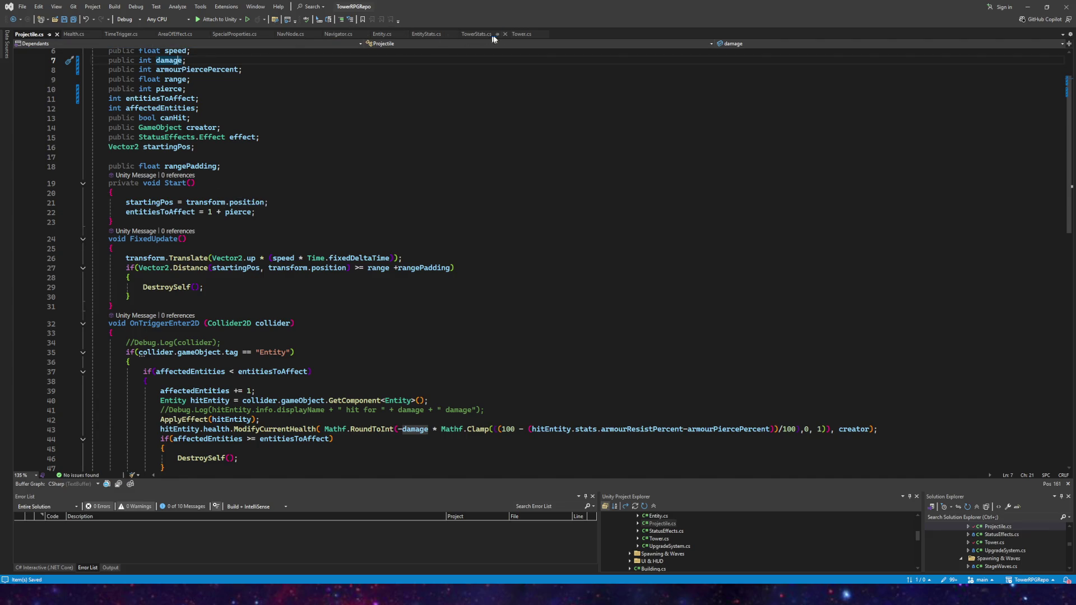
- Review the Tower script's FireProjectile code, then return to Unity
left_click(521, 35)
left_click(221, 231)
scroll(197, 202, "up", 20)
scroll(197, 202, "up", 20)
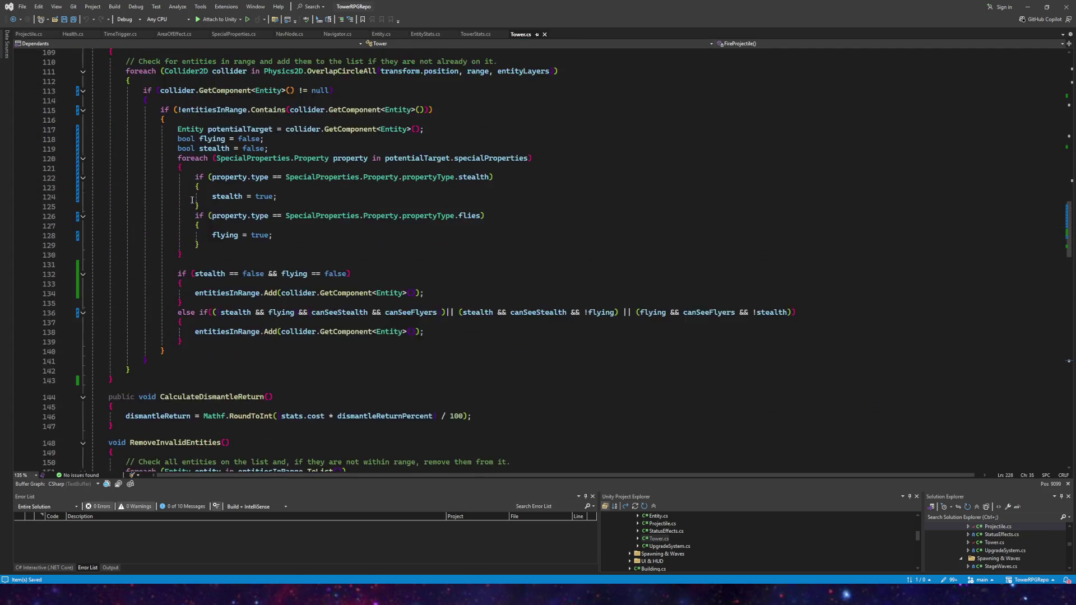
scroll(185, 217, "up", 1)
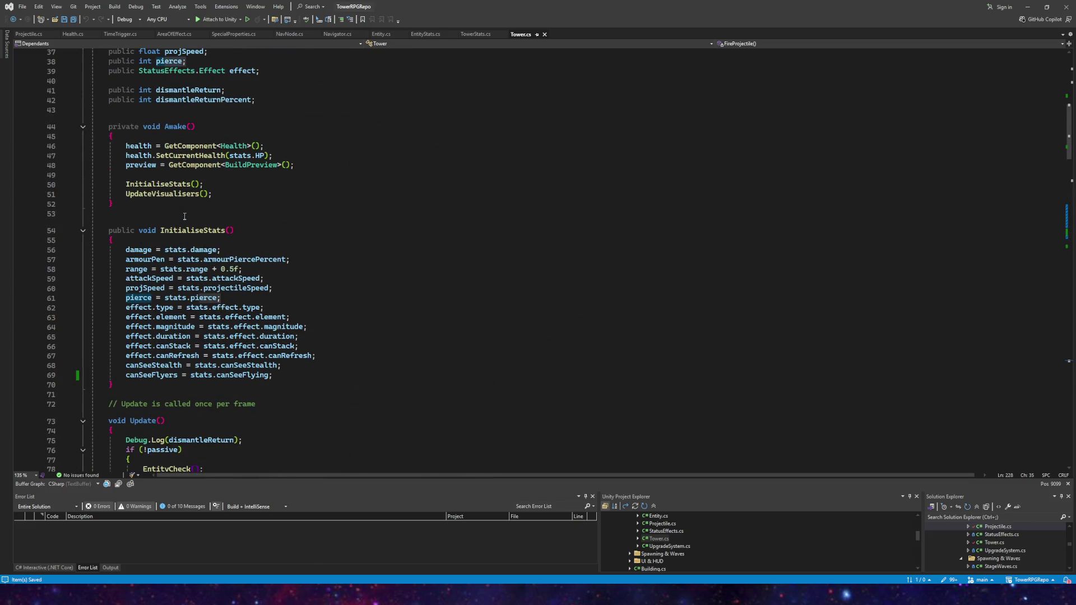
scroll(182, 216, "up", 9)
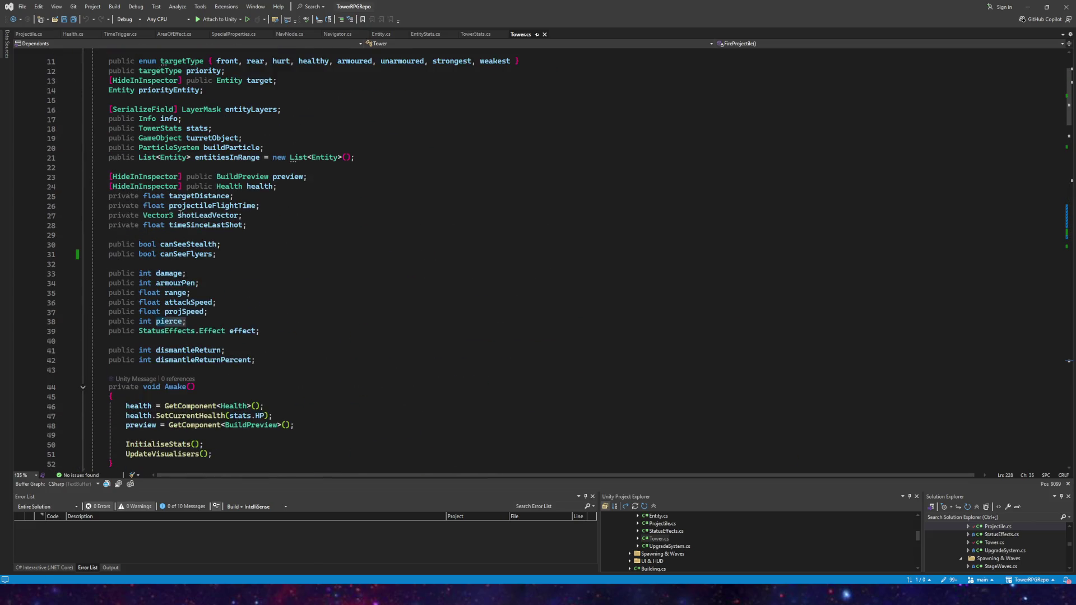
left_click(331, 552)
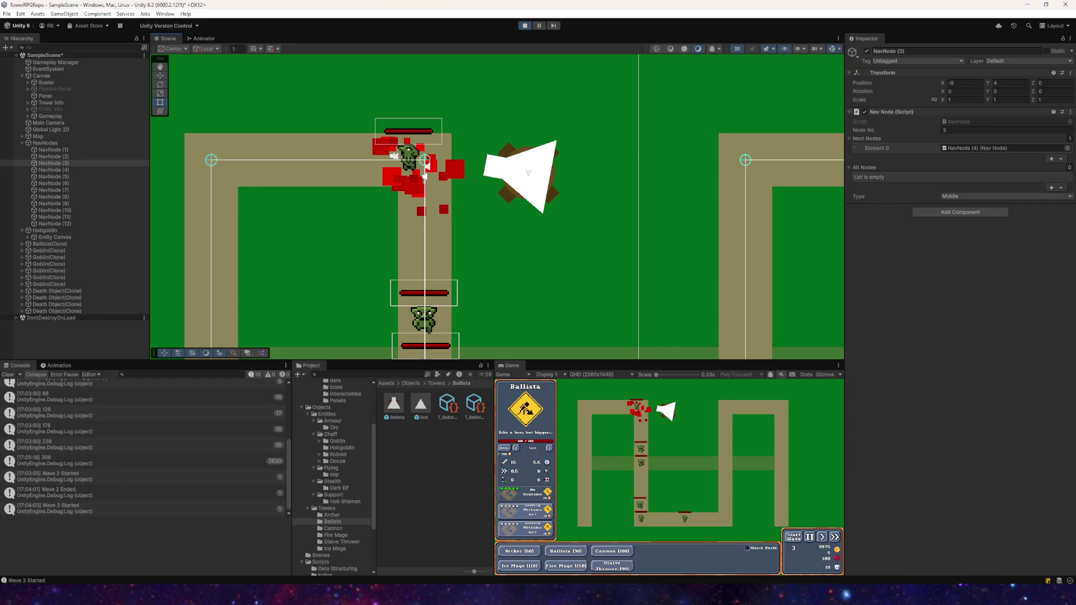
- Restart play mode and place a new Ballista beside the path
left_click(525, 27)
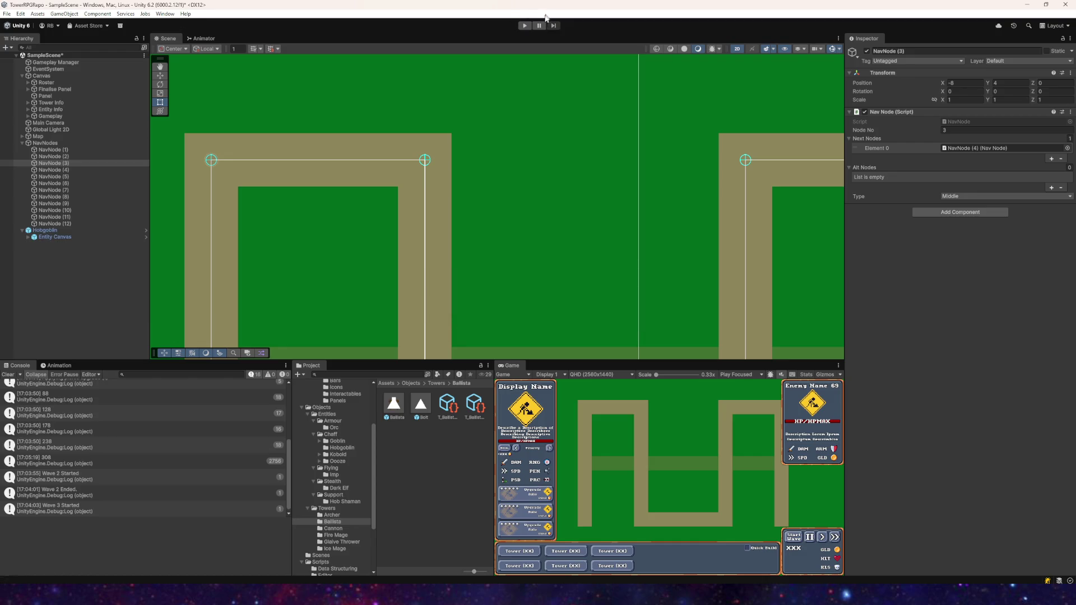
left_click(524, 25)
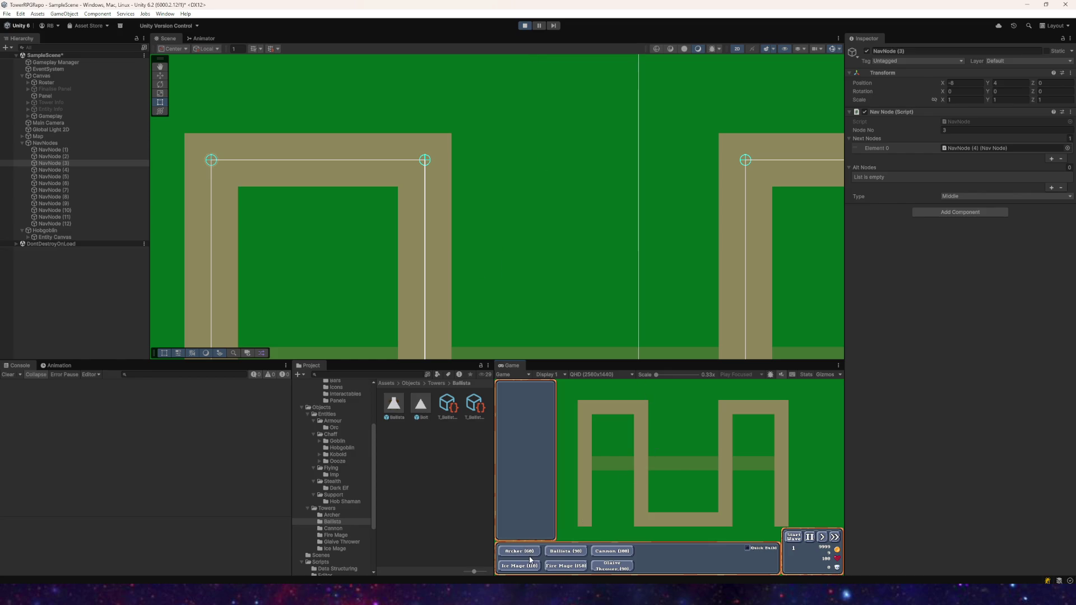
left_click(549, 555)
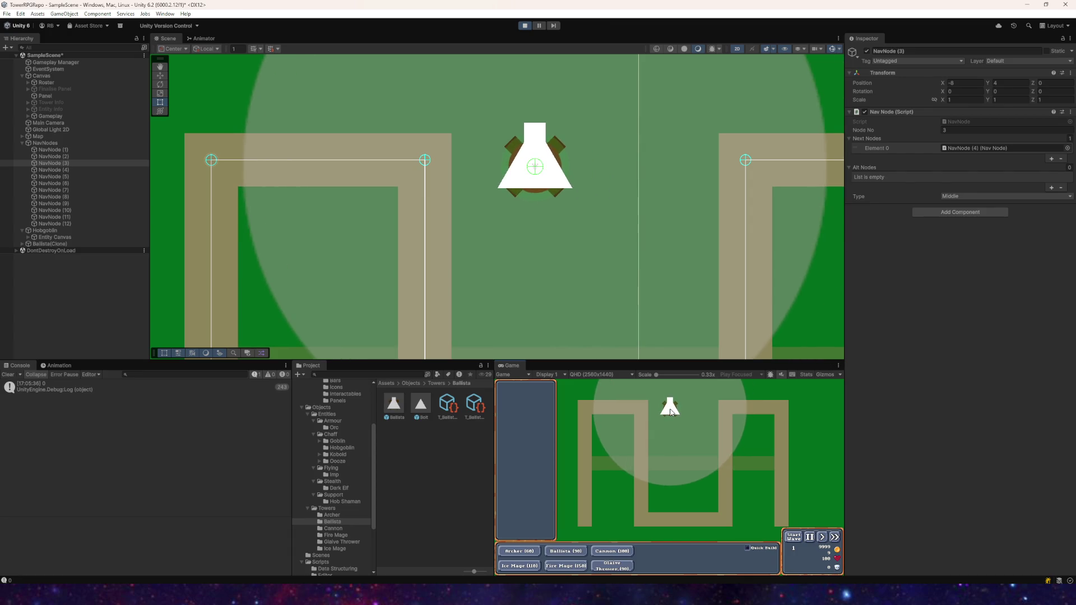
left_click(670, 412)
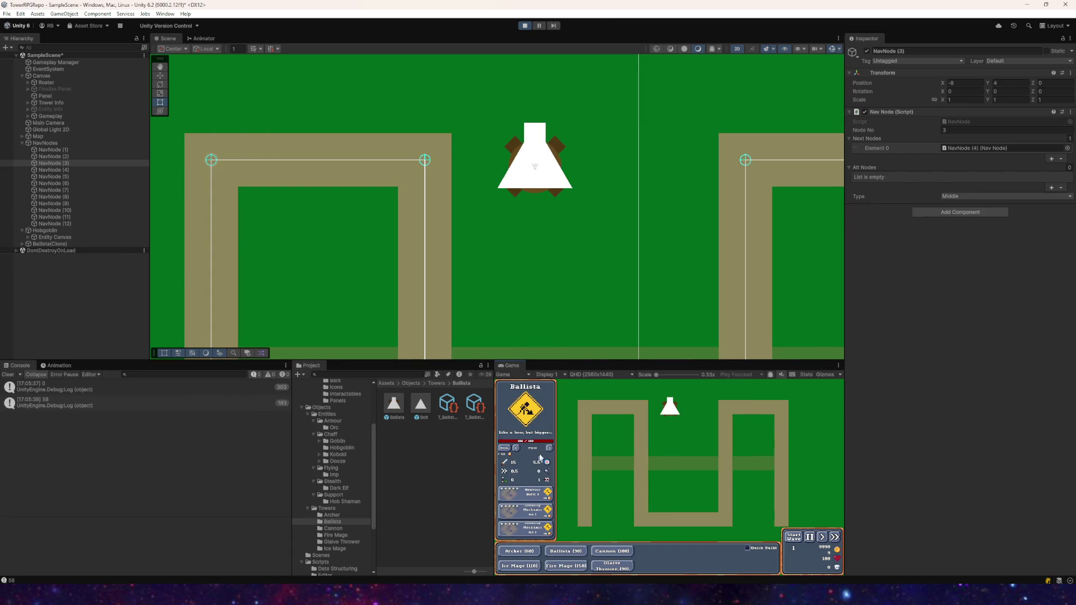
- Start wave 1, buy the pierce upgrade, run waves 2 and 3, then stop playing
left_click(801, 539)
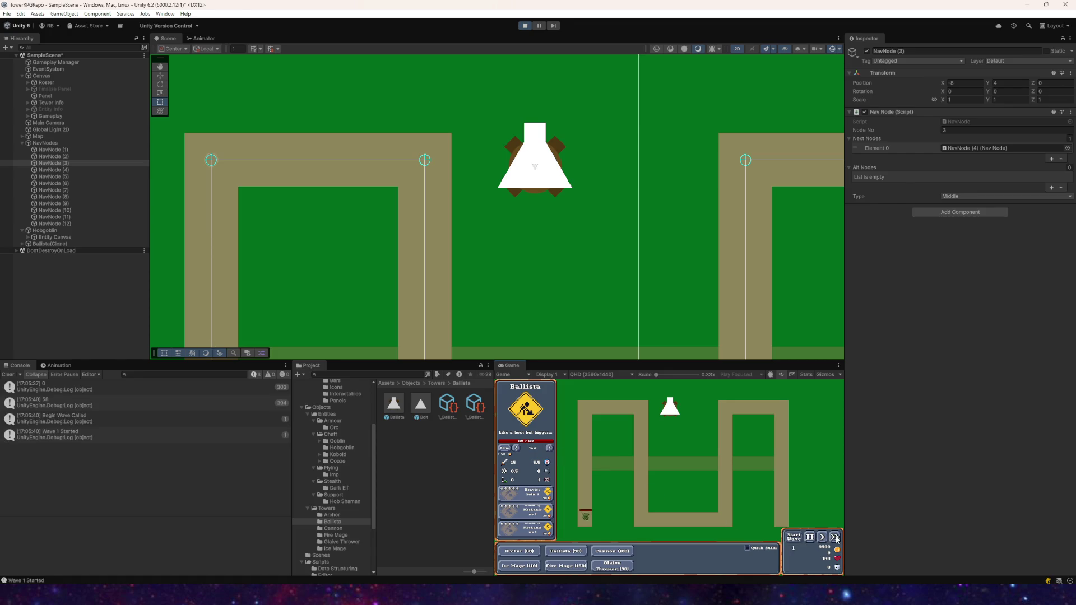
left_click(521, 497)
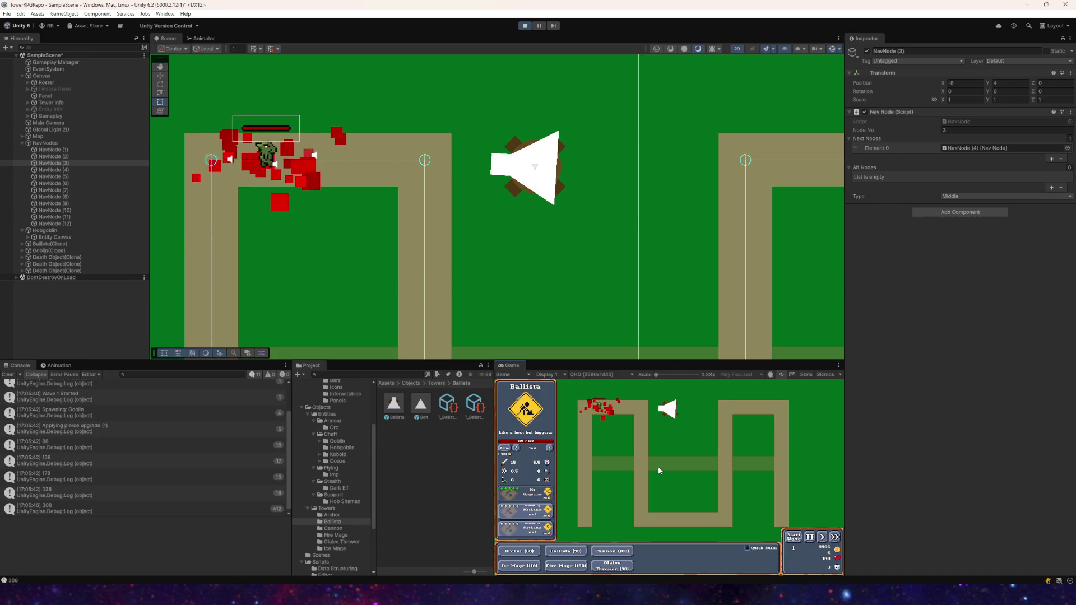
left_click(801, 542)
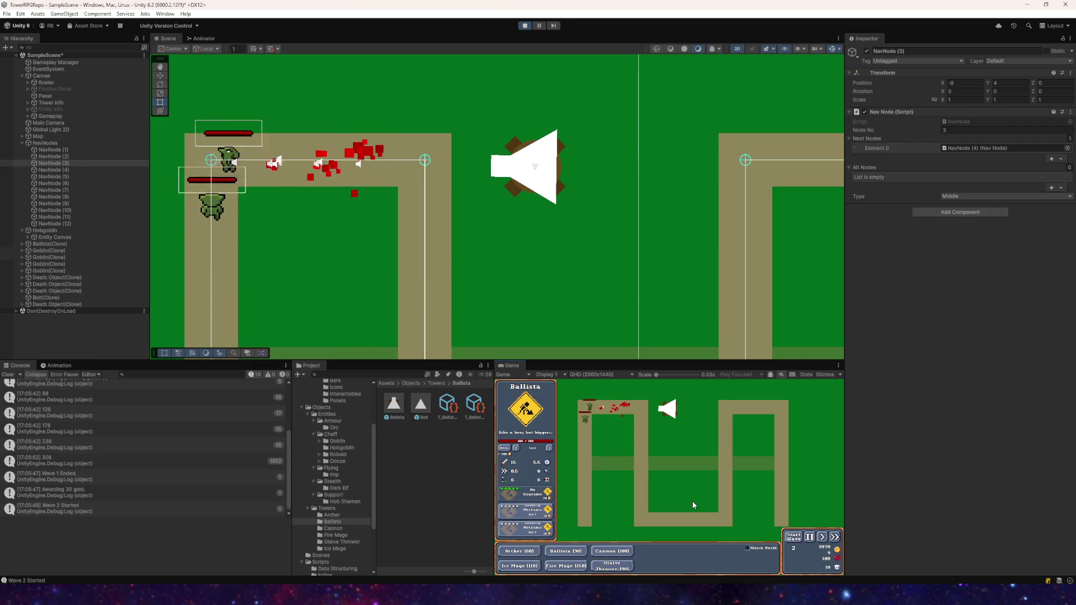
left_click(793, 537)
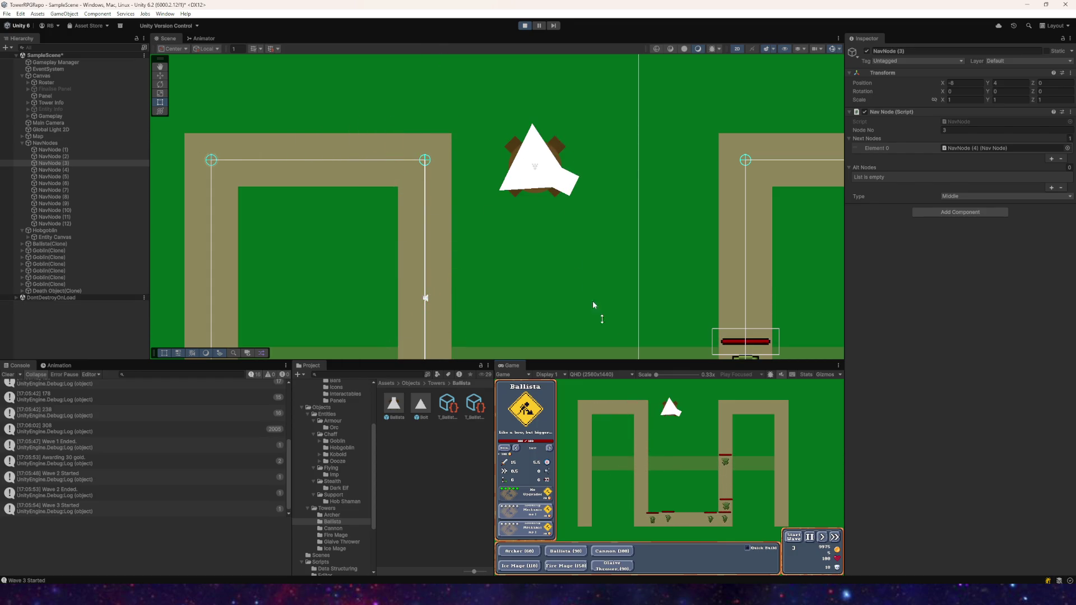
left_click(525, 25)
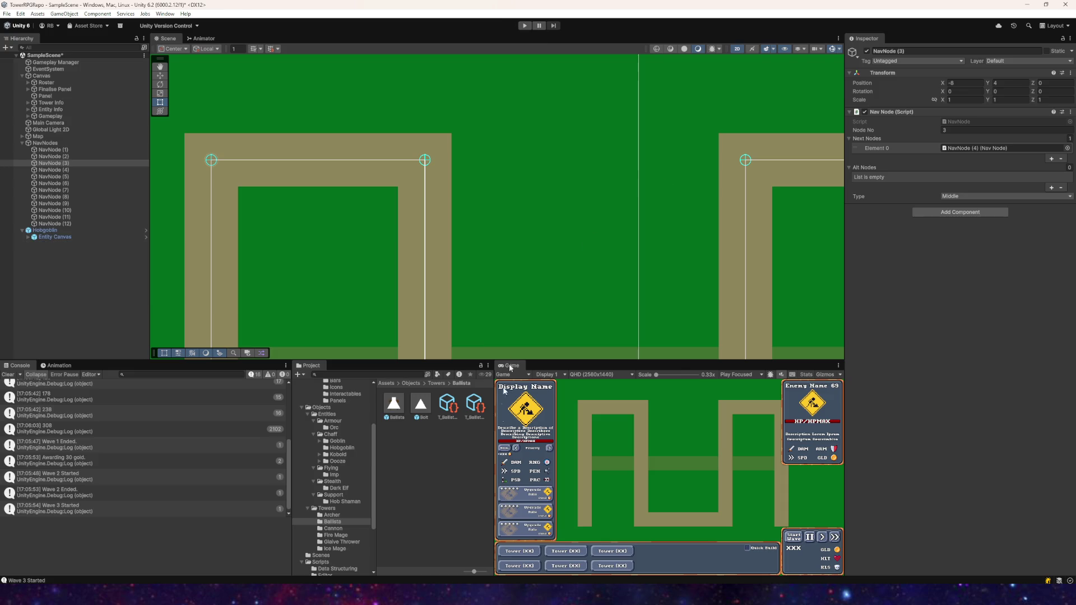
- Open UpgradeSystem.cs and delete the old rounding call around value on the pierce line
key("alt+Tab")
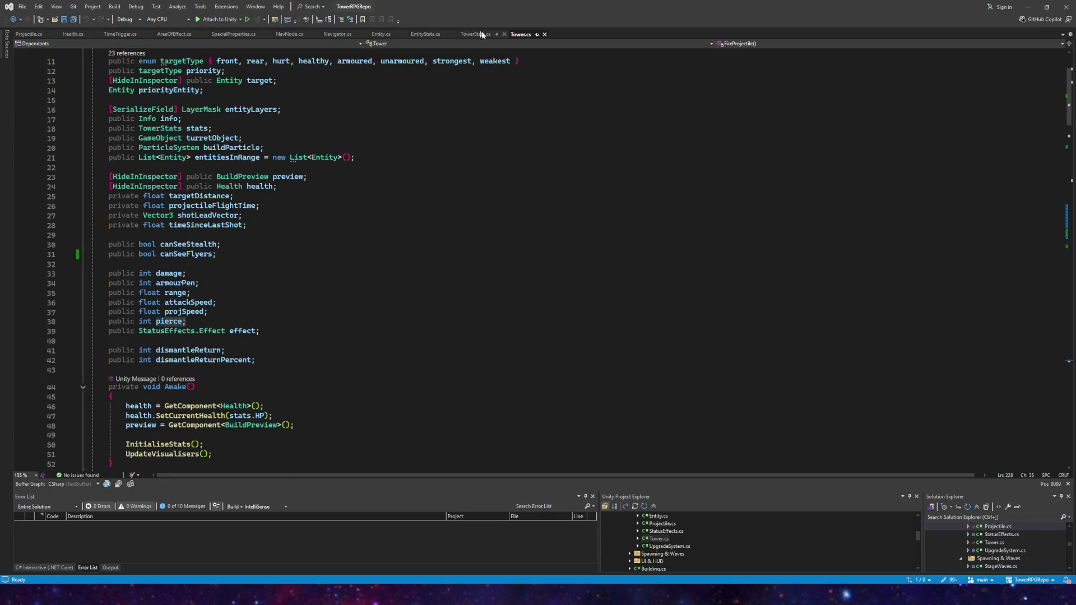
double_click(667, 546)
scroll(282, 252, "down", 5)
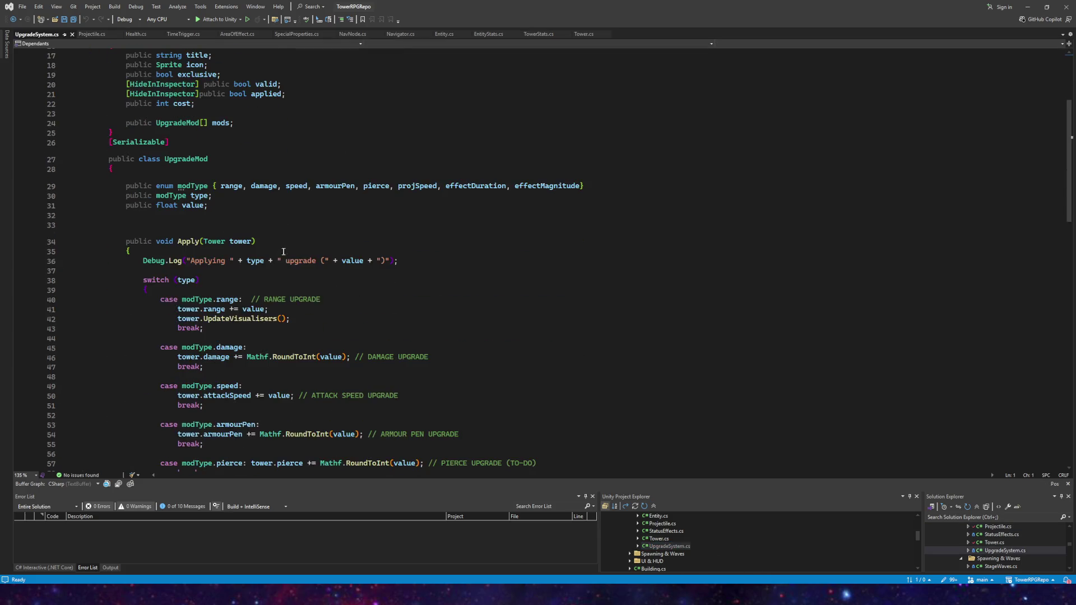
scroll(283, 252, "down", 3)
scroll(280, 306, "down", 2)
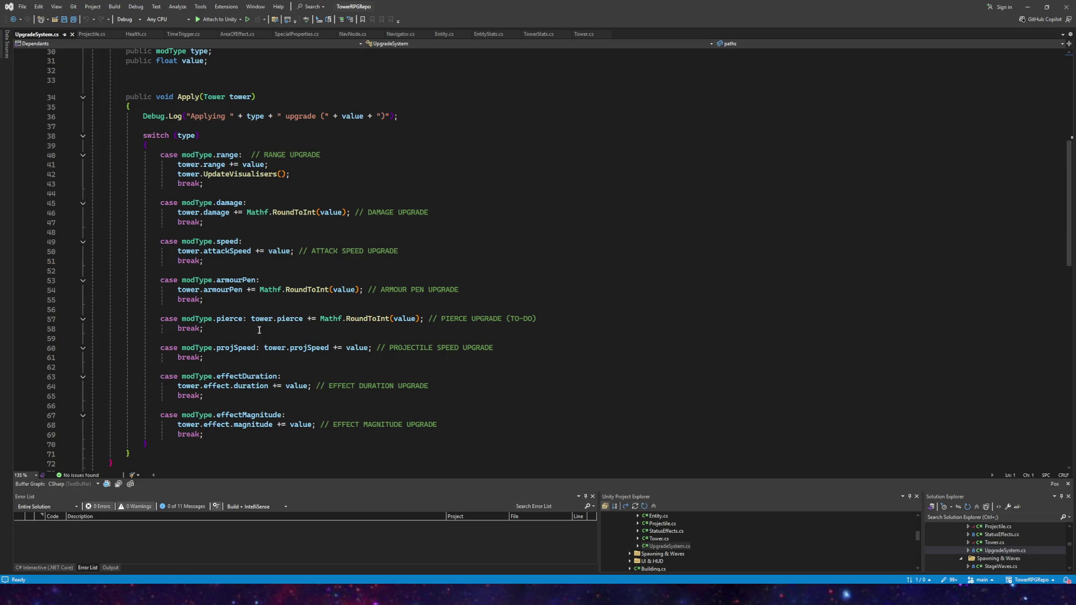
left_click(345, 321)
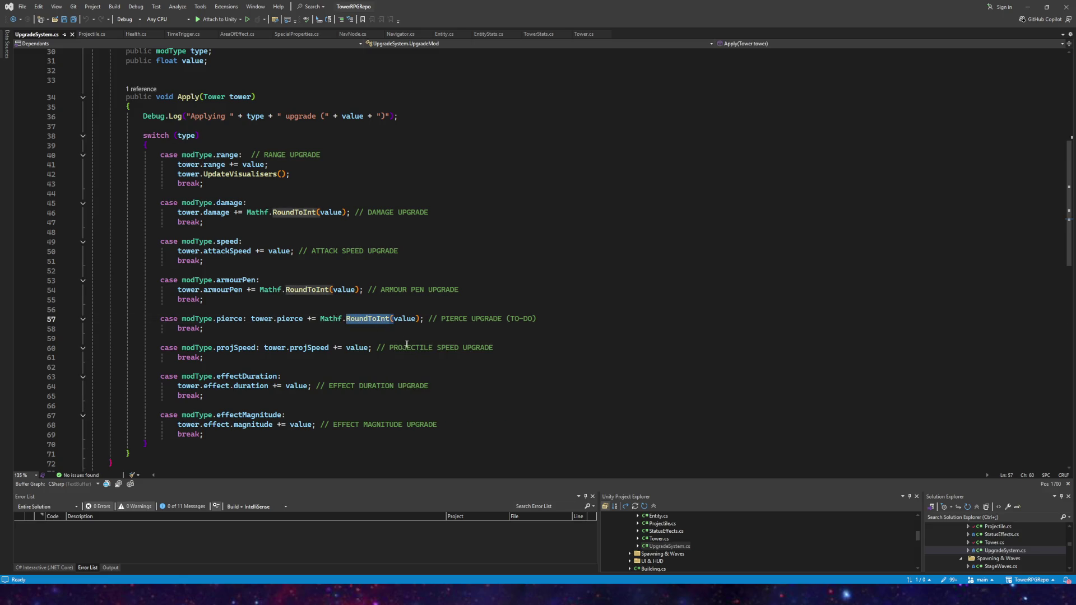
key("ctrl+Delete")
key("Delete")
key("BackSpace")
key("BackSpace")
key("BackSpace")
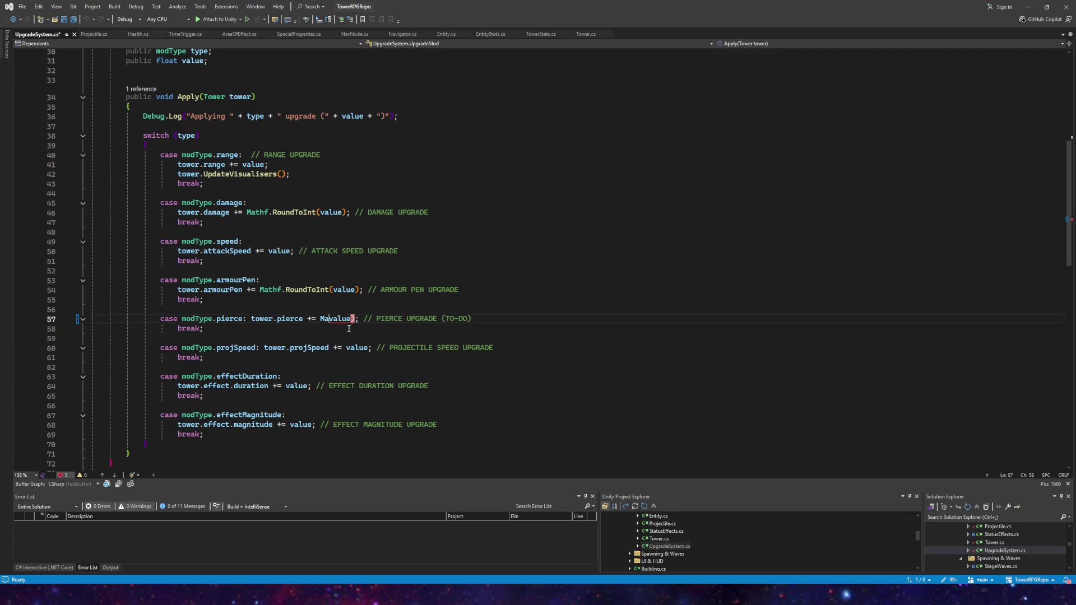
key("Delete")
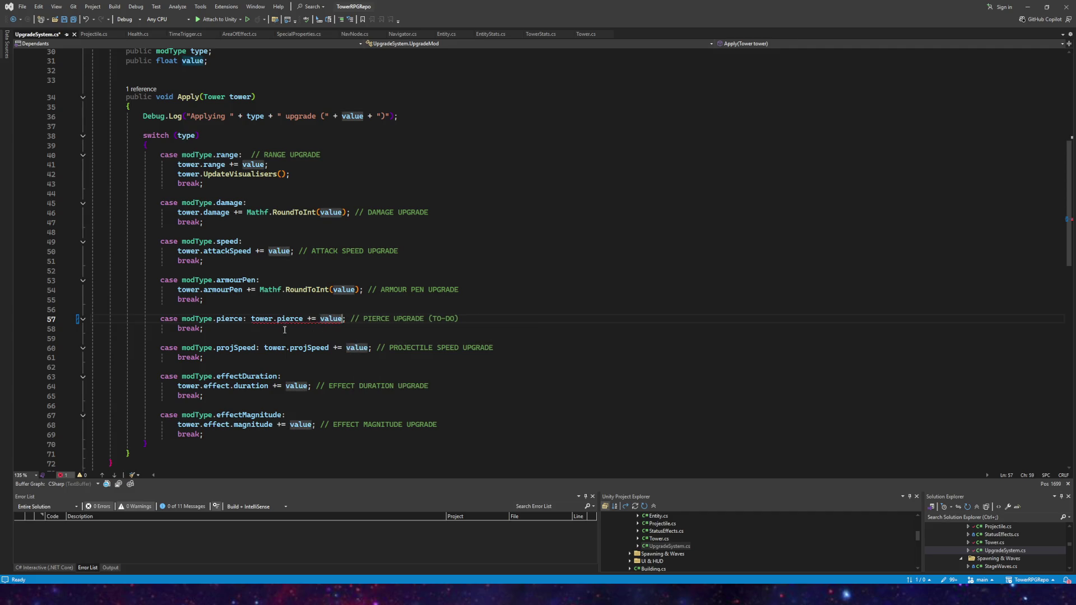
- Wrap value in Mathf.FloorToInt() on line 57 and save the script
mouse_move(322, 318)
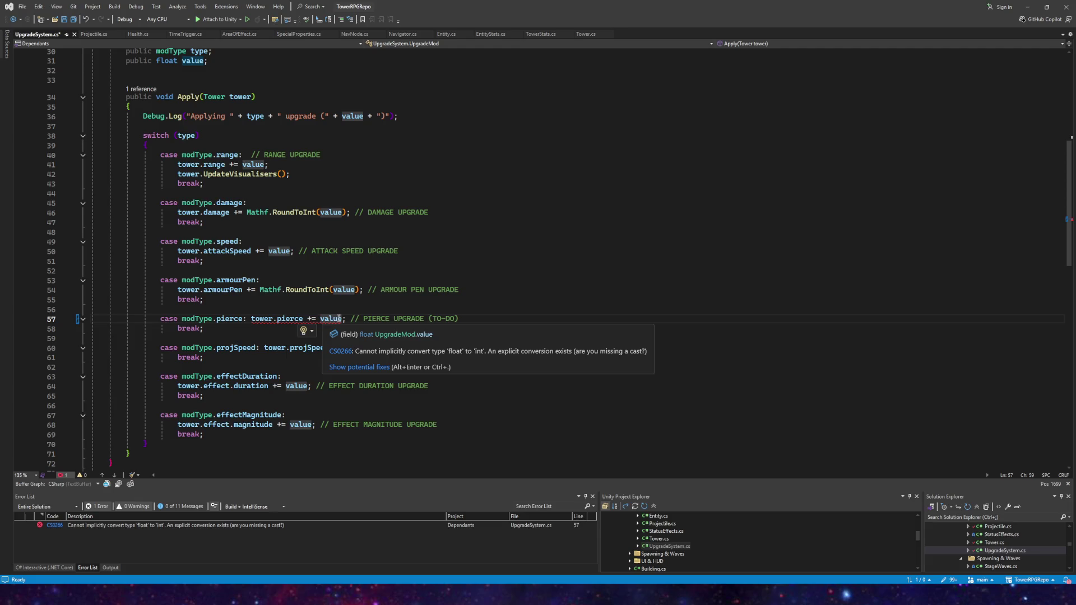
mouse_move(329, 291)
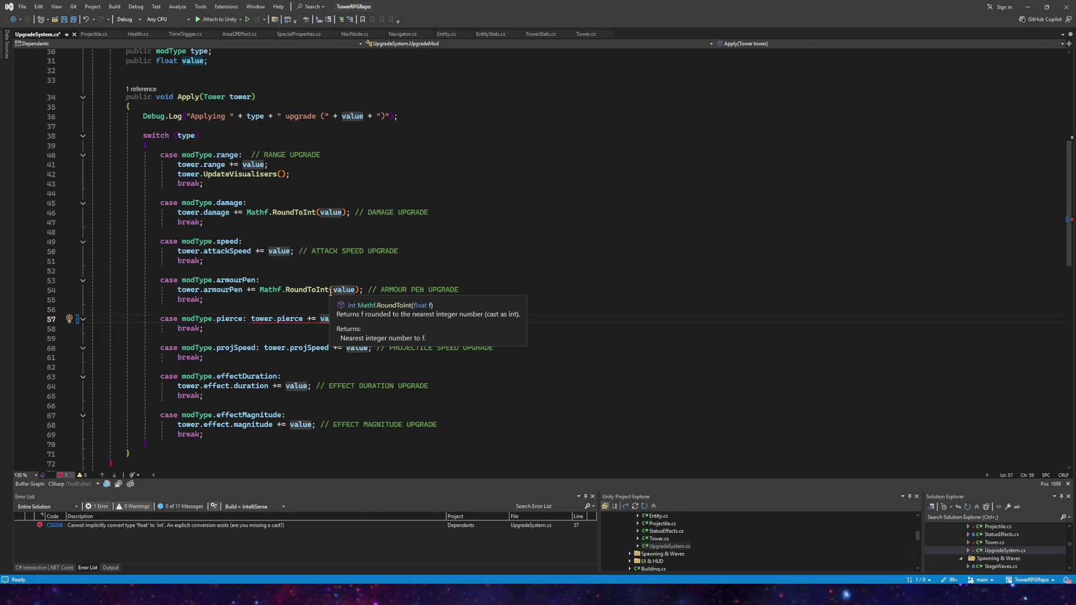
left_click(320, 319)
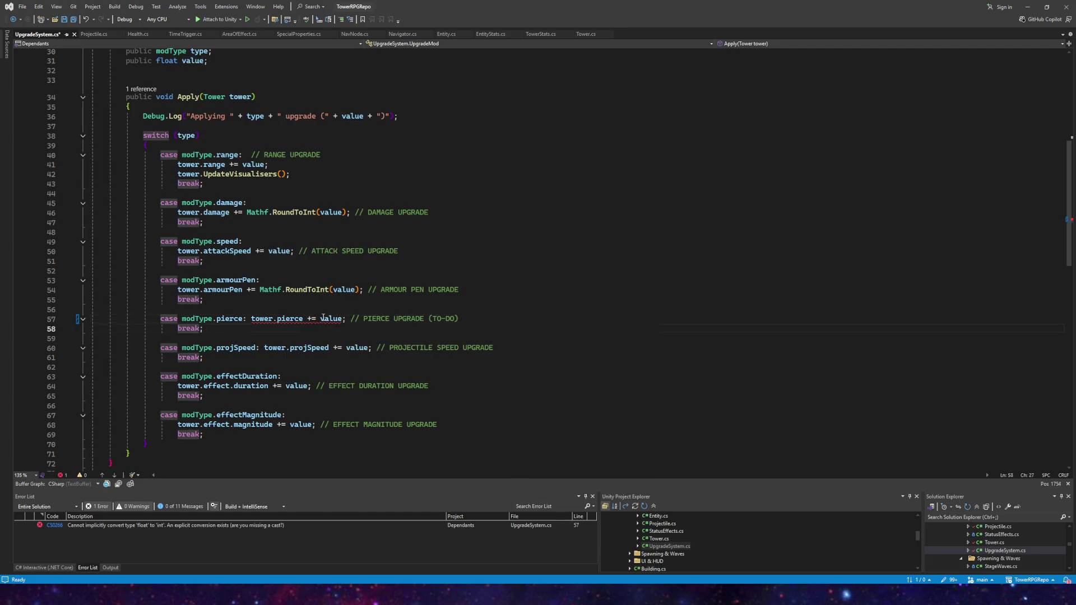
type("mathf.")
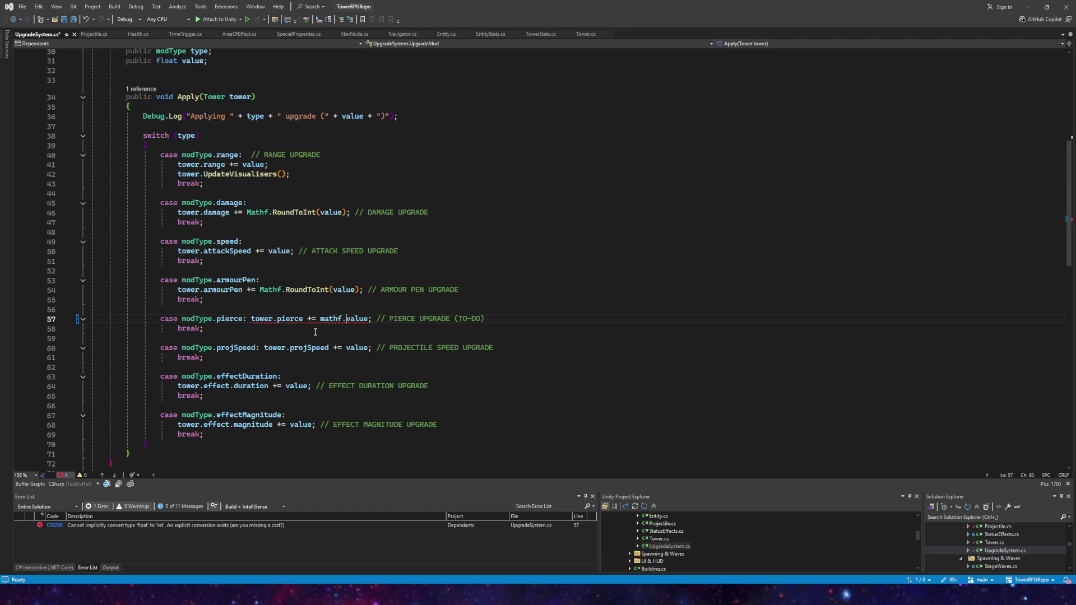
key("BackSpace")
key("BackSpace")
key("BackSpace")
type("(")
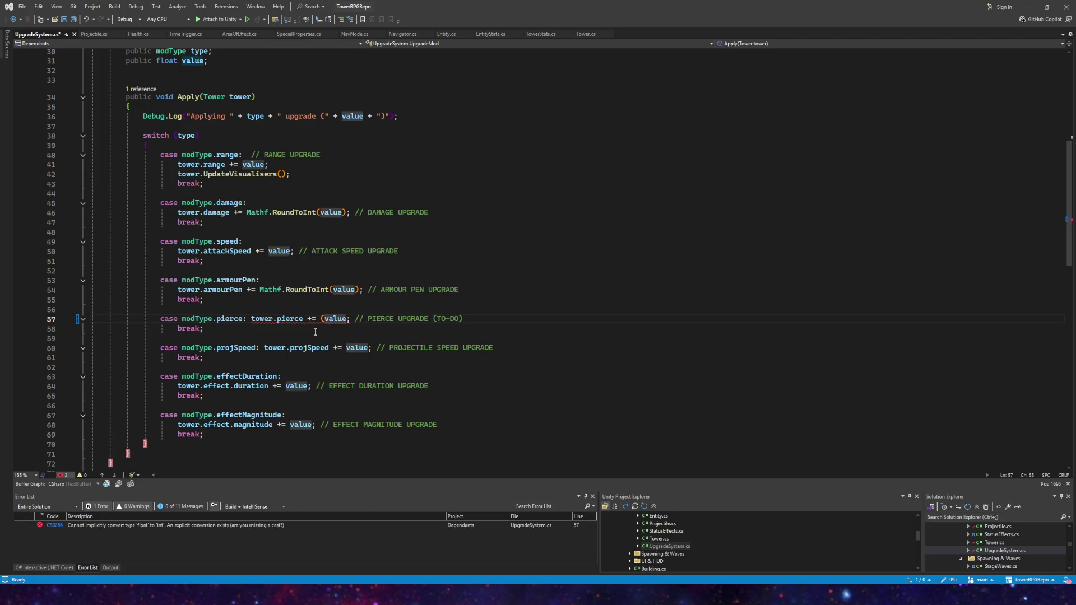
type(")")
key("Left")
key("Left")
key("Left")
key("Left")
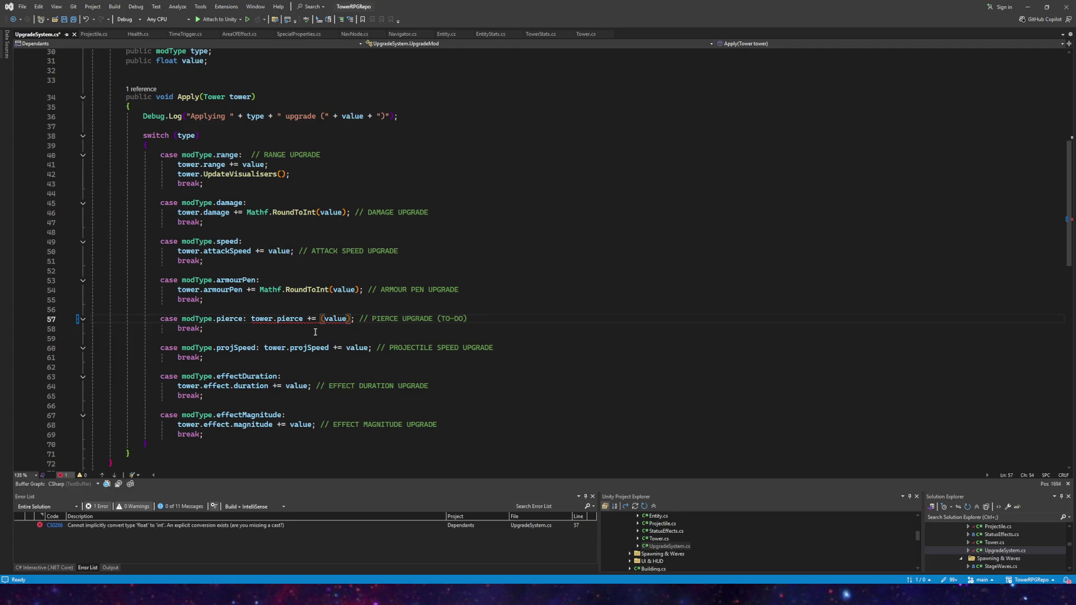
type("Mathf")
type(".Ceil")
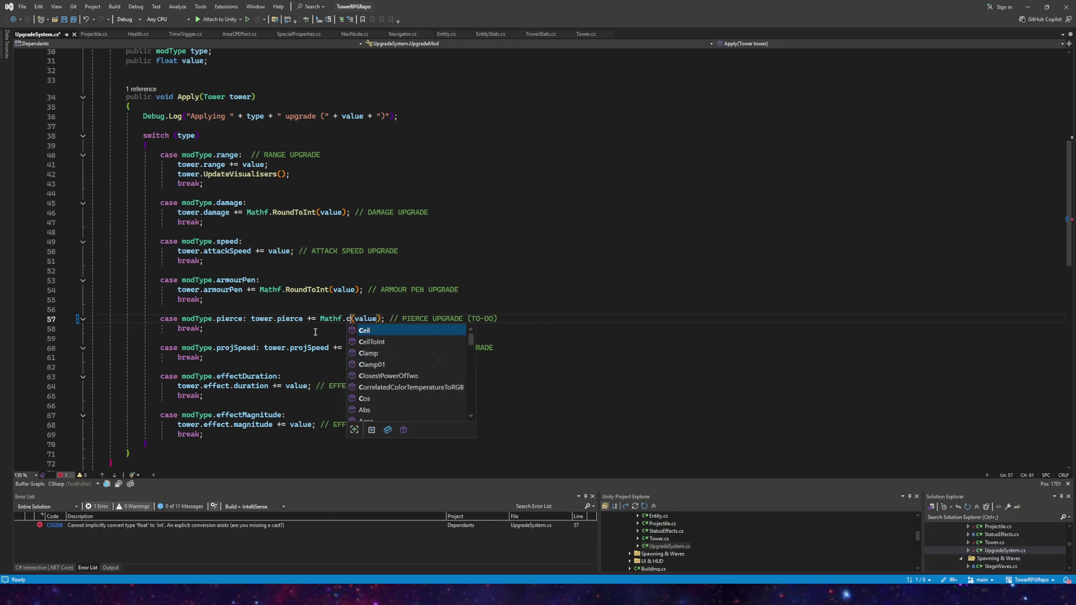
key("Escape")
type("ToInt")
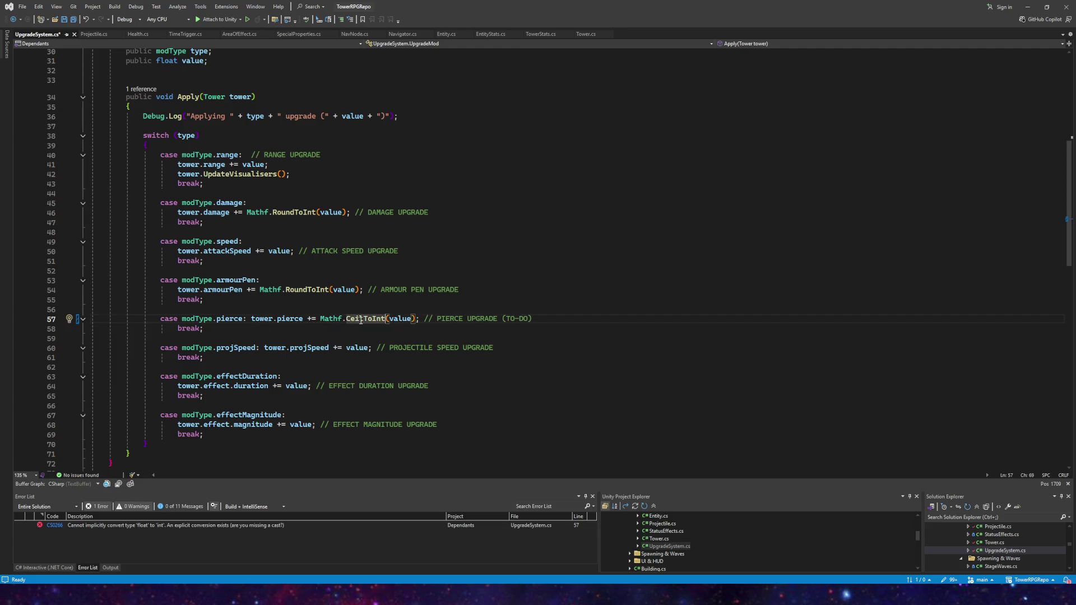
mouse_move(359, 321)
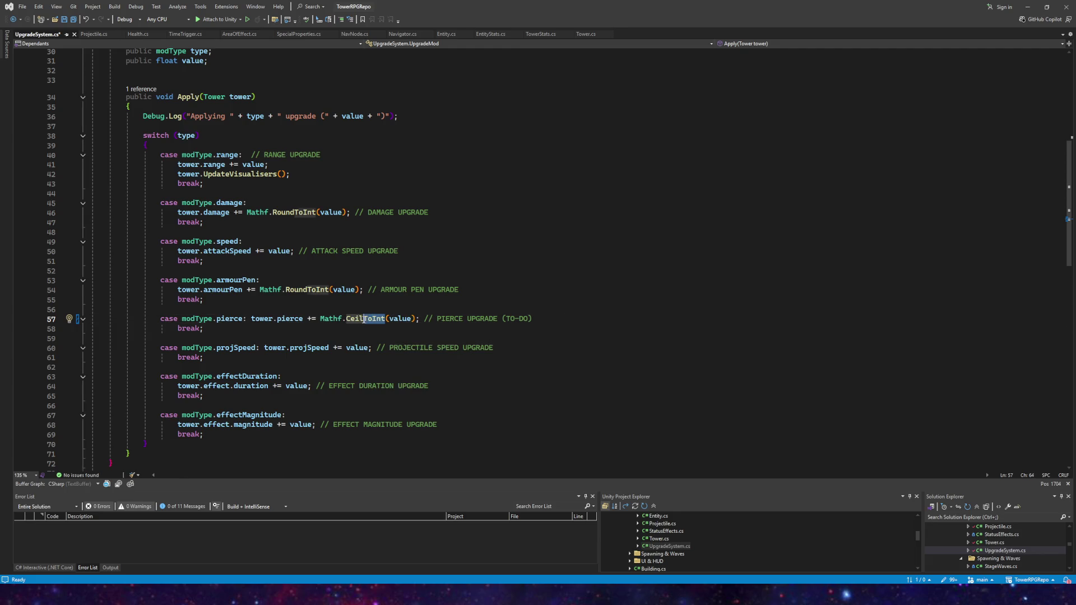
type("Floort")
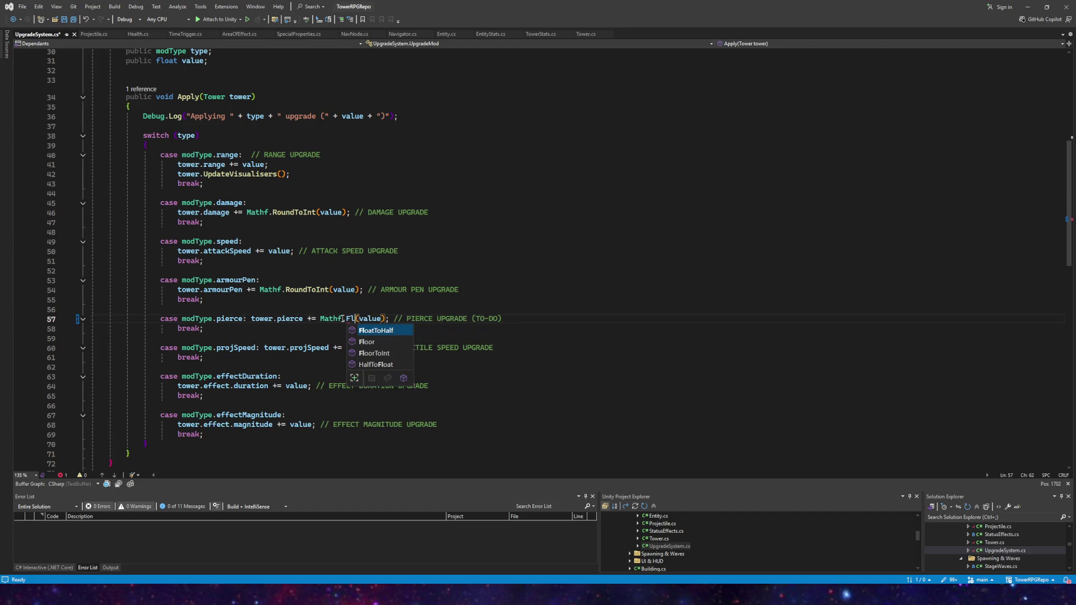
key("Tab")
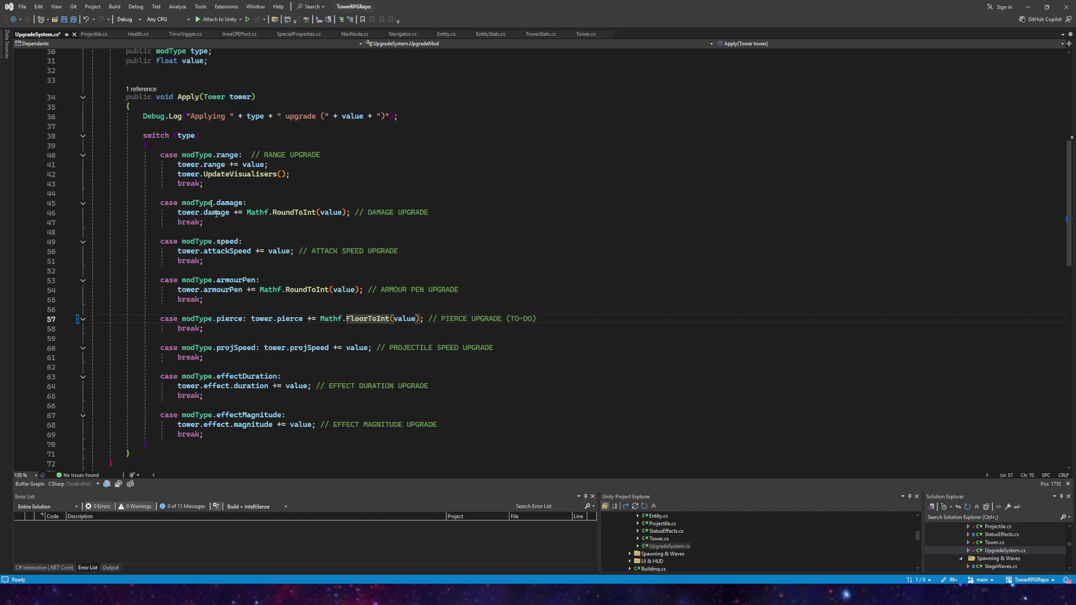
left_click(75, 20)
- Bring up the Aseprite window, then switch to the Unity editor
left_click(357, 556)
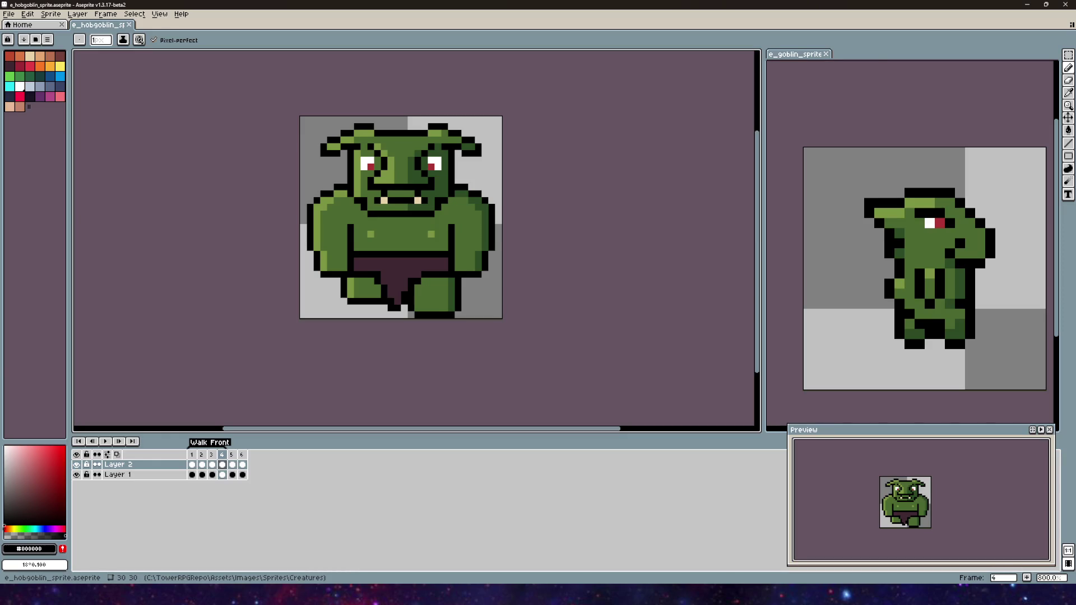
left_click(311, 551)
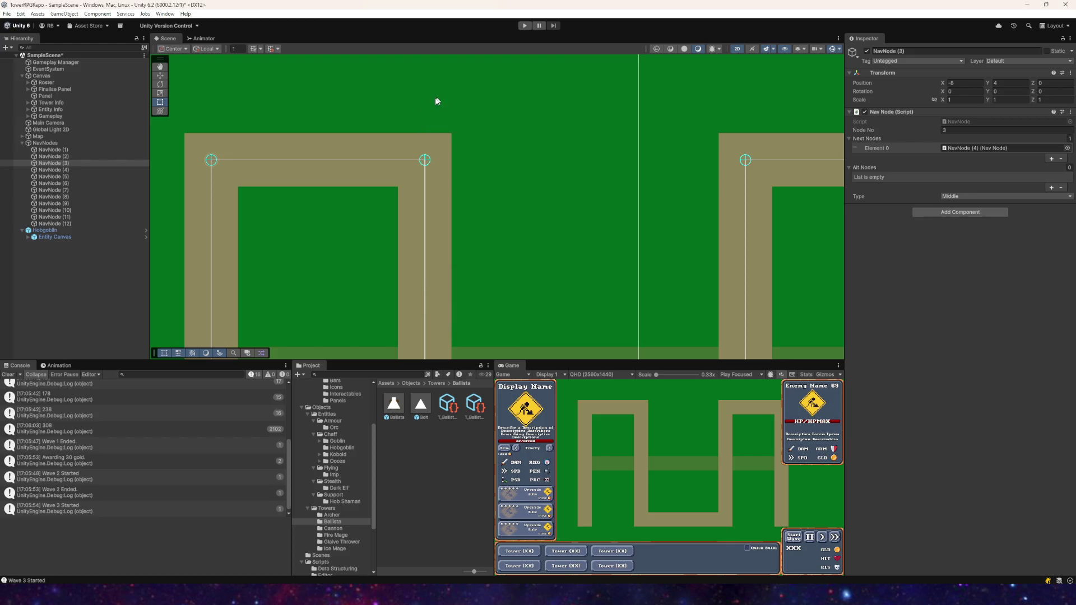
- Collapse NavNodes, start play, build a Ballista and inspect its Ballista(Clone) components
scroll(427, 163, "down", 1)
scroll(464, 136, "up", 1)
scroll(542, 144, "down", 1)
scroll(509, 151, "up", 1)
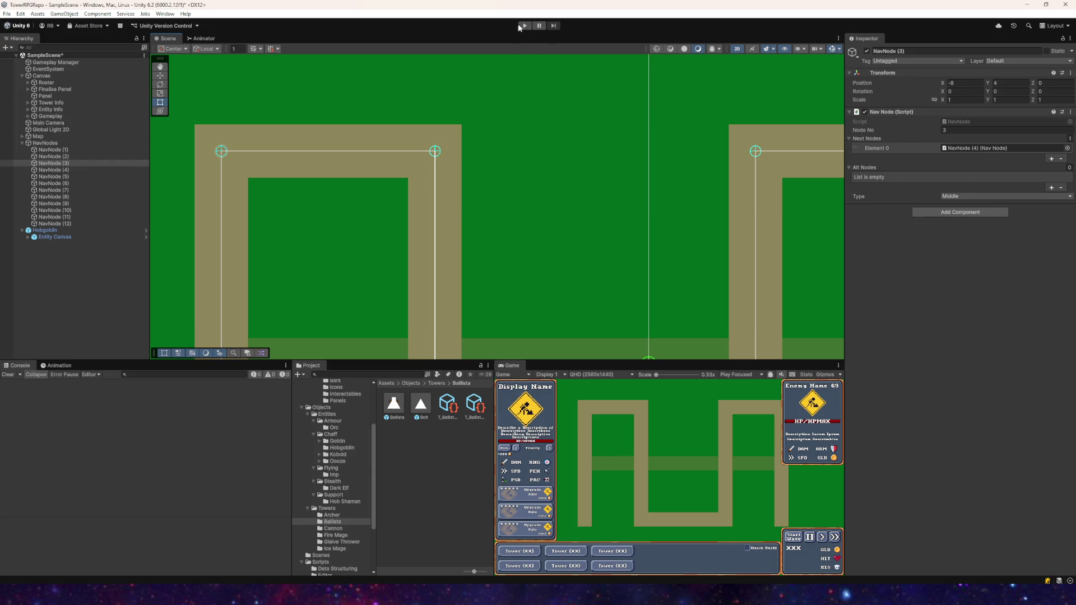
left_click(20, 144)
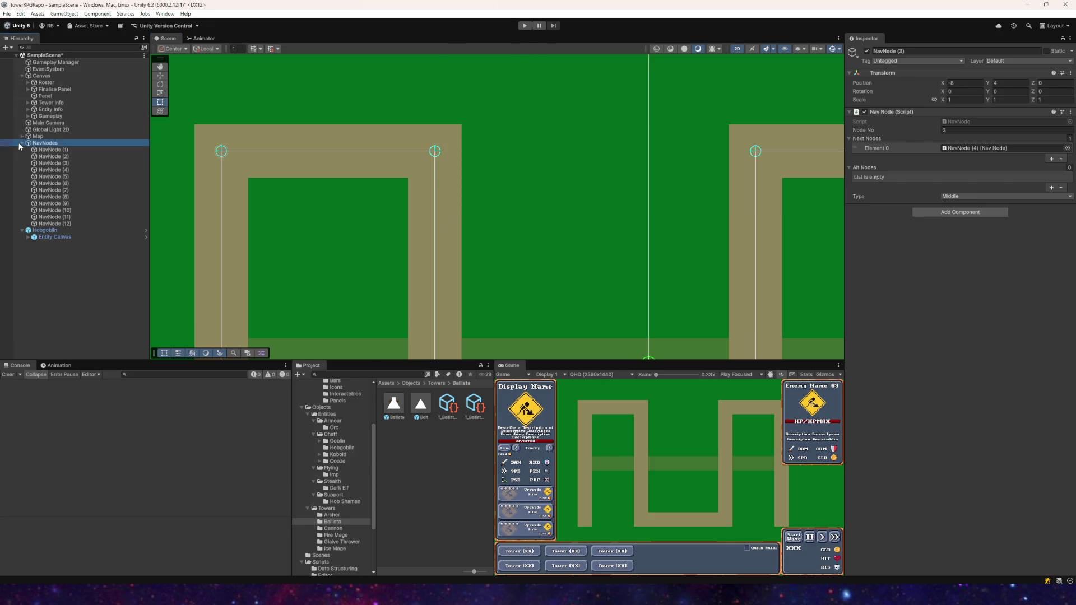
left_click(21, 143)
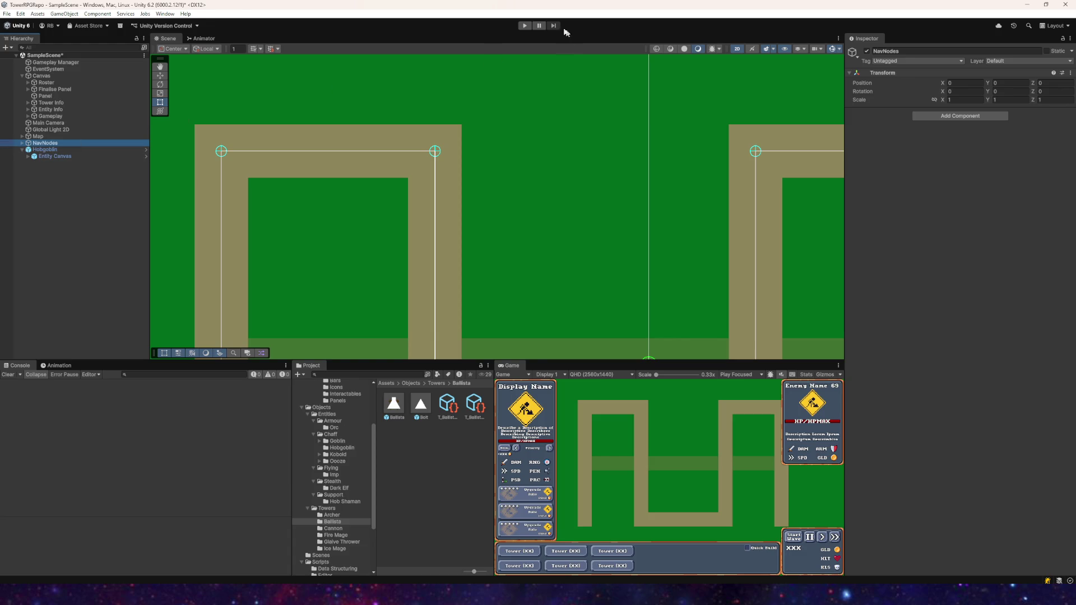
left_click(523, 27)
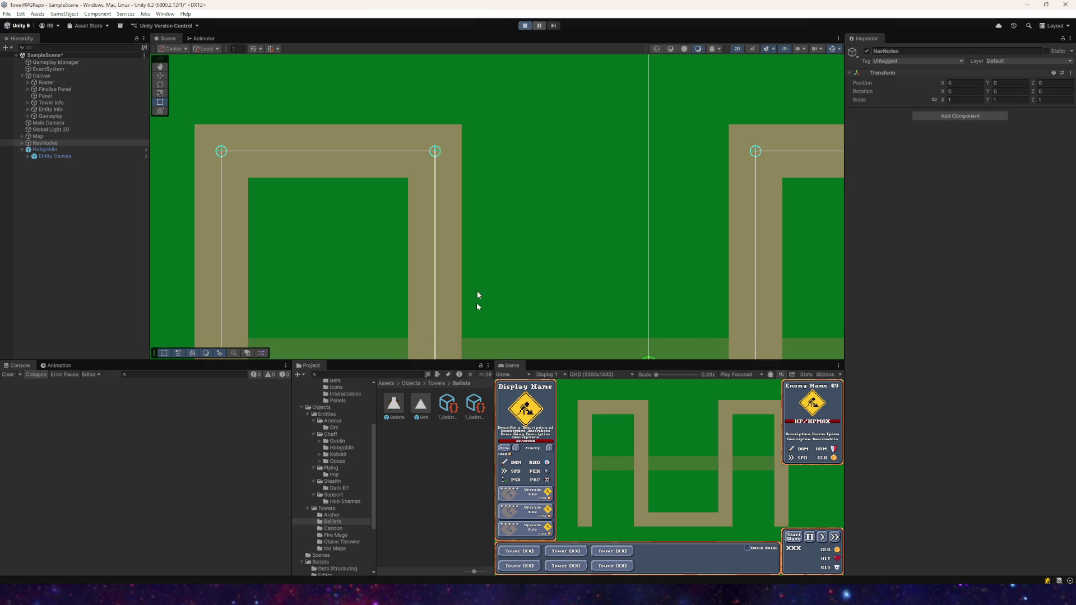
left_click(550, 566)
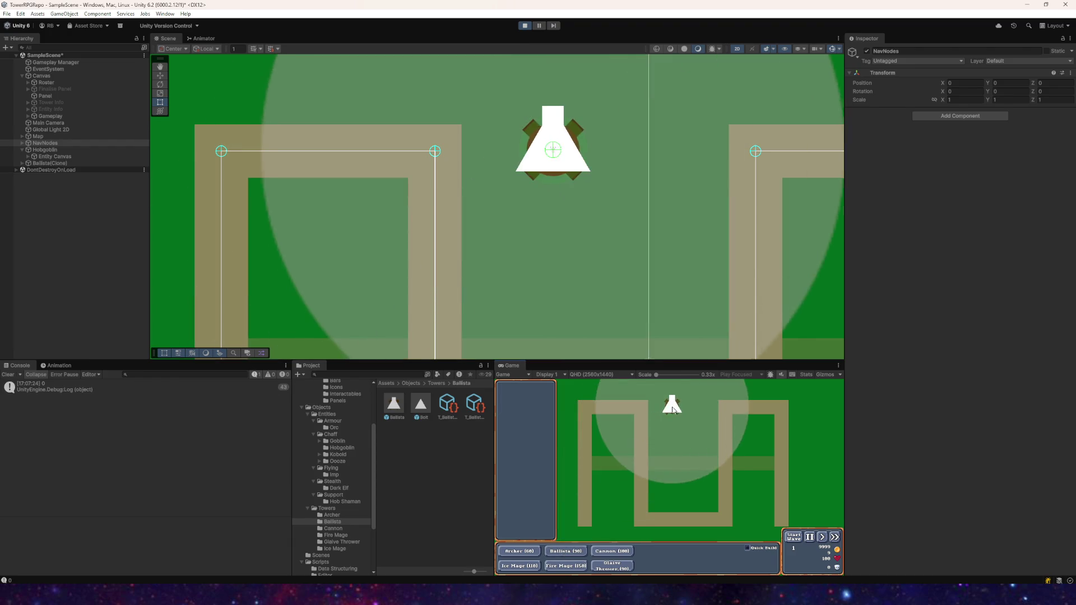
left_click(669, 414)
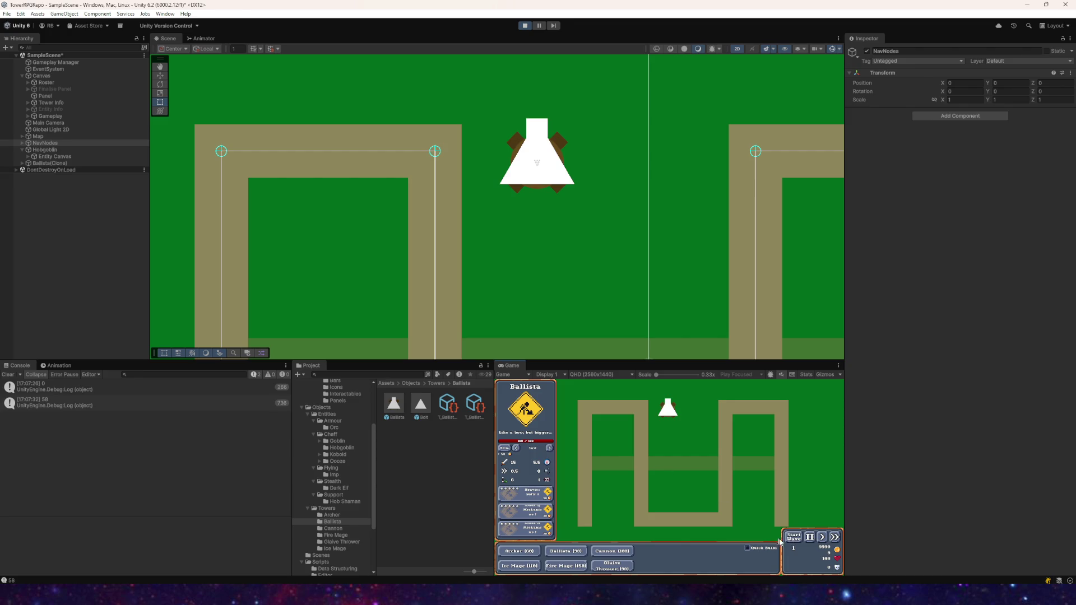
left_click(48, 163)
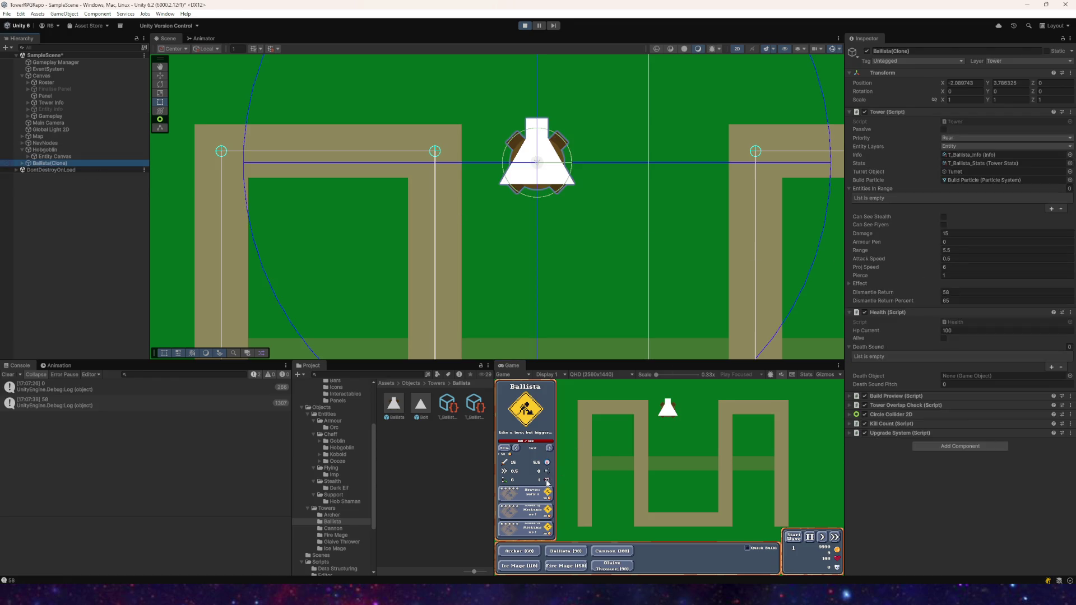
- Buy three pierce upgrades, run goblin waves 1 through 4, then stop the playtest
left_click(532, 496)
left_click(532, 496)
left_click(532, 497)
left_click(532, 497)
left_click(532, 497)
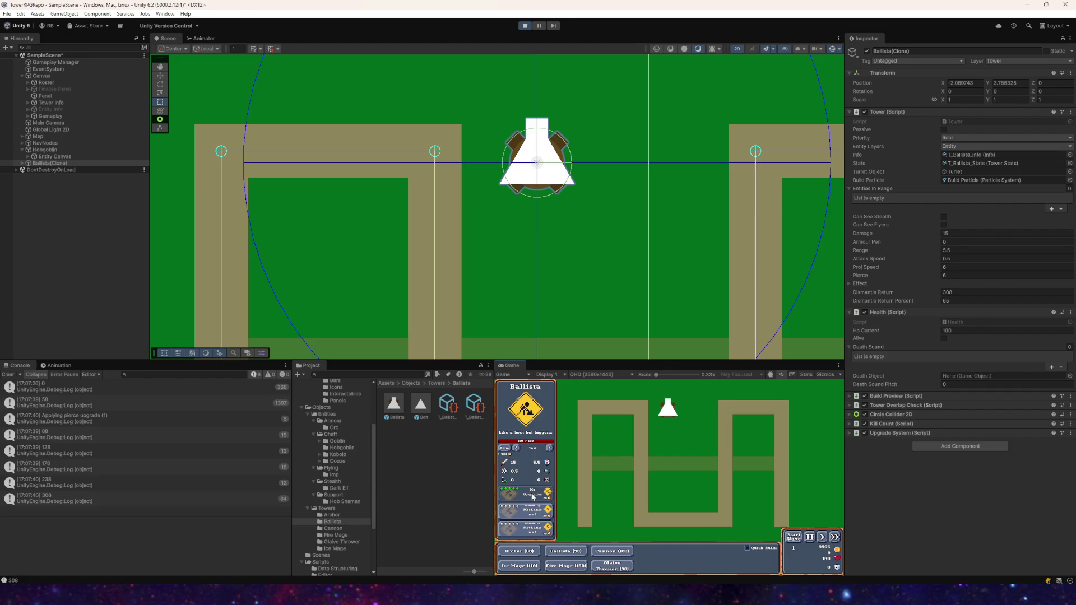
left_click(795, 538)
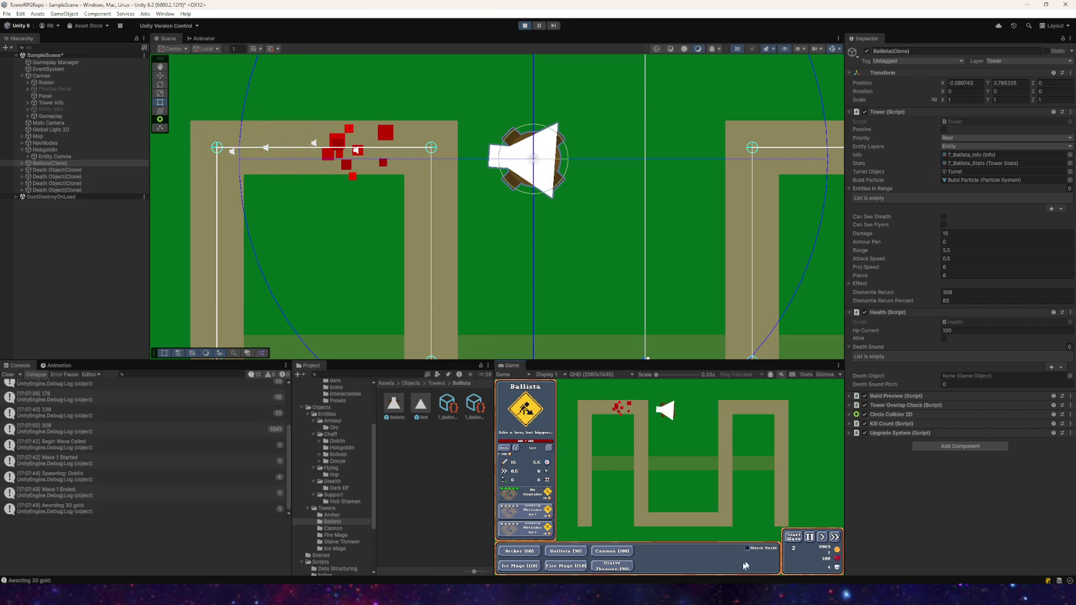
left_click(834, 538)
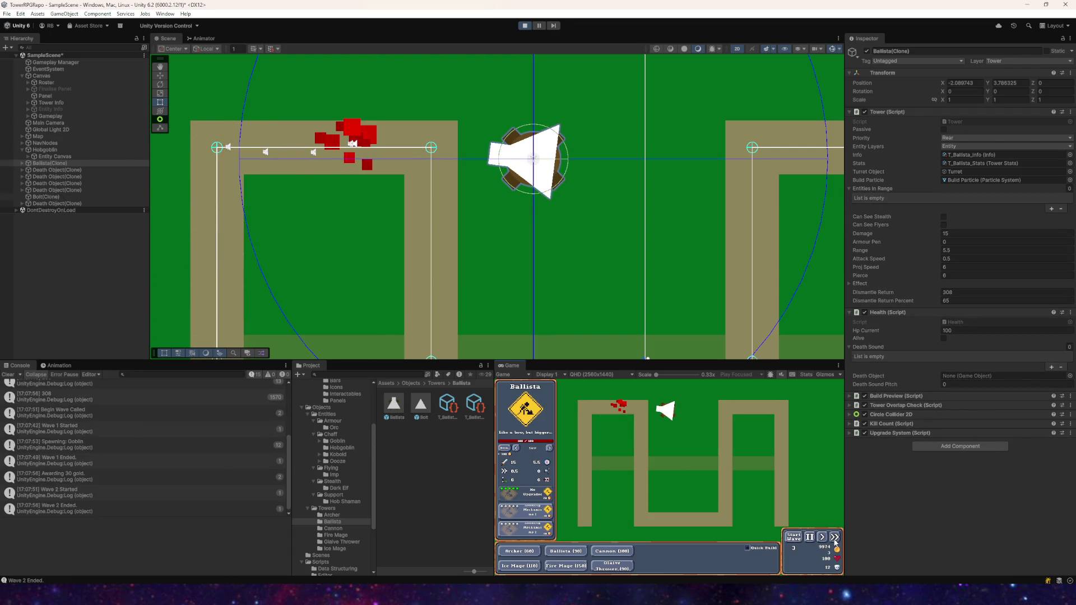
left_click(799, 541)
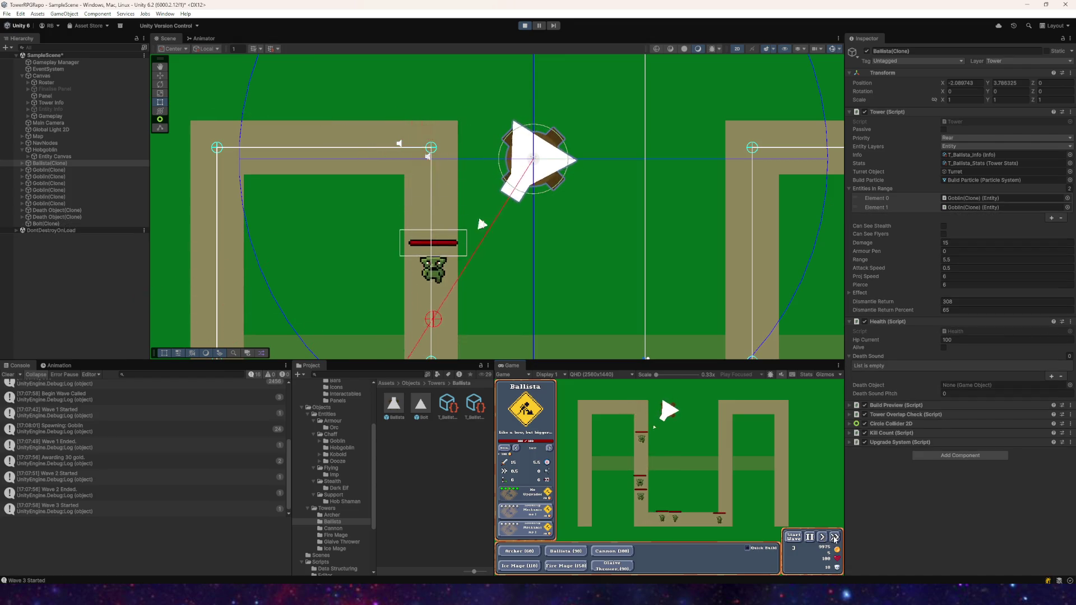
left_click(834, 538)
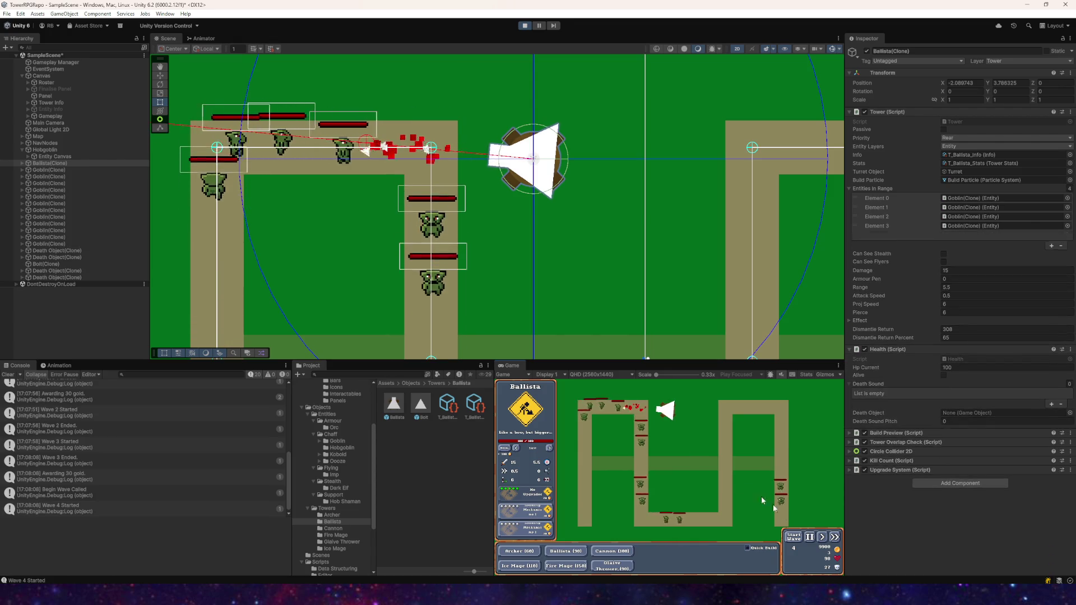
left_click(525, 26)
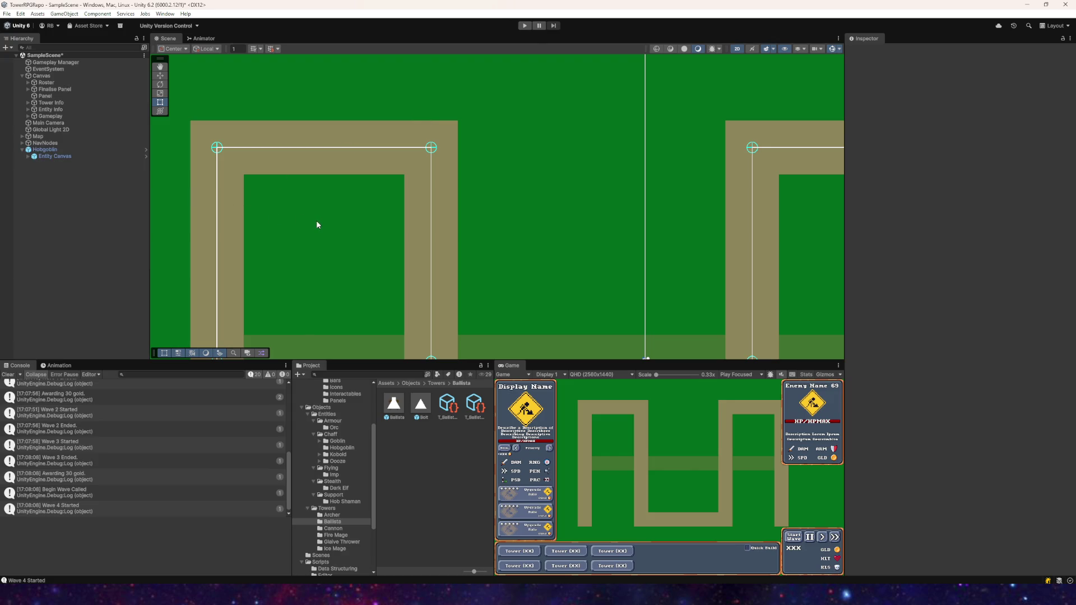
- Restart play, place a fresh Ballista beside the path, and select the fired Bolt(Clone)
left_click(525, 26)
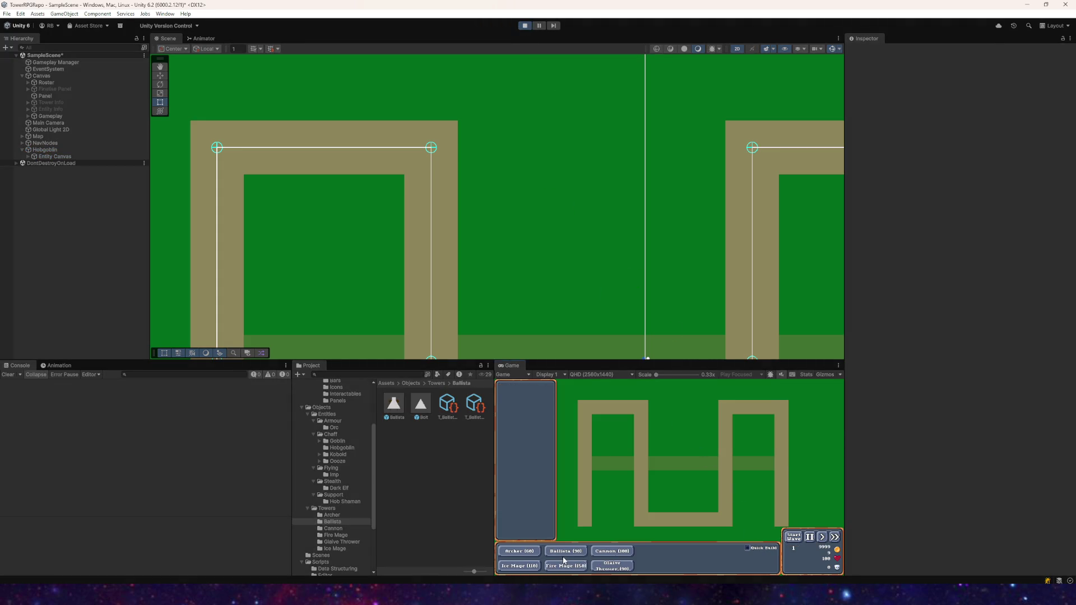
left_click(564, 555)
left_click(670, 409)
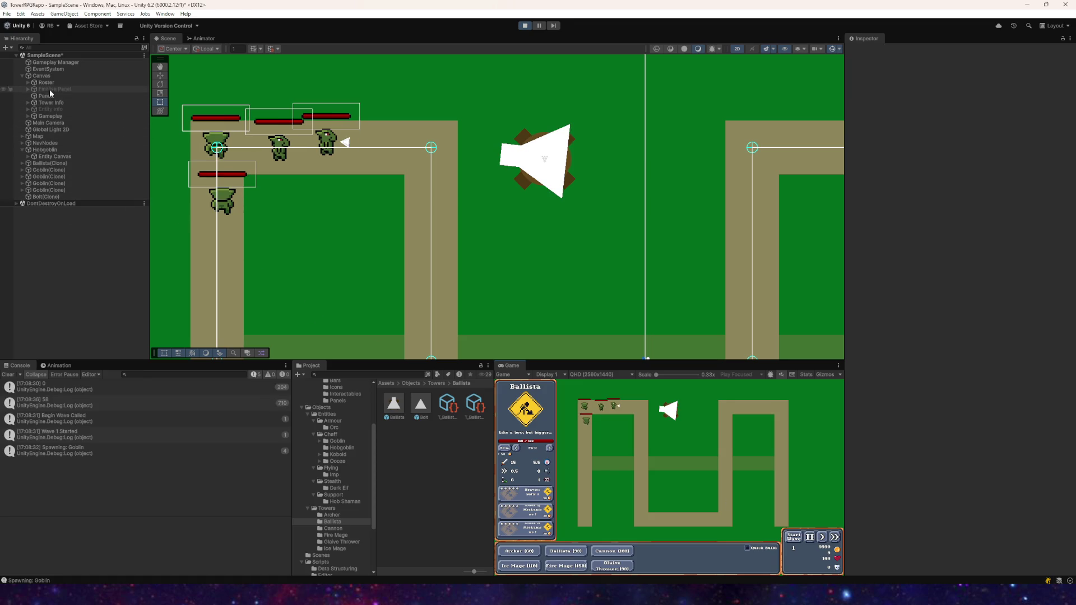
left_click(48, 197)
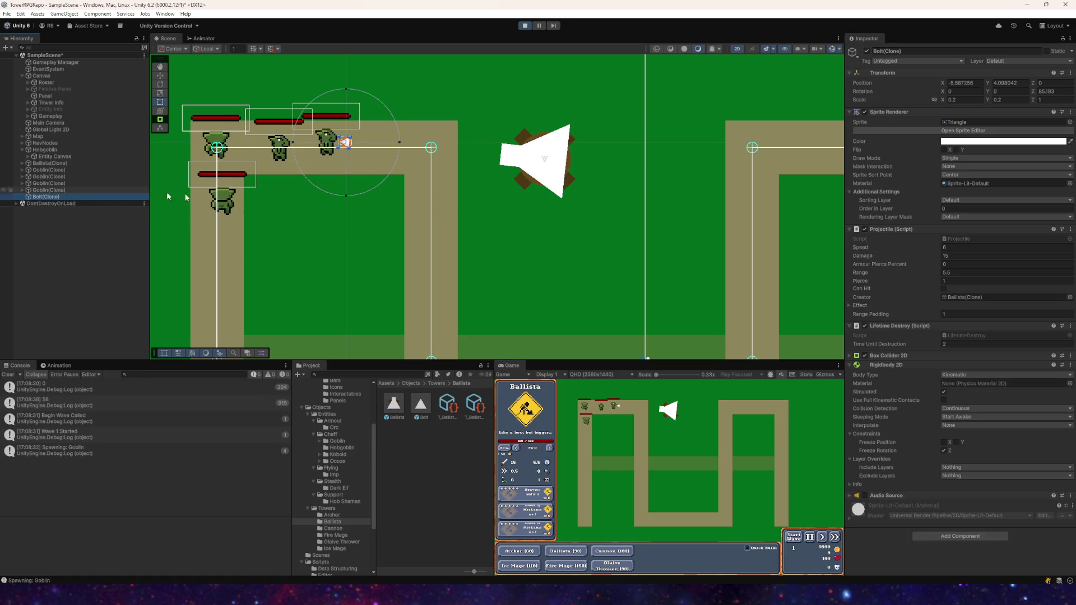
- Check the bolt's Pierce value, buy two more pierce upgrades, and resume then pause
left_click(951, 283)
key("Return")
left_click(536, 496)
left_click(536, 496)
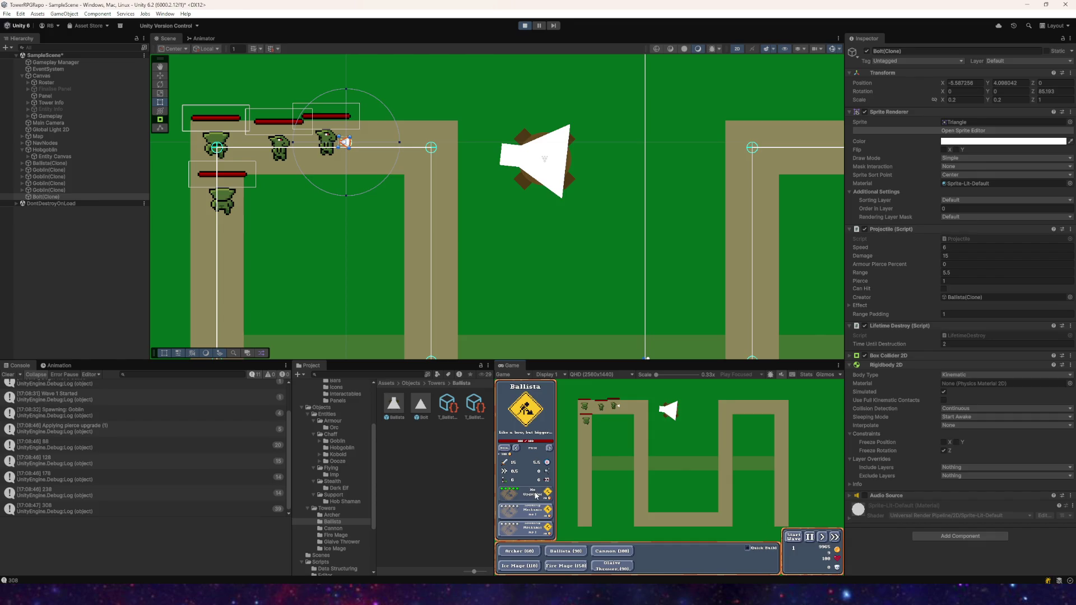
left_click(818, 538)
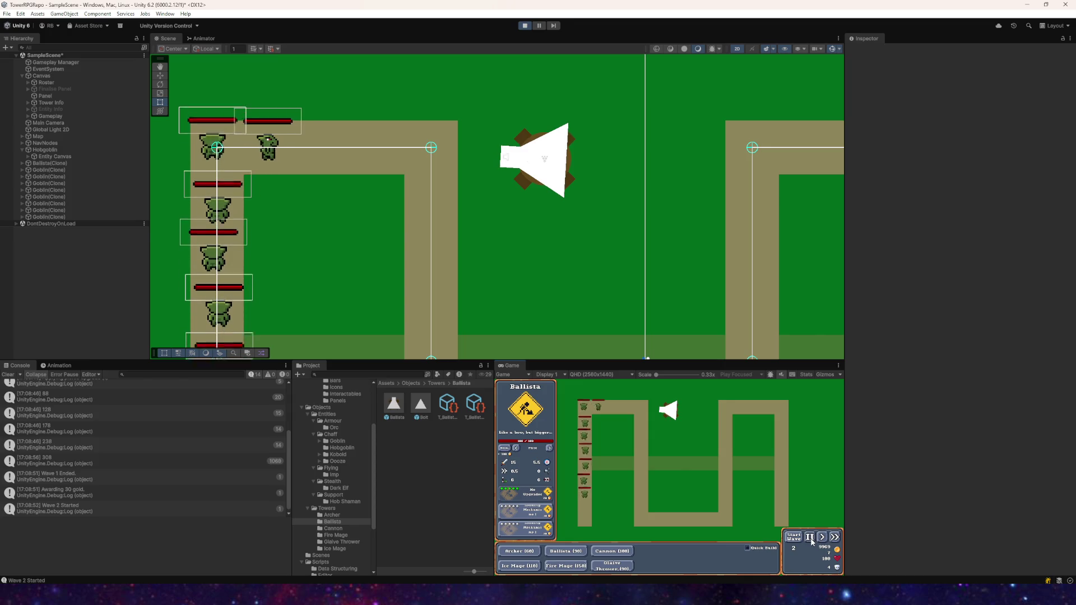
left_click(815, 538)
- Inspect a new bolt's Projectile stats (Damage 15, Pierce 6), then open Projectile.cs
left_click(43, 223)
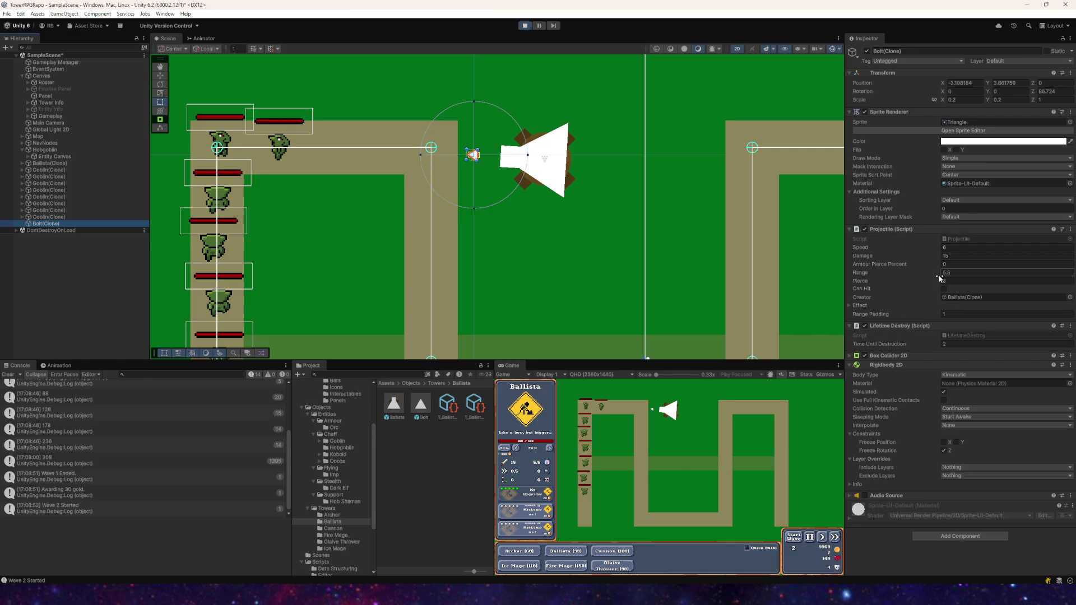
scroll(552, 257, "up", 2)
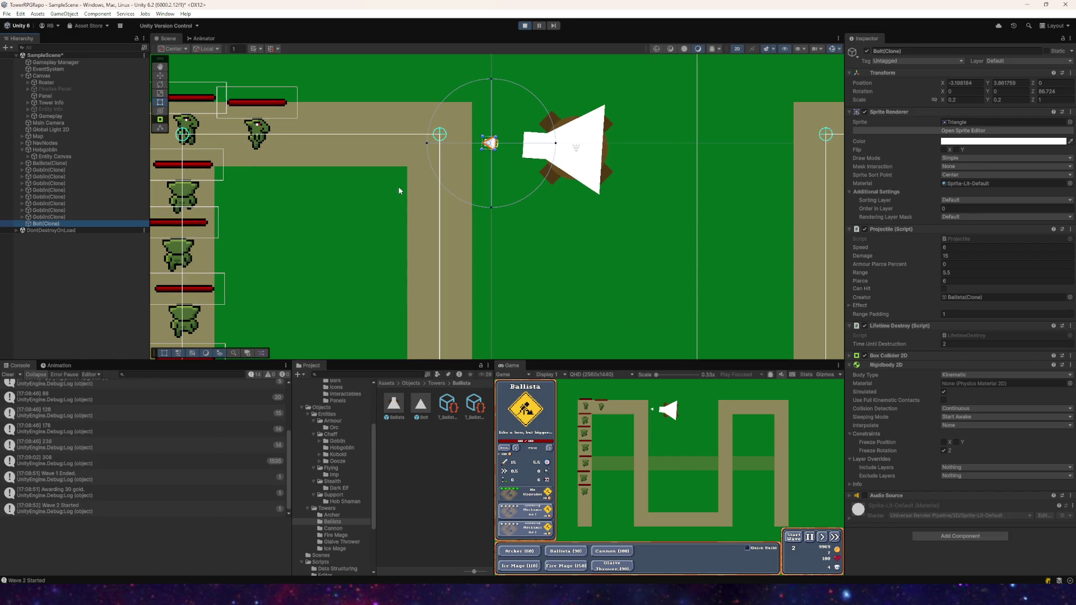
left_click_drag(446, 211, 597, 271)
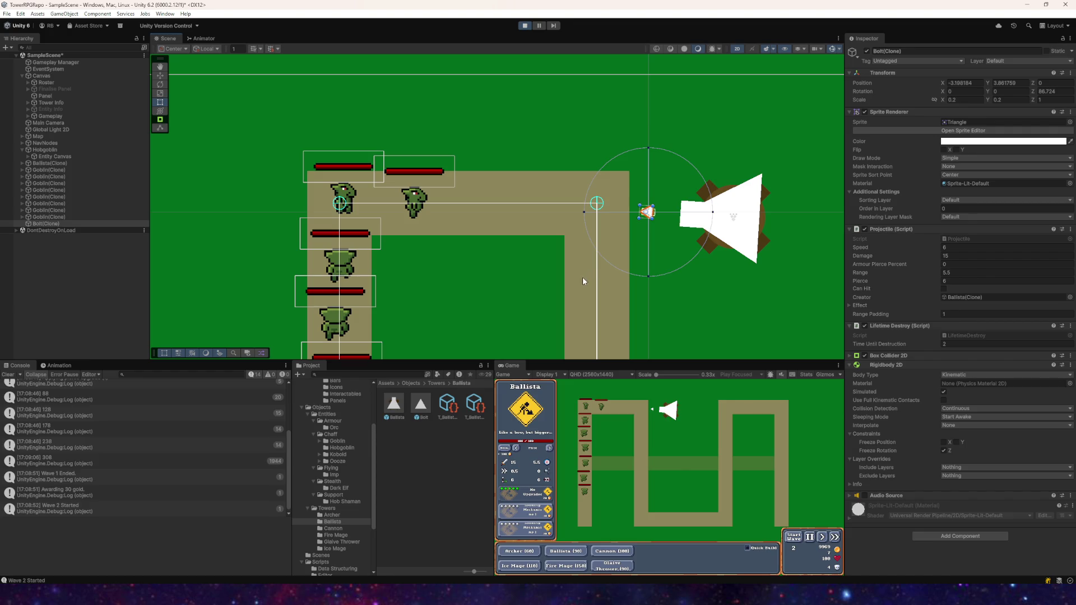
key("alt+Tab")
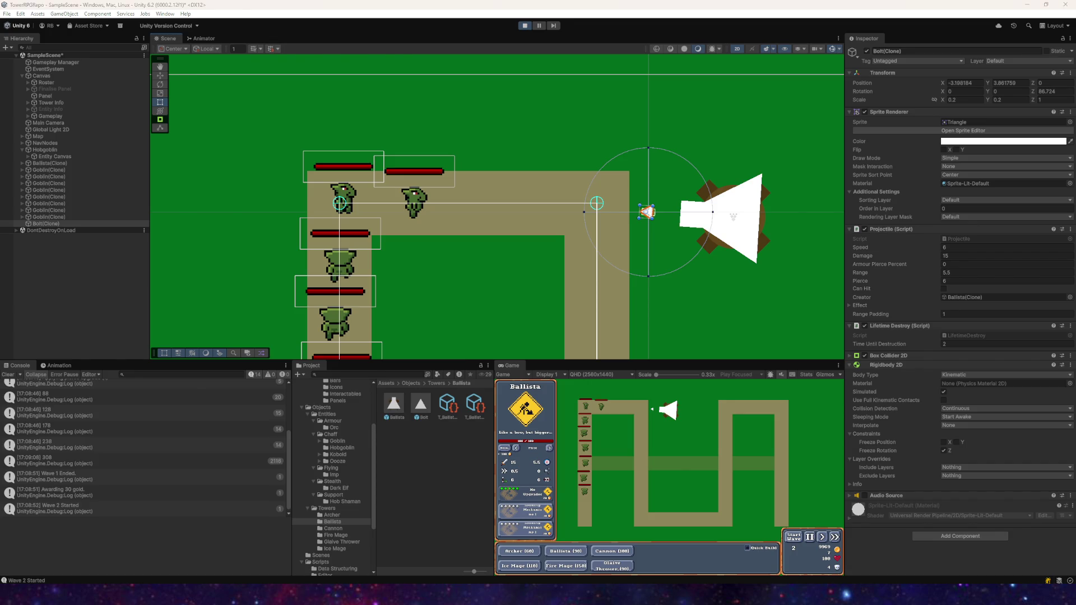
left_click(89, 35)
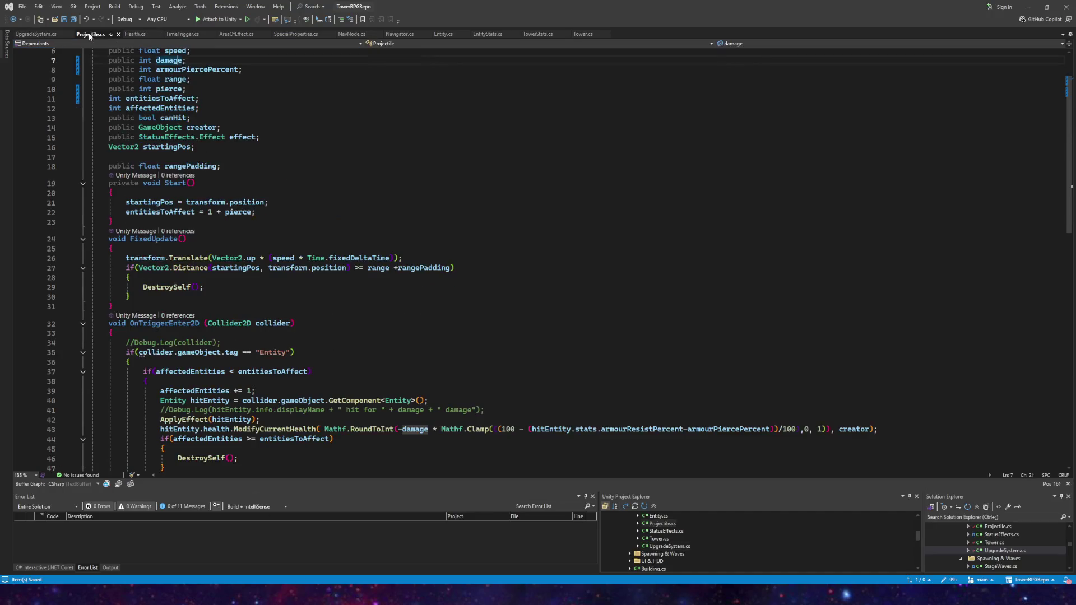
- Read through Projectile.cs's Start and OnTriggerEnter2D pierce logic, then return to Unity
scroll(211, 178, "up", 2)
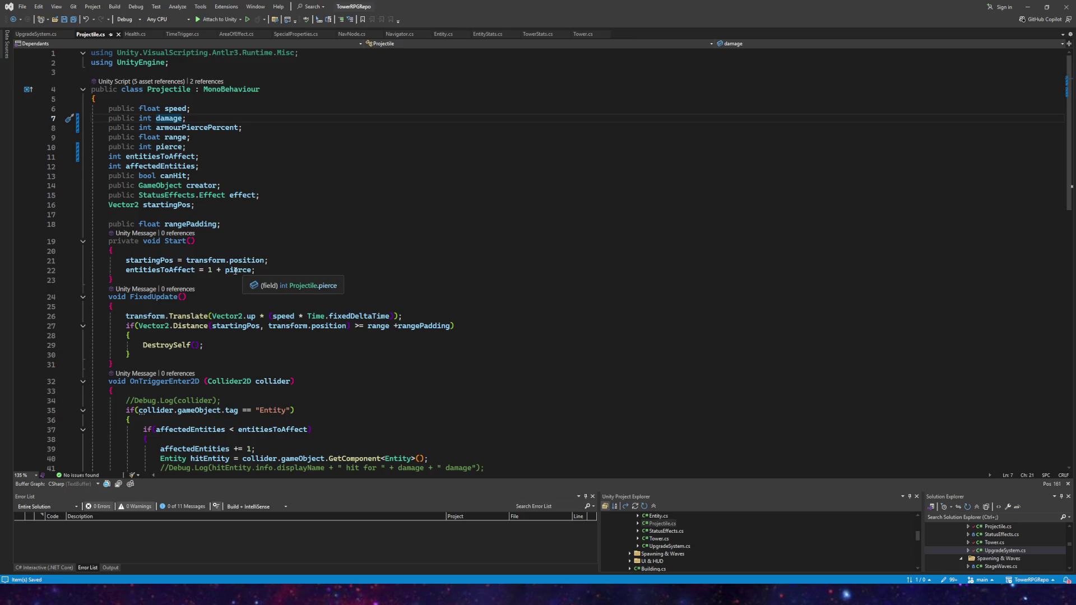
scroll(232, 271, "down", 4)
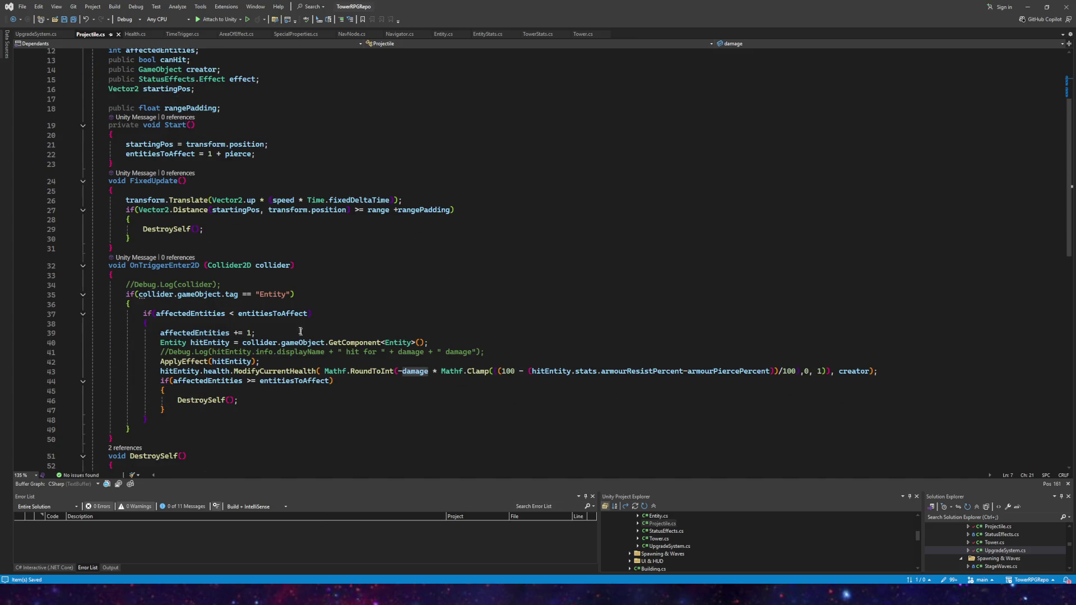
scroll(241, 286, "down", 9)
scroll(273, 275, "up", 8)
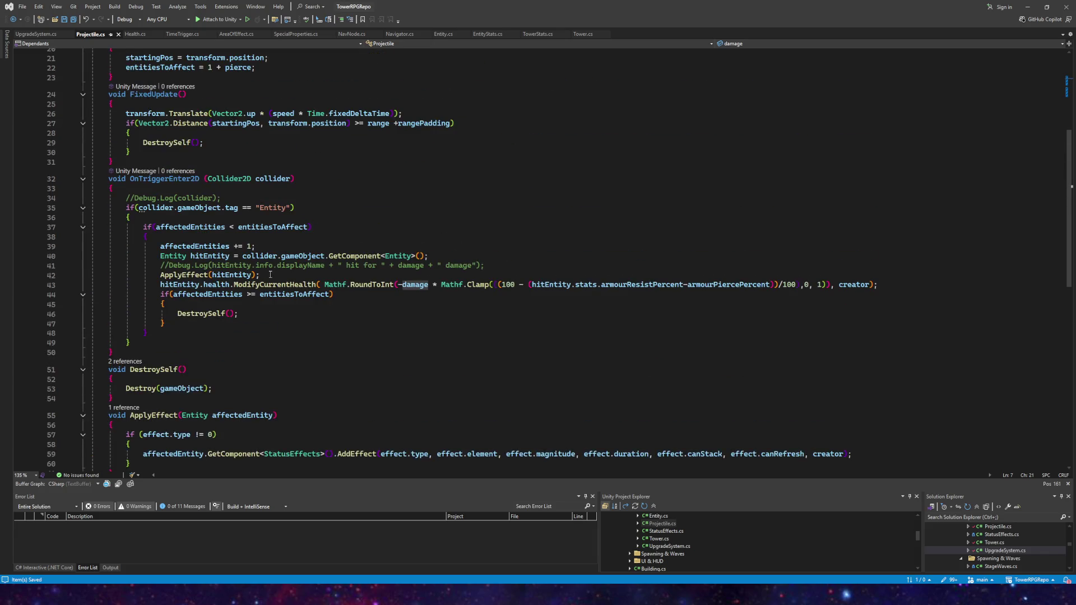
key("alt+Tab")
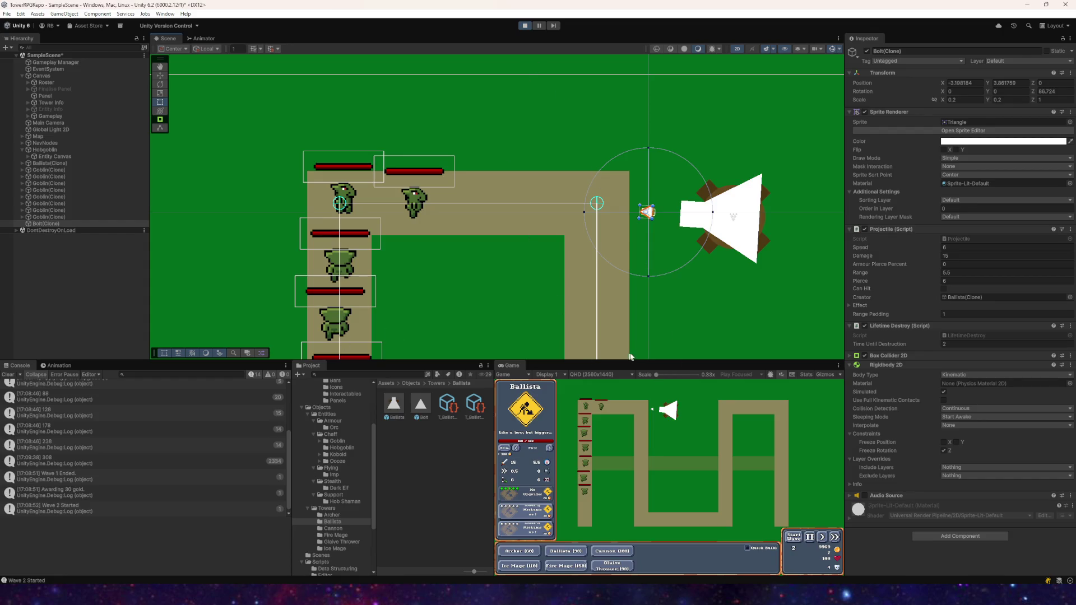
- Fast-forward through goblin waves 3 and 4, then select the Bolt prefab (Speed, Damage, Pierce 0)
left_click(821, 537)
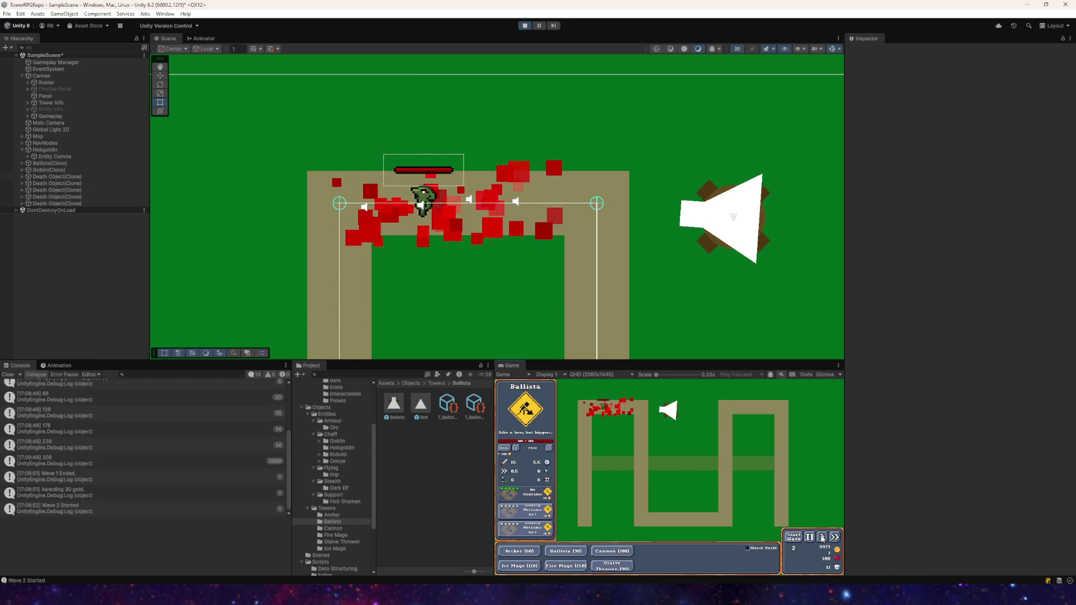
left_click(798, 538)
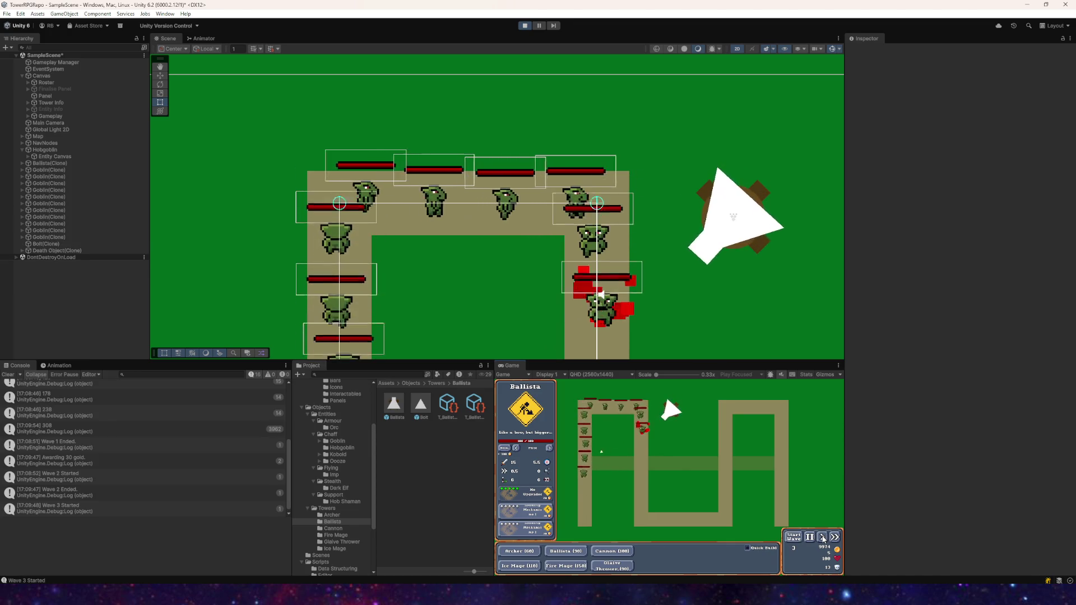
left_click(834, 536)
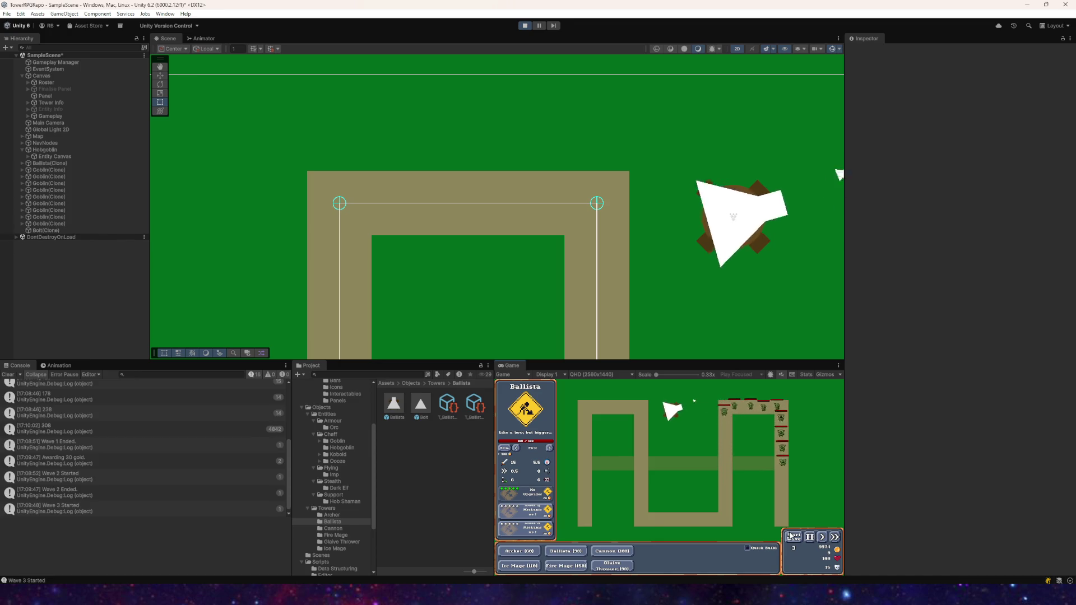
left_click(792, 537)
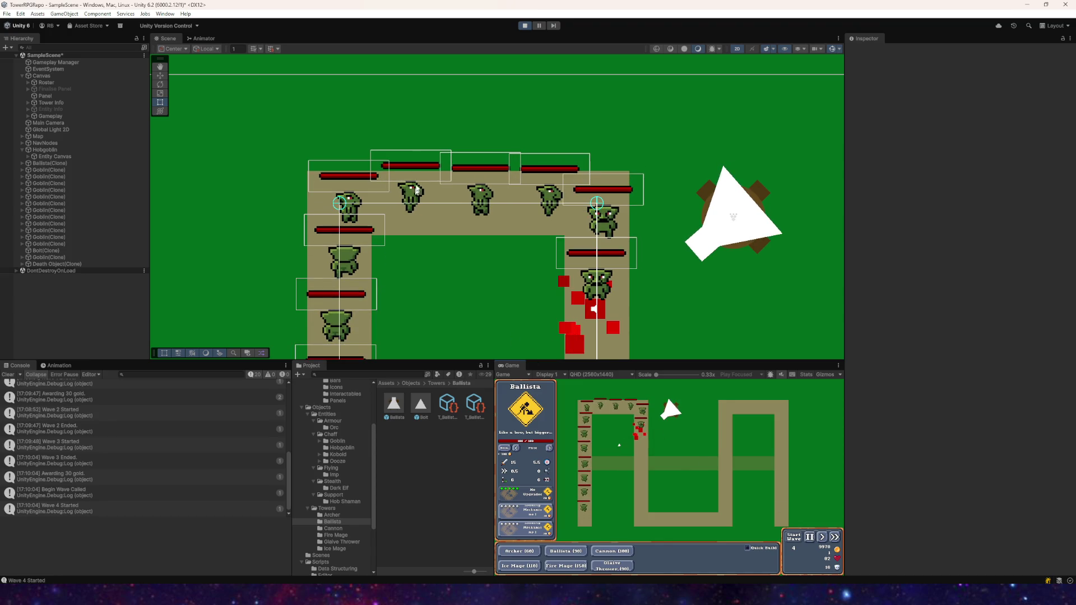
scroll(416, 196, "down", 2)
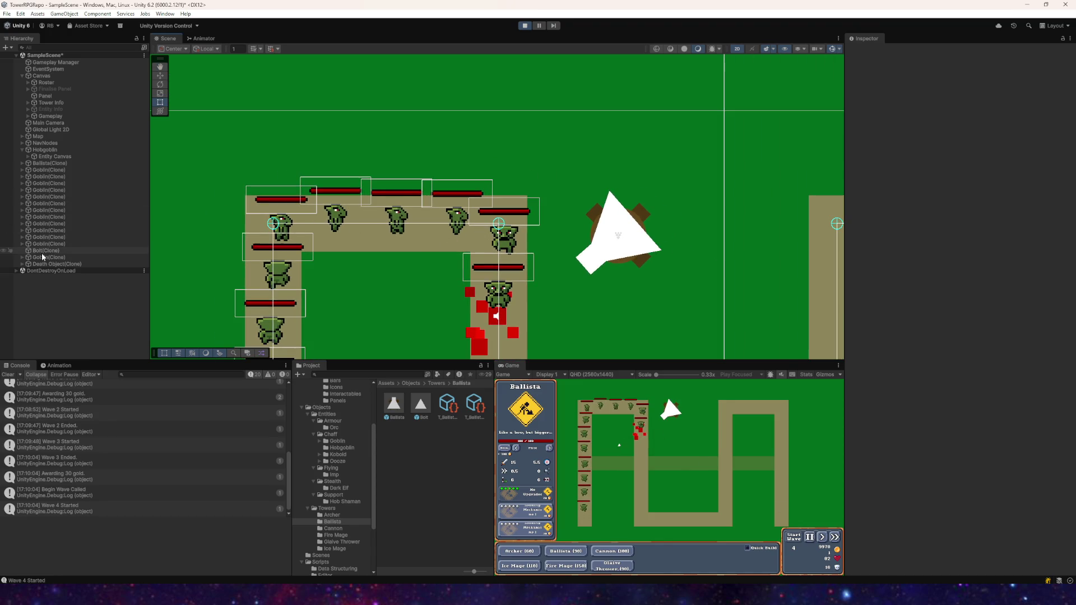
left_click(420, 413)
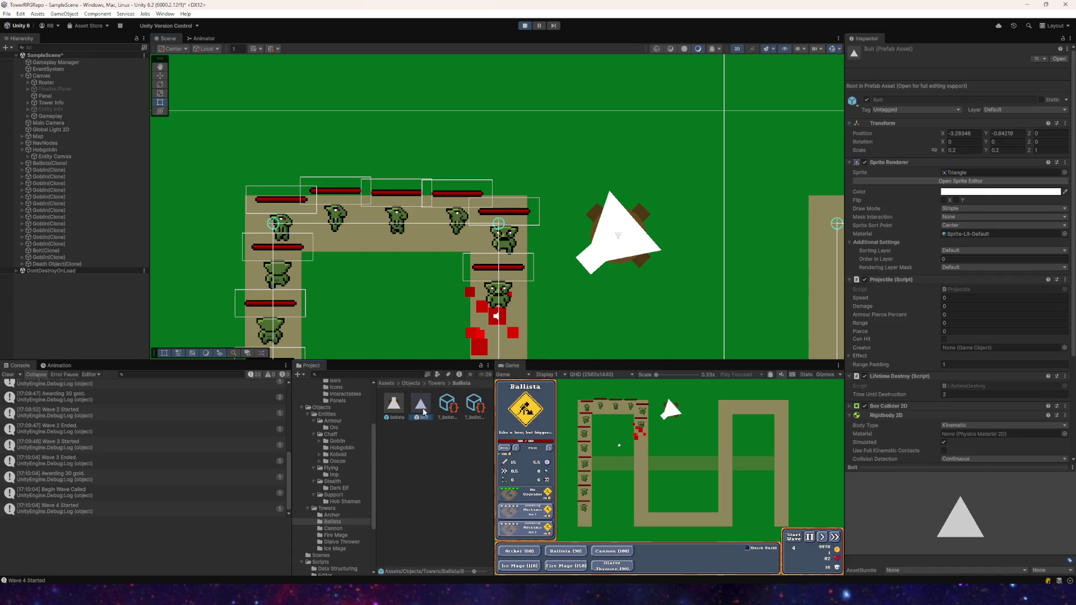
- Place a Bolt copy in the scene and show its Box Collider 2D bounds for editing
left_click_drag(413, 381, 417, 283)
scroll(418, 280, "up", 5)
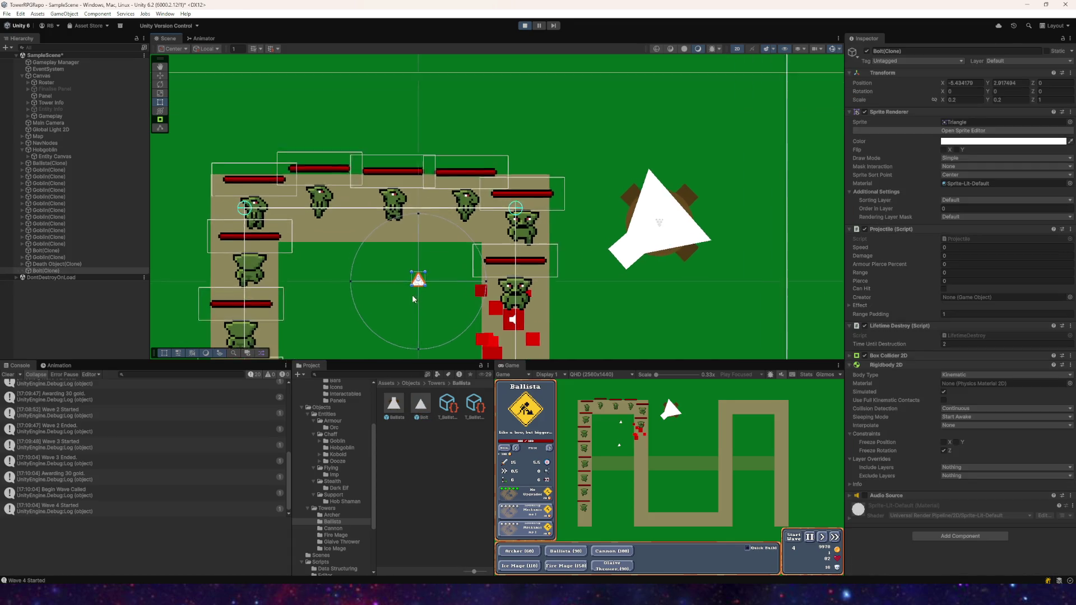
scroll(433, 283, "up", 3)
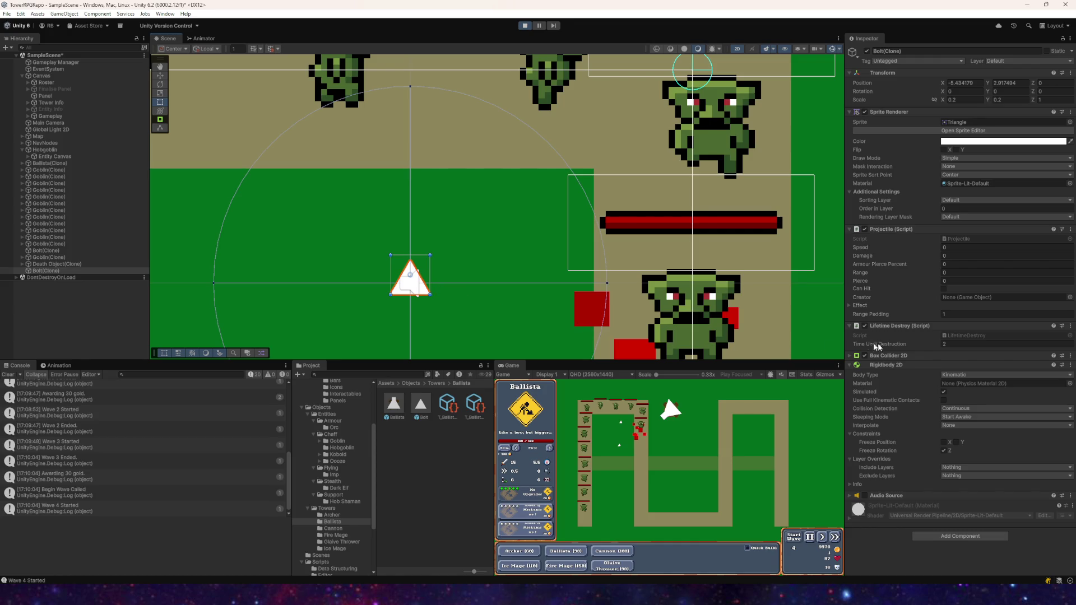
left_click(883, 356)
left_click(944, 366)
left_click(946, 369)
left_click(948, 370)
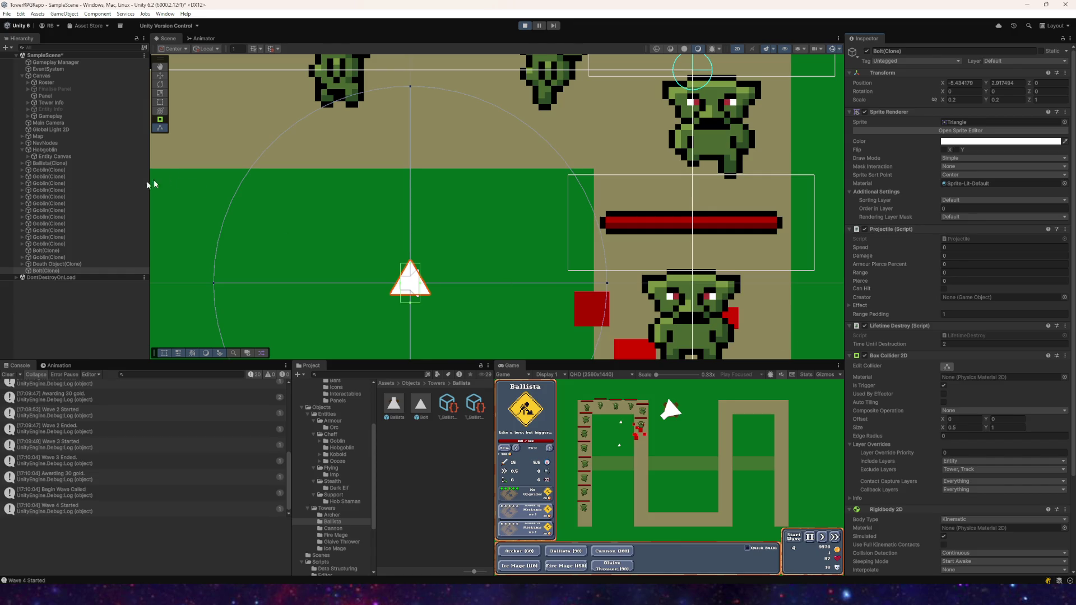
- Select a wave-4 Goblin clone, frame it, and toggle its collider bounds to compare
scroll(452, 313, "down", 3)
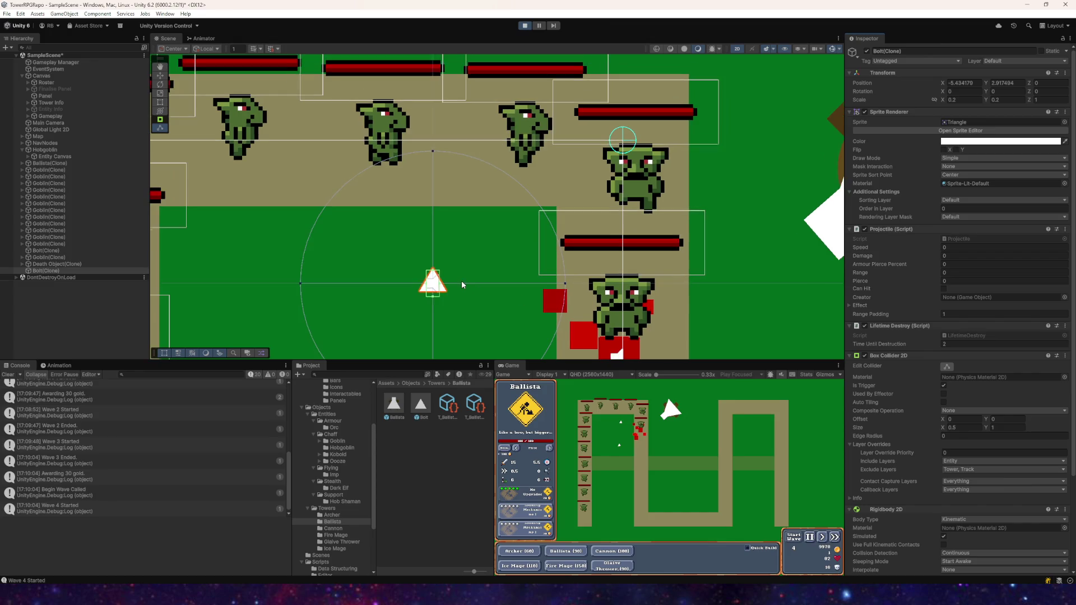
scroll(416, 305, "down", 2)
left_click_drag(416, 306, 426, 303)
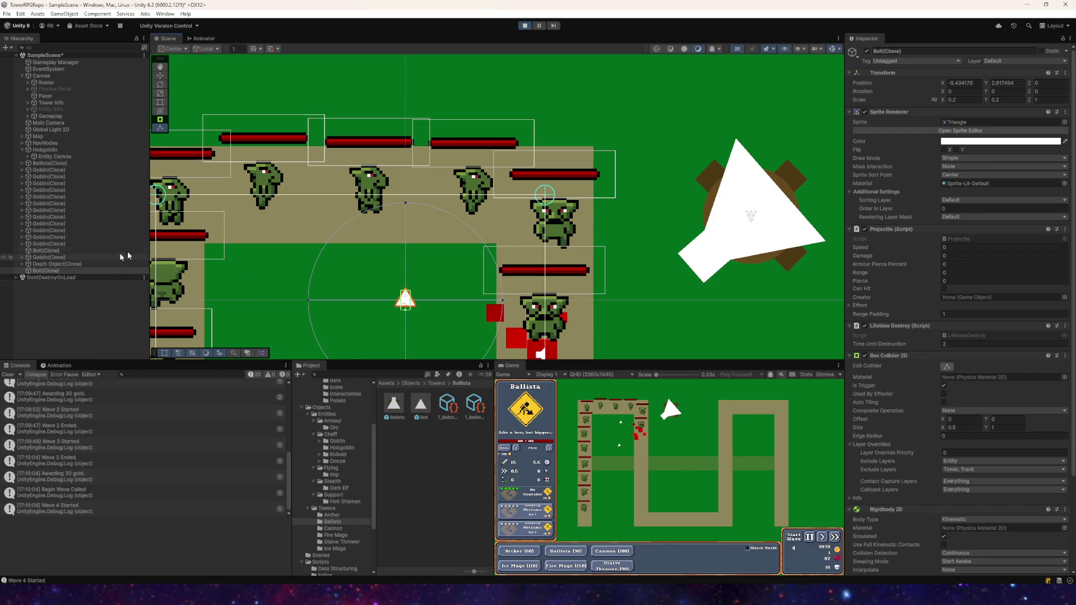
left_click(54, 225)
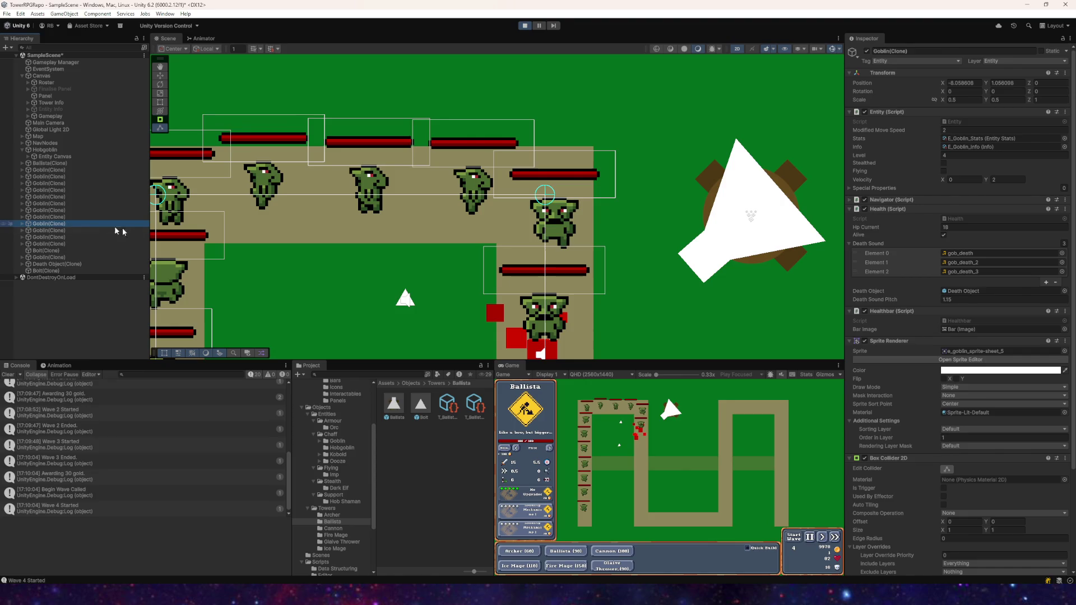
left_click(947, 471)
key("f")
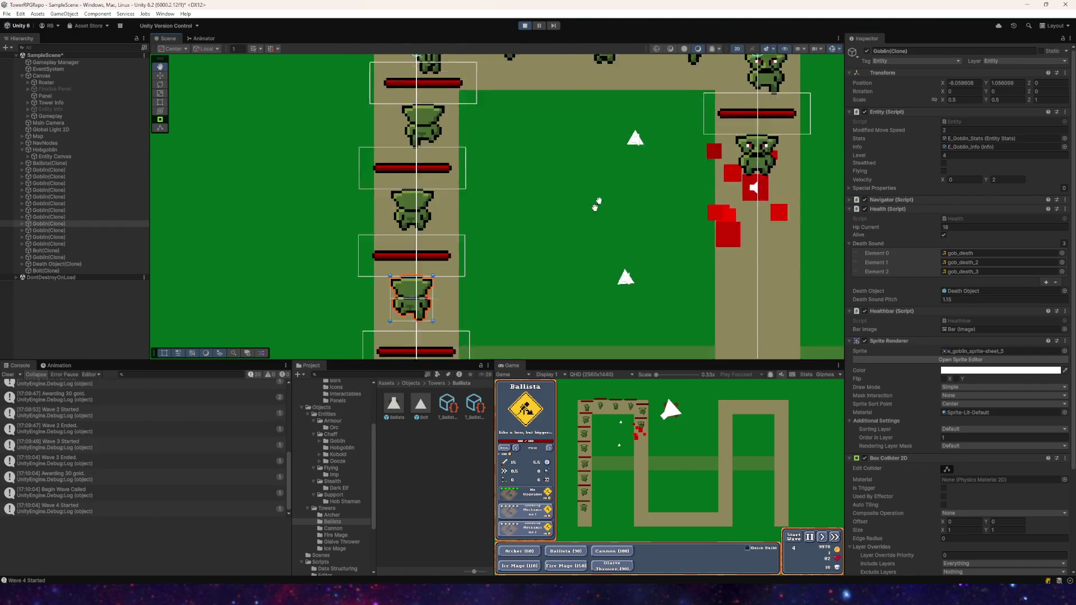
scroll(448, 251, "up", 5)
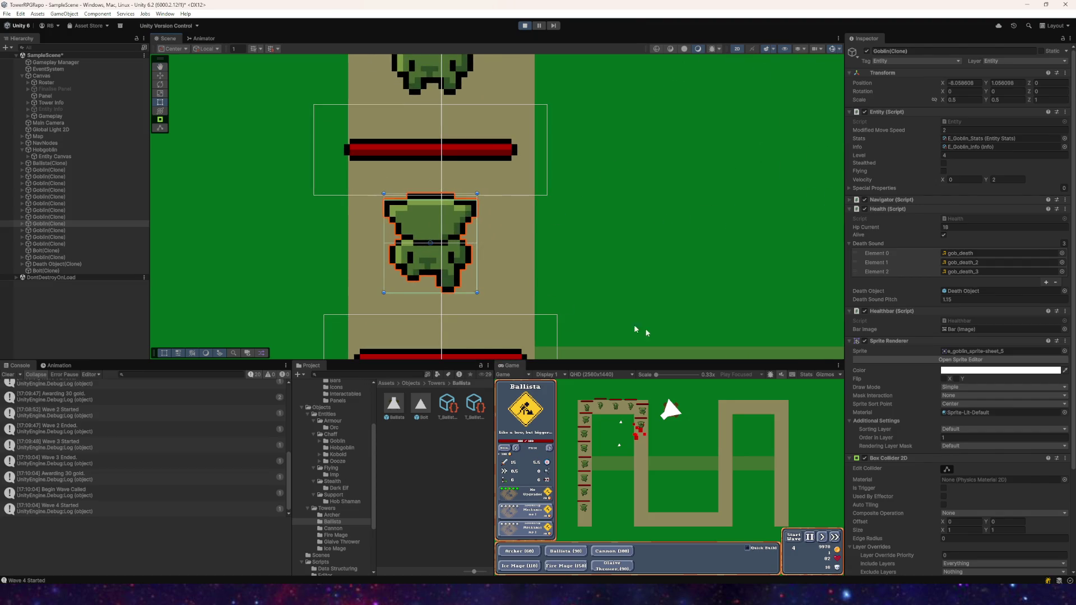
left_click(948, 472)
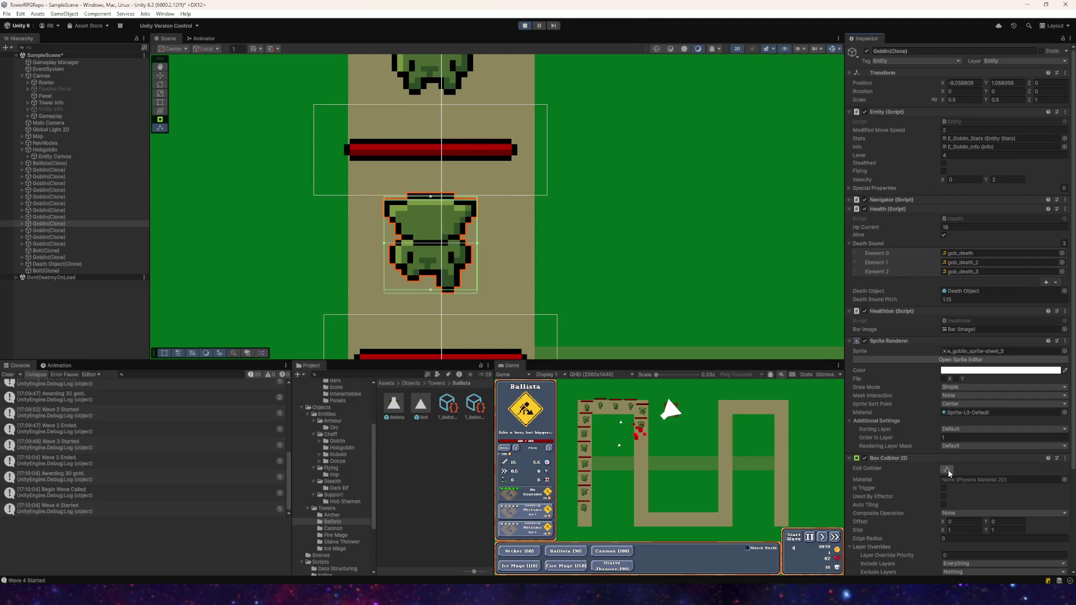
left_click(948, 472)
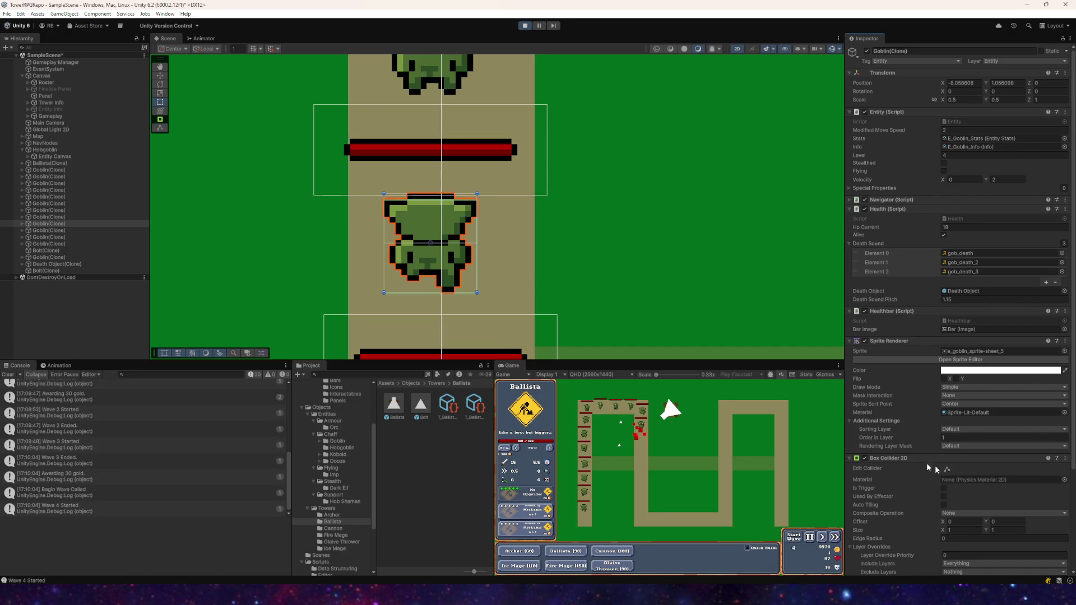
scroll(639, 297, "down", 3)
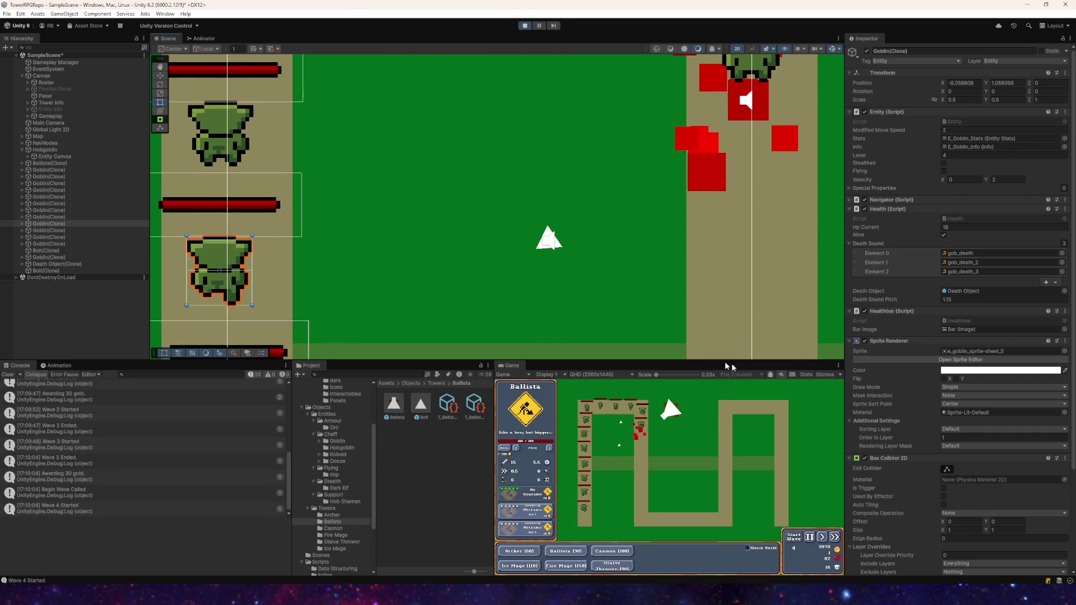
scroll(919, 416, "down", 5)
scroll(563, 267, "down", 3)
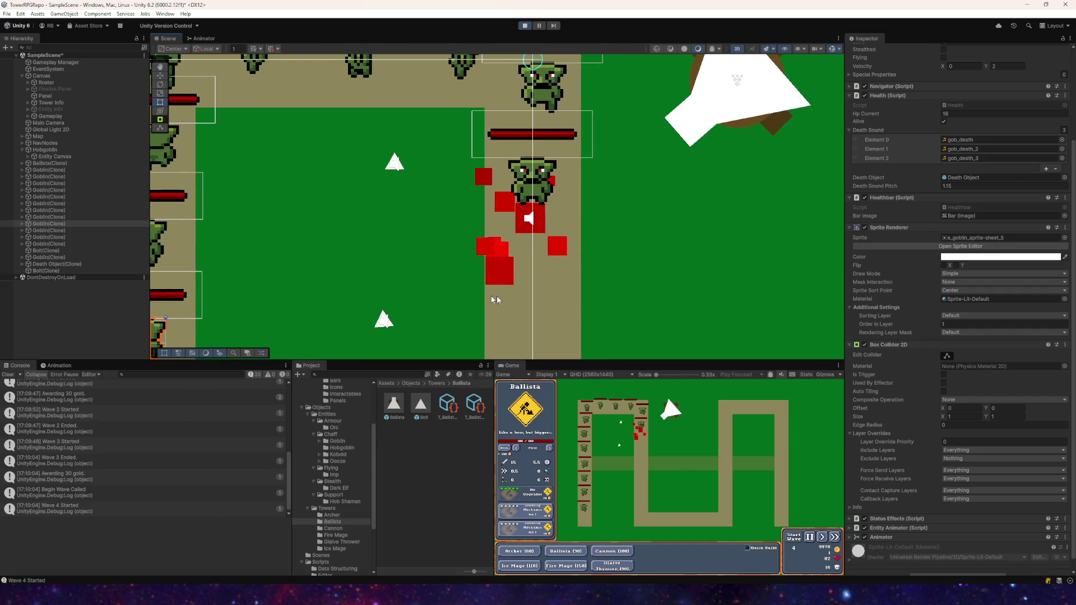
scroll(912, 346, "up", 5)
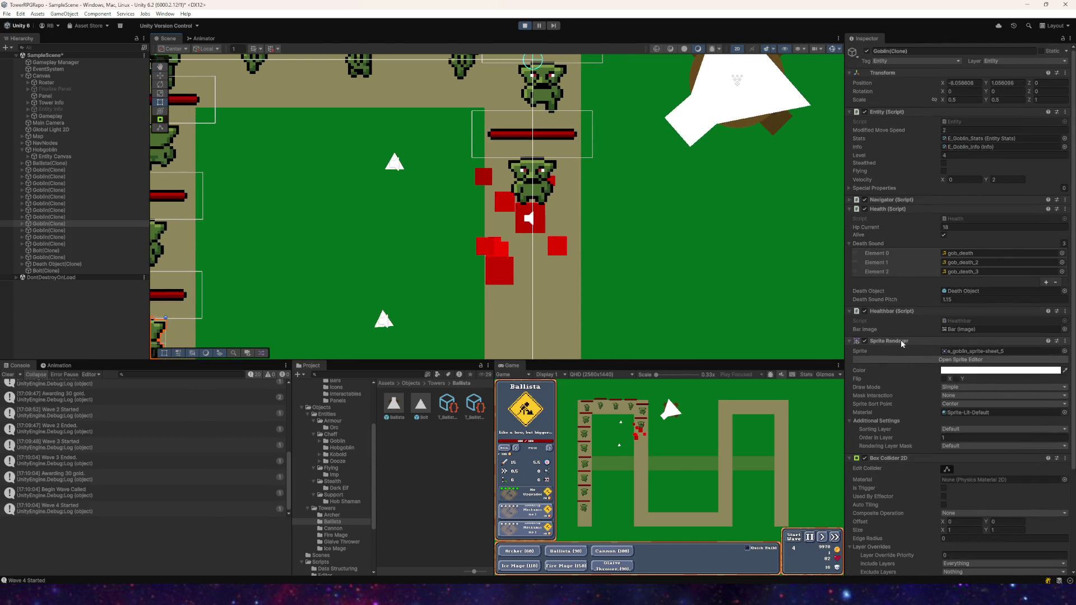